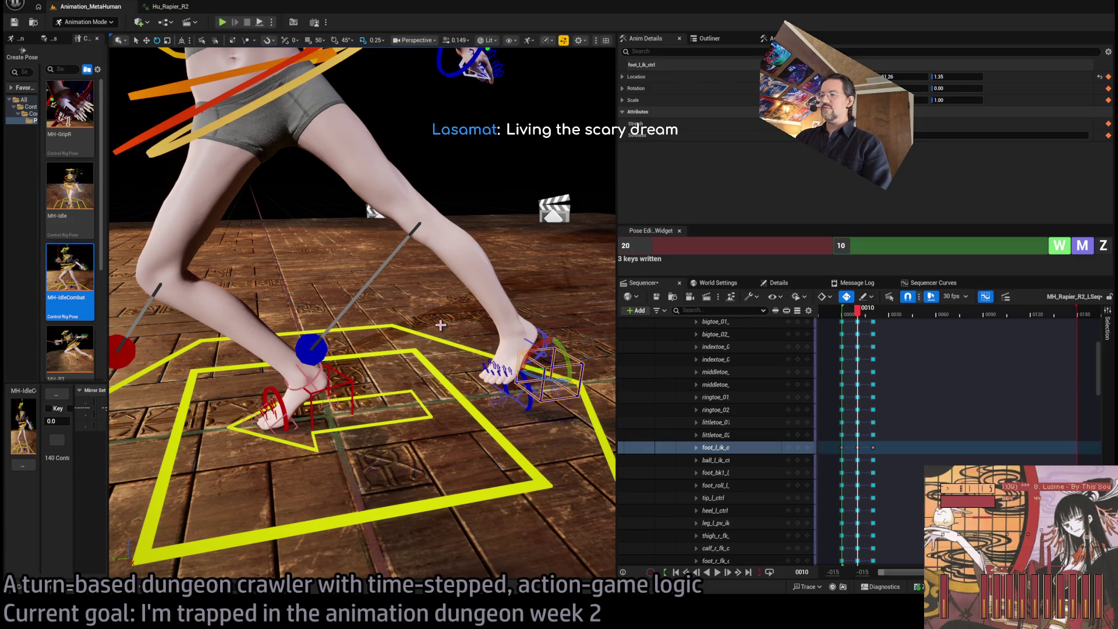
Scrub to the frame-10 lunge, then select and frame the body control.
{"action": "scroll", "coordinate": [373, 324], "scroll_direction": "up", "scroll_amount": 5}
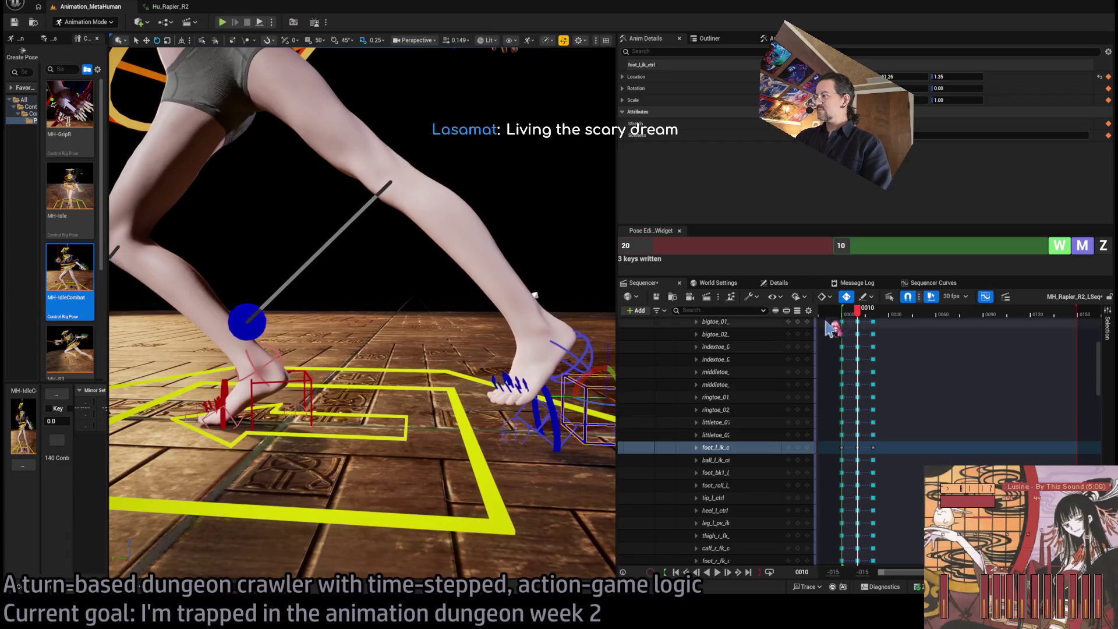
{"action": "mouse_move", "coordinate": [861, 317]}
{"action": "left_mouse_down"}
{"action": "mouse_move", "coordinate": [843, 317]}
{"action": "mouse_move", "coordinate": [876, 325]}
{"action": "mouse_move", "coordinate": [841, 326]}
{"action": "mouse_move", "coordinate": [876, 328]}
{"action": "mouse_move", "coordinate": [844, 325]}
{"action": "mouse_move", "coordinate": [861, 328]}
{"action": "left_mouse_up"}
{"action": "key", "text": "f"}
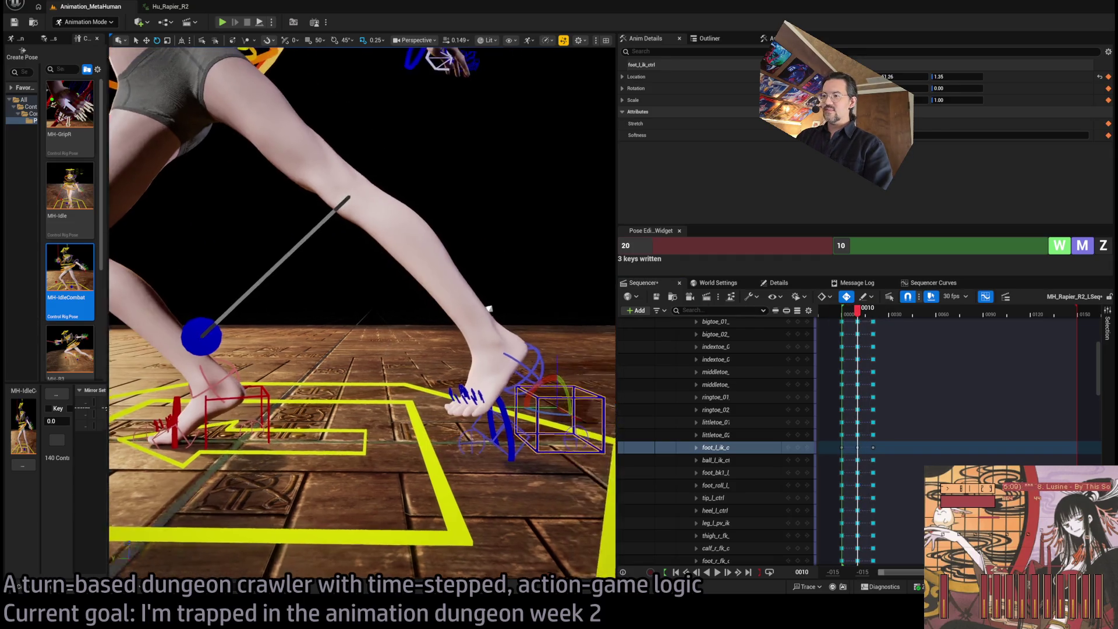
{"action": "scroll", "coordinate": [411, 404], "scroll_direction": "down", "scroll_amount": 5}
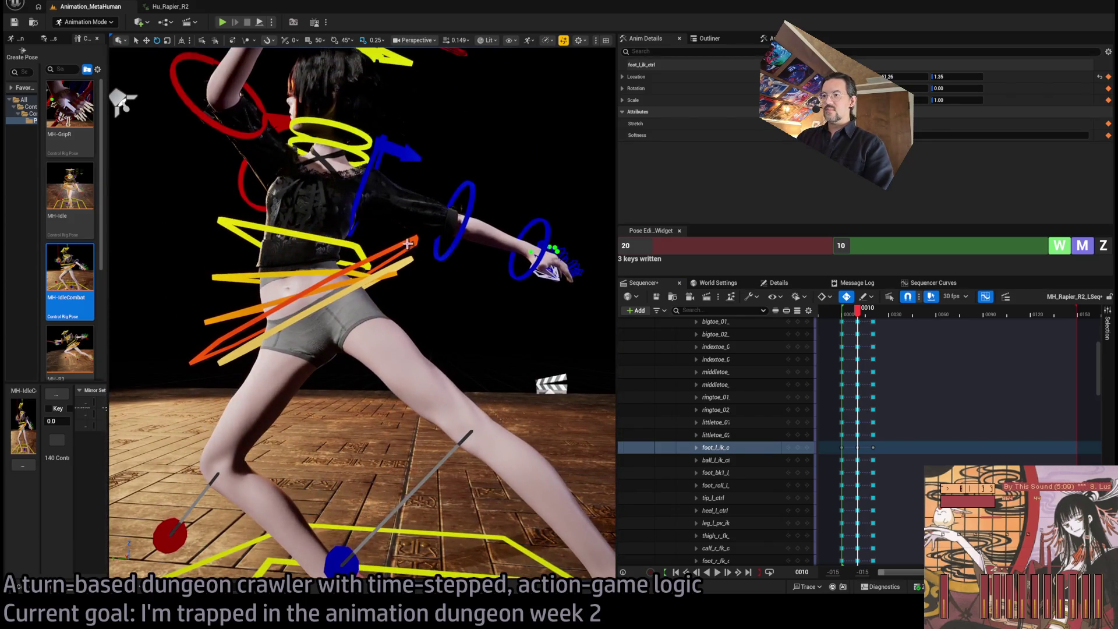
{"action": "left_click", "coordinate": [409, 245]}
{"action": "key", "text": "f"}
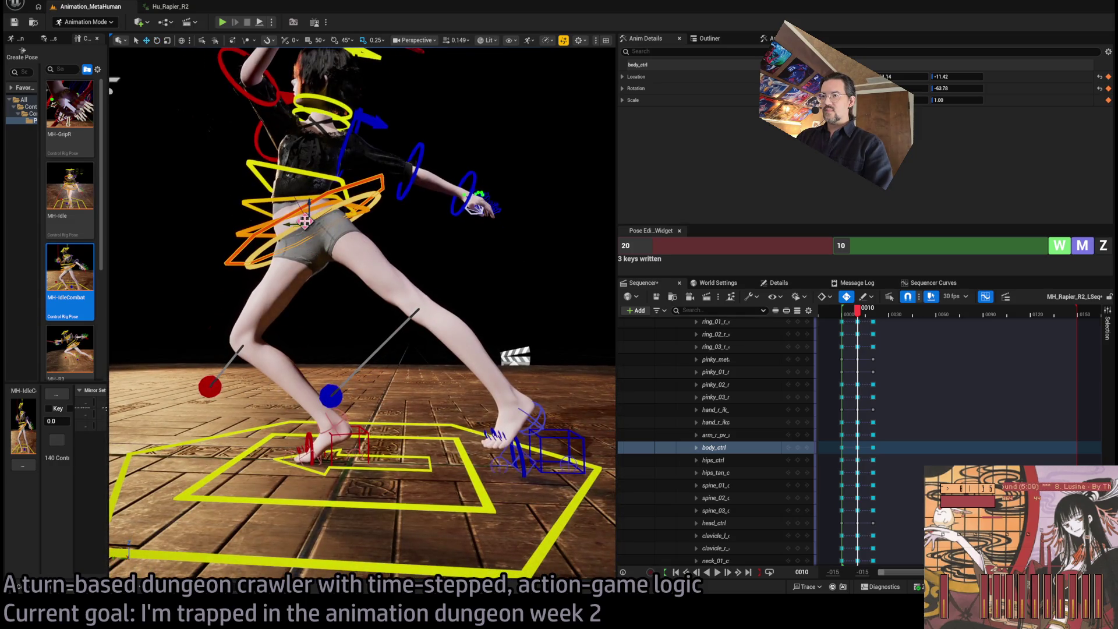
Nudge the body control slightly and check the lunge from behind across frames 10–13.
{"action": "mouse_move", "coordinate": [329, 240]}
{"action": "left_mouse_down"}
{"action": "mouse_move", "coordinate": [320, 215]}
{"action": "mouse_move", "coordinate": [338, 285]}
{"action": "mouse_move", "coordinate": [354, 300]}
{"action": "mouse_move", "coordinate": [317, 316]}
{"action": "mouse_move", "coordinate": [114, 99]}
{"action": "left_mouse_up"}
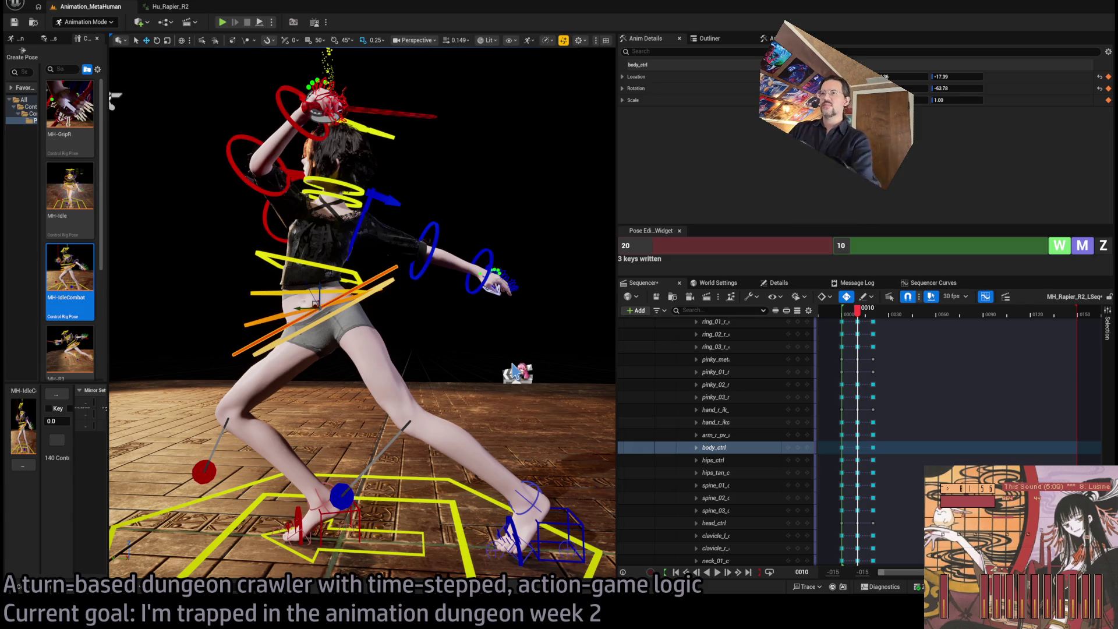
{"action": "mouse_move", "coordinate": [116, 102]}
{"action": "left_mouse_down"}
{"action": "mouse_move", "coordinate": [221, 116]}
{"action": "mouse_move", "coordinate": [244, 105]}
{"action": "mouse_move", "coordinate": [324, 136]}
{"action": "mouse_move", "coordinate": [427, 155]}
{"action": "mouse_move", "coordinate": [605, 124]}
{"action": "mouse_move", "coordinate": [465, 133]}
{"action": "left_mouse_up"}
{"action": "mouse_move", "coordinate": [860, 319]}
{"action": "left_mouse_down"}
{"action": "mouse_move", "coordinate": [842, 319]}
{"action": "mouse_move", "coordinate": [876, 322]}
{"action": "left_mouse_up"}
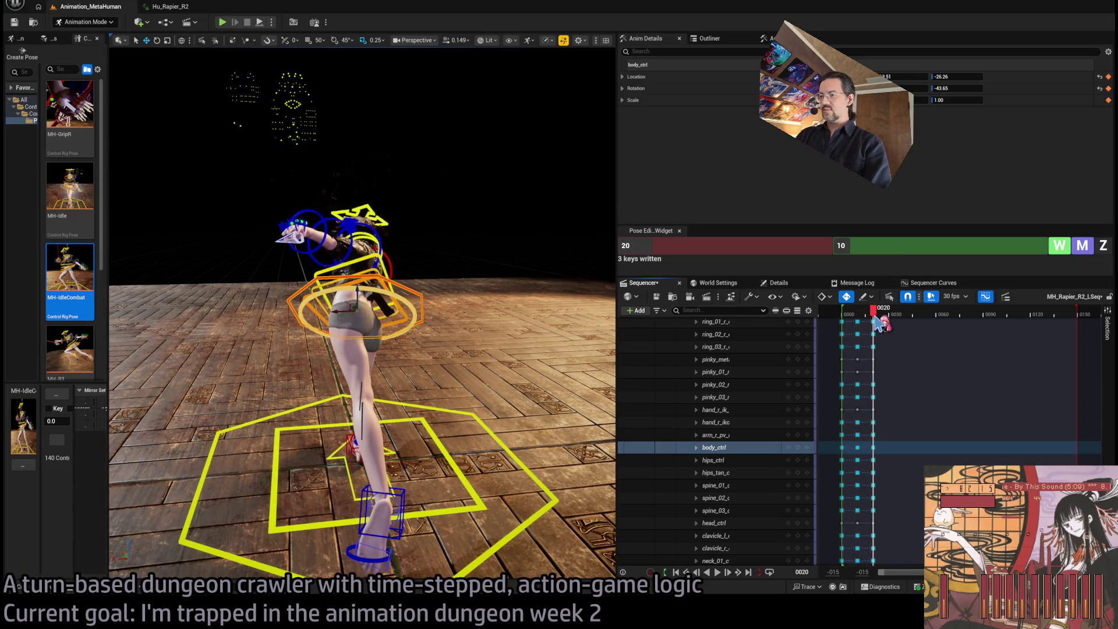
Review the lunge between frames 8 and 25 from several angles, parking the playhead on frame 30.
{"action": "mouse_move", "coordinate": [443, 175]}
{"action": "left_mouse_down"}
{"action": "mouse_move", "coordinate": [395, 210]}
{"action": "mouse_move", "coordinate": [401, 251]}
{"action": "left_mouse_up"}
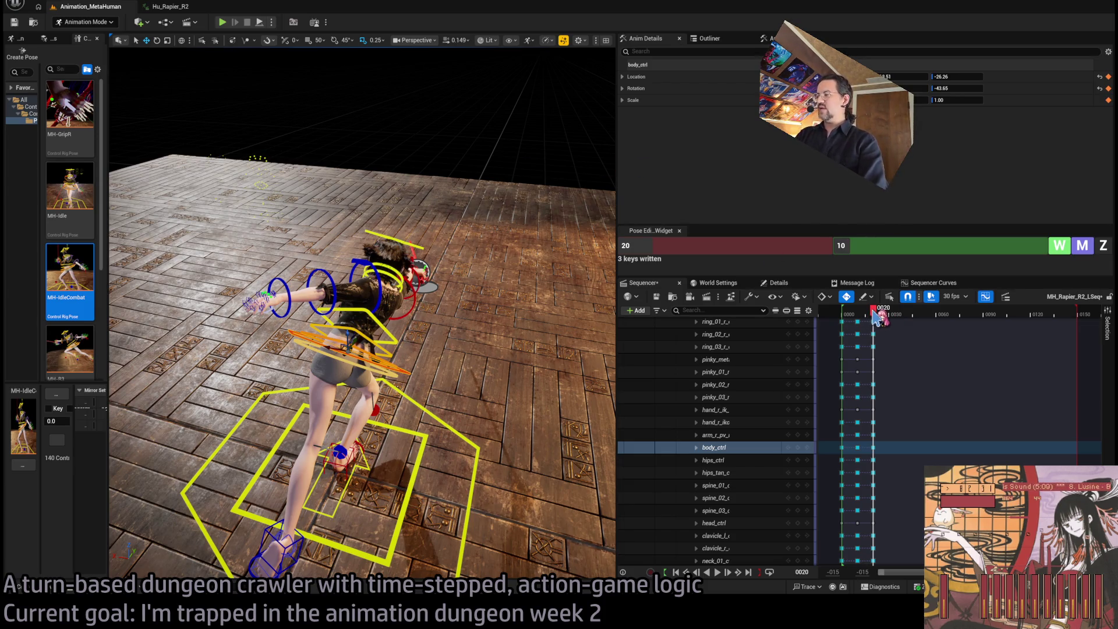
{"action": "mouse_move", "coordinate": [873, 317]}
{"action": "left_mouse_down"}
{"action": "mouse_move", "coordinate": [851, 318]}
{"action": "mouse_move", "coordinate": [875, 318]}
{"action": "left_mouse_up"}
{"action": "mouse_move", "coordinate": [411, 312]}
{"action": "left_mouse_down"}
{"action": "mouse_move", "coordinate": [373, 367]}
{"action": "mouse_move", "coordinate": [349, 308]}
{"action": "mouse_move", "coordinate": [358, 329]}
{"action": "mouse_move", "coordinate": [390, 335]}
{"action": "mouse_move", "coordinate": [449, 315]}
{"action": "left_mouse_up"}
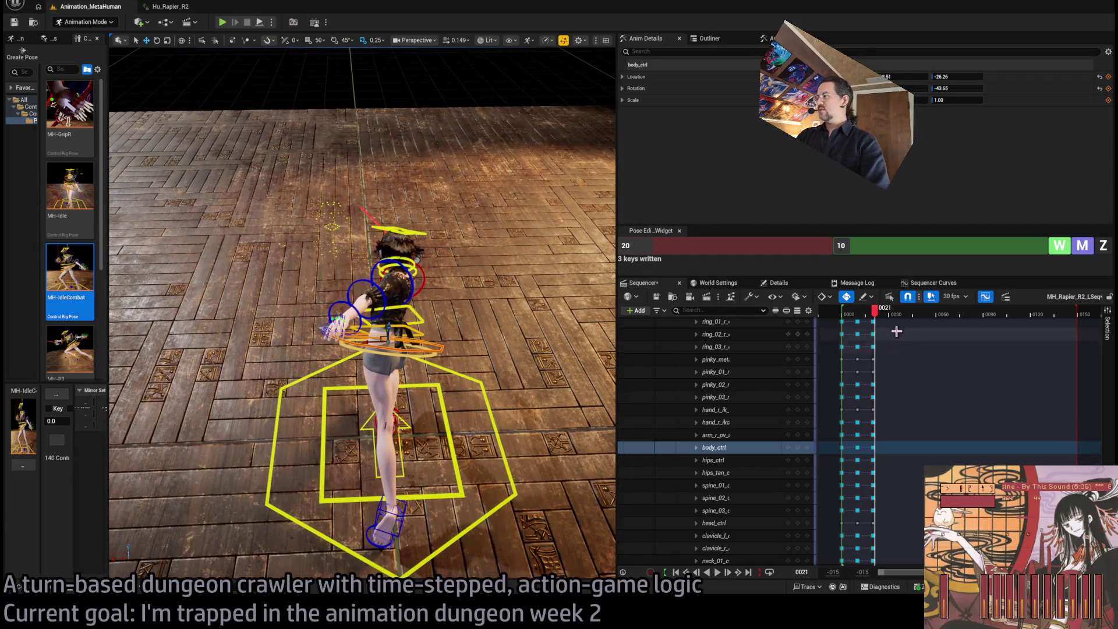
{"action": "mouse_move", "coordinate": [875, 308]}
{"action": "left_mouse_down"}
{"action": "mouse_move", "coordinate": [888, 309]}
{"action": "mouse_move", "coordinate": [872, 309]}
{"action": "left_mouse_up"}
{"action": "left_click_drag", "start_coordinate": [575, 317], "coordinate": [527, 322]}
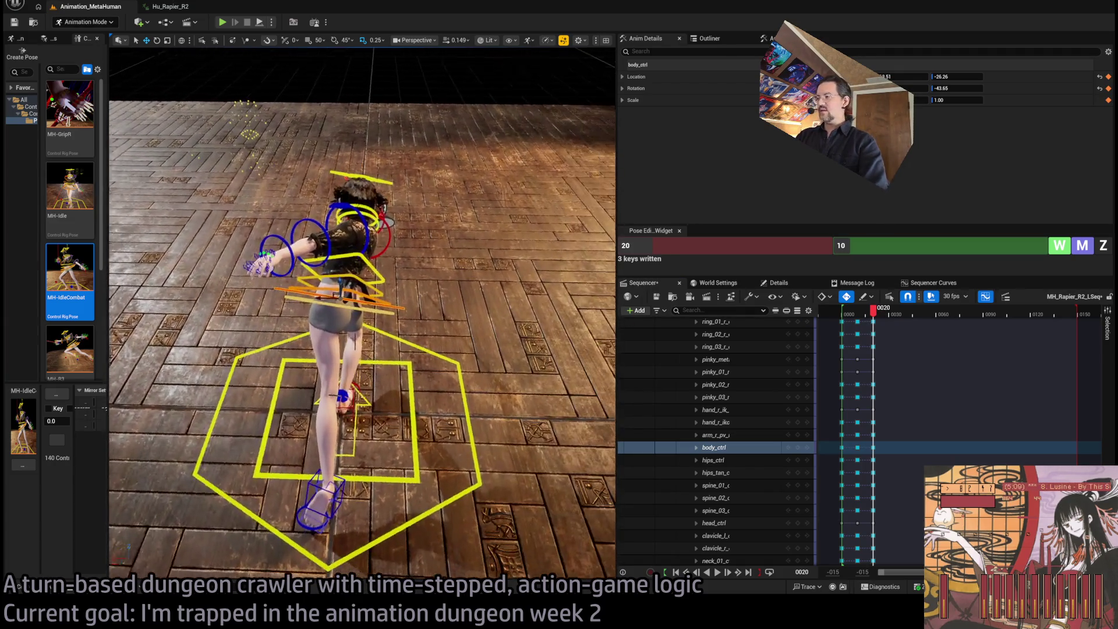
{"action": "mouse_move", "coordinate": [873, 311]}
{"action": "left_mouse_down"}
{"action": "mouse_move", "coordinate": [898, 322]}
{"action": "mouse_move", "coordinate": [889, 319]}
{"action": "left_mouse_up"}
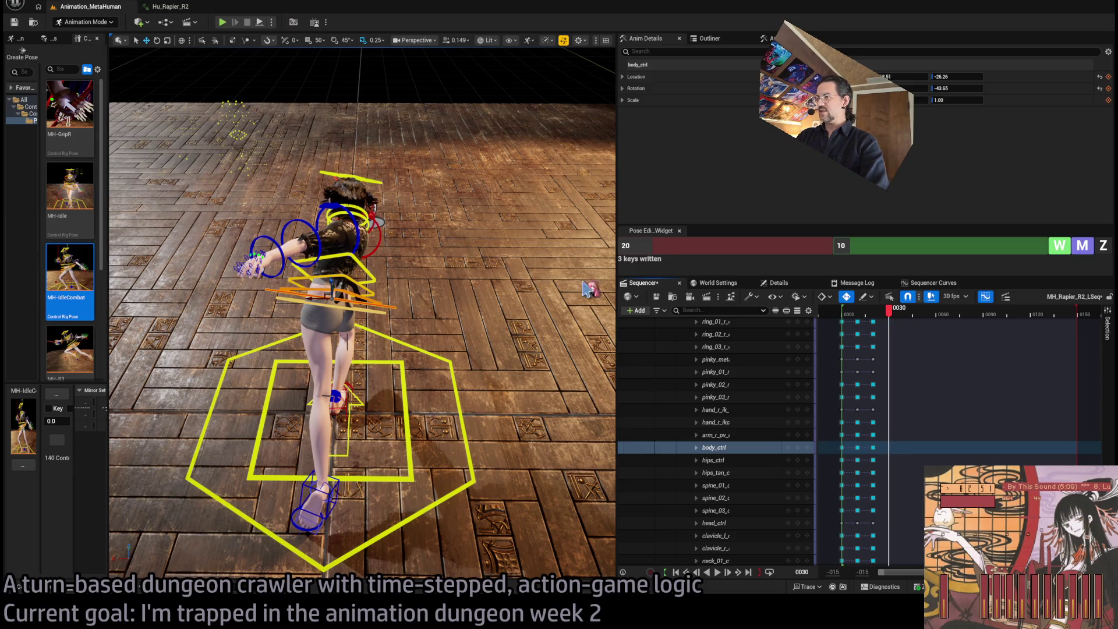
{"action": "mouse_move", "coordinate": [594, 291]}
{"action": "left_mouse_down"}
{"action": "mouse_move", "coordinate": [565, 297]}
{"action": "mouse_move", "coordinate": [460, 259]}
{"action": "mouse_move", "coordinate": [484, 290]}
{"action": "left_mouse_up"}
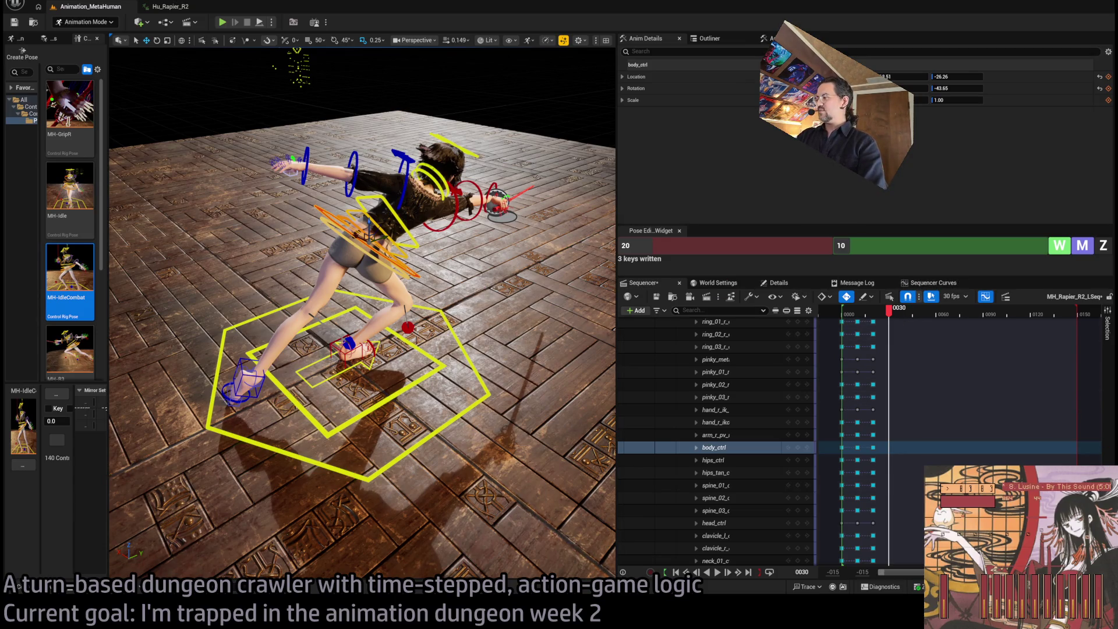
Add a key for every MetaHuman_ControlRig control at frame 30.
{"action": "scroll", "coordinate": [716, 442], "scroll_direction": "up", "scroll_amount": 15}
{"action": "scroll", "coordinate": [716, 442], "scroll_direction": "down", "scroll_amount": 15}
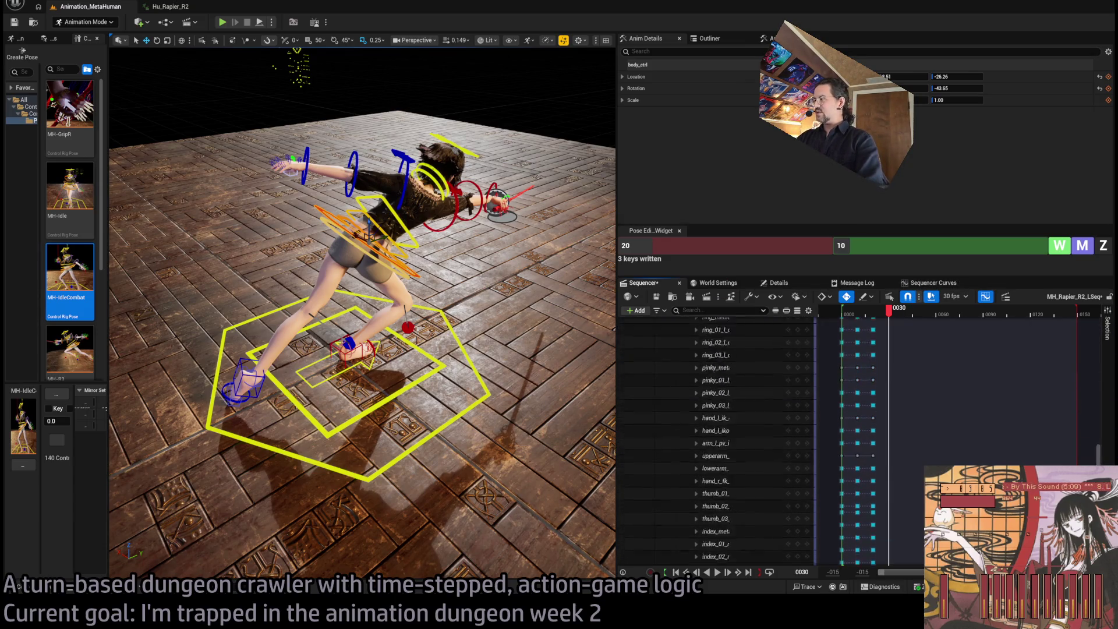
{"action": "scroll", "coordinate": [716, 443], "scroll_direction": "down", "scroll_amount": 3}
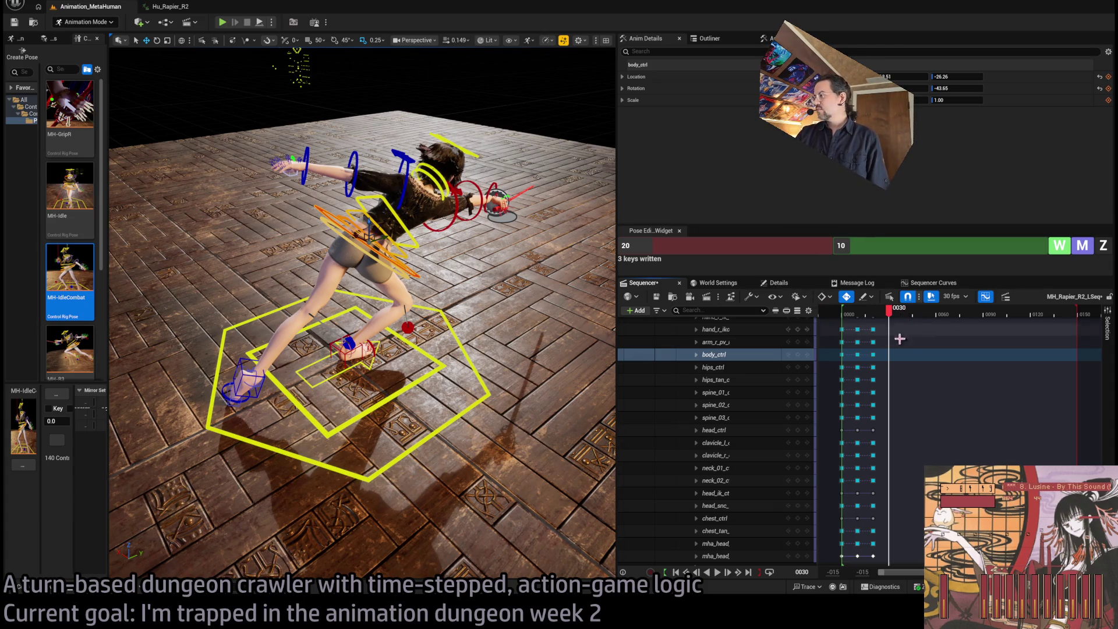
{"action": "scroll", "coordinate": [916, 349], "scroll_direction": "down", "scroll_amount": 10}
{"action": "scroll", "coordinate": [1007, 381], "scroll_direction": "up", "scroll_amount": 10}
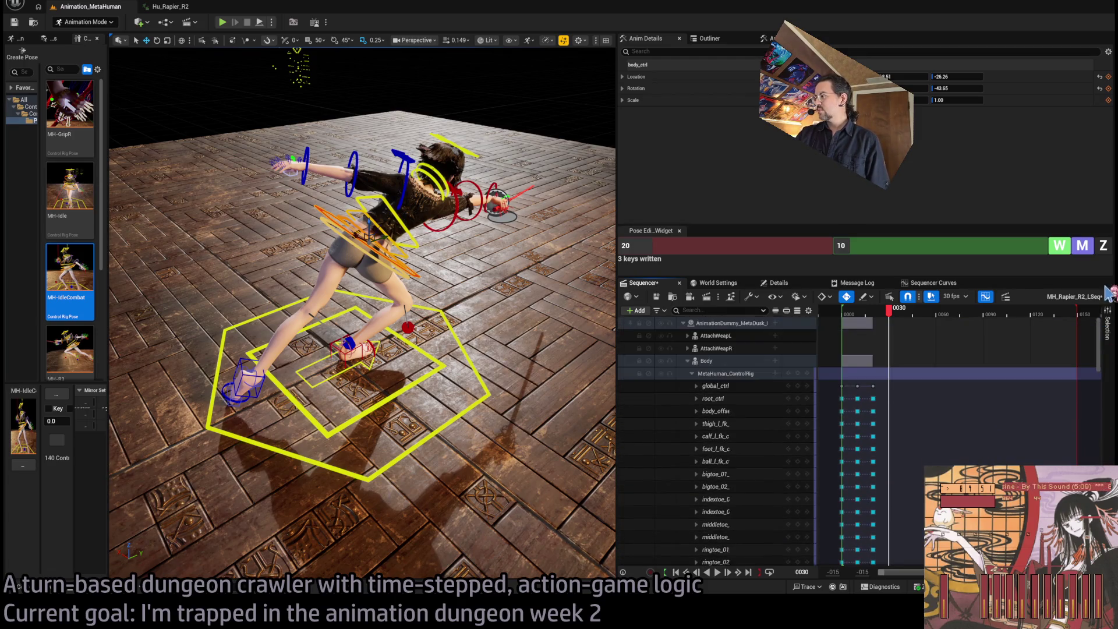
{"action": "left_click", "coordinate": [797, 373]}
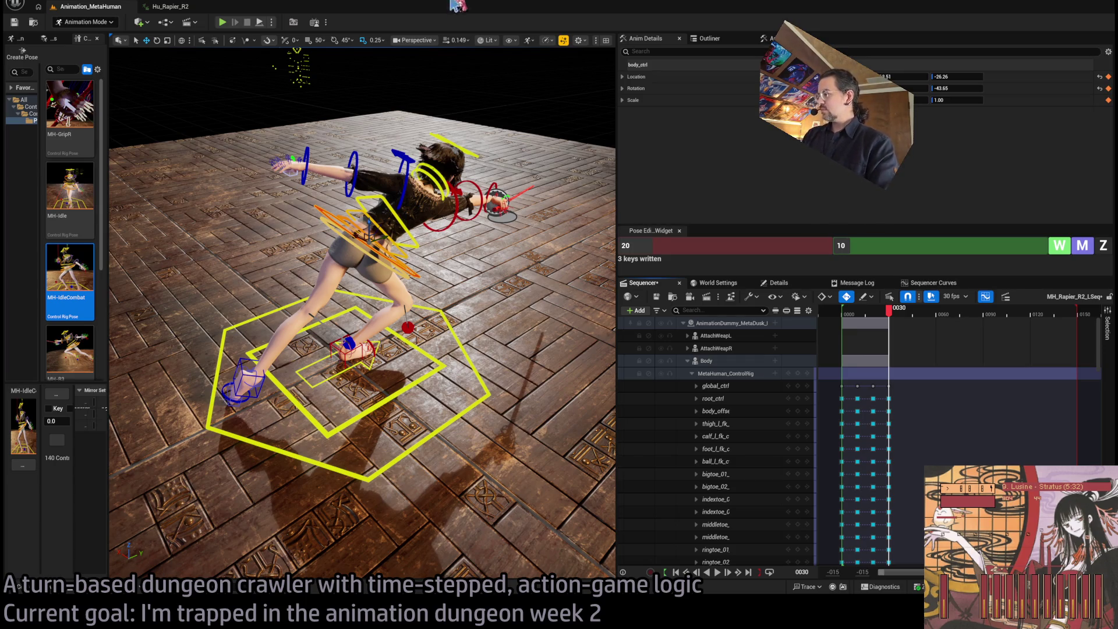
Zero the body control at frame 30 through the Pose Edit widget.
{"action": "left_click_drag", "start_coordinate": [440, 265], "coordinate": [210, 266]}
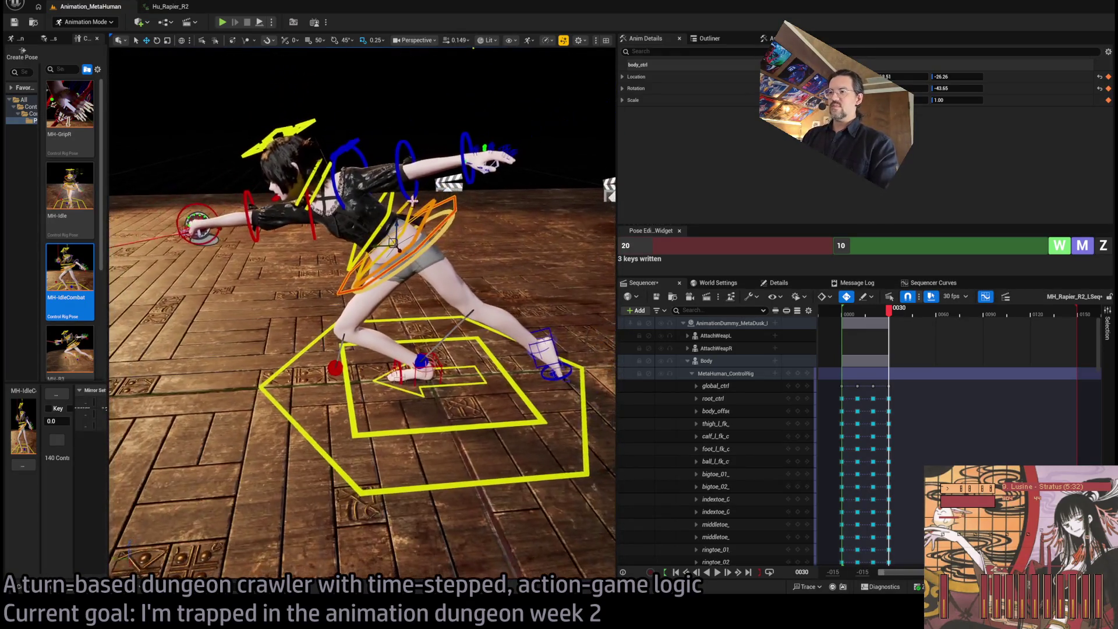
{"action": "left_click", "coordinate": [455, 207]}
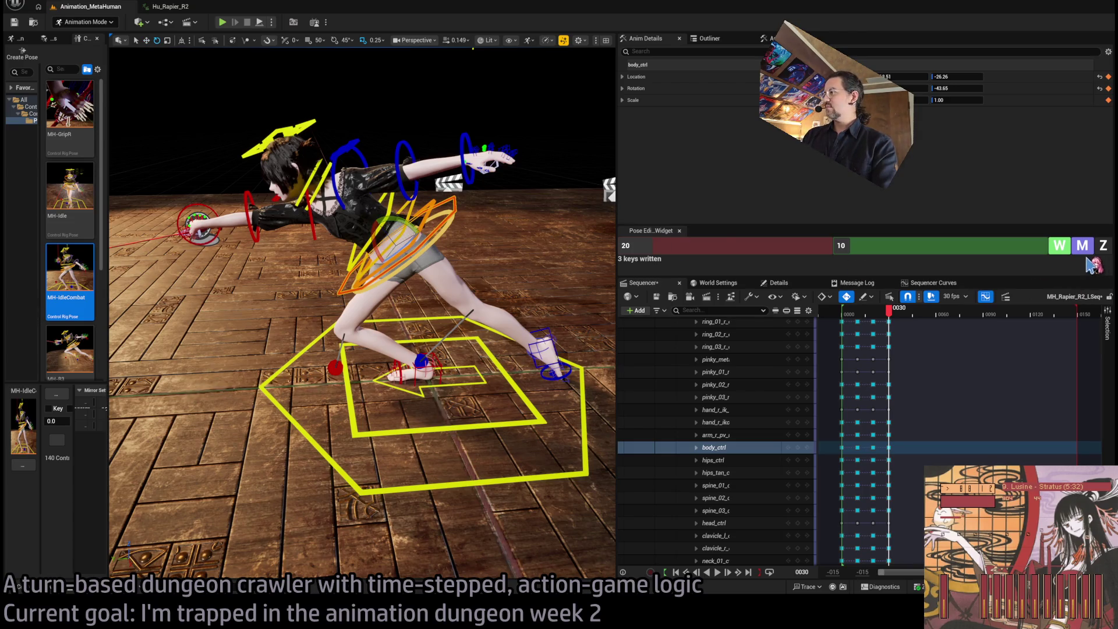
{"action": "left_click", "coordinate": [840, 245]}
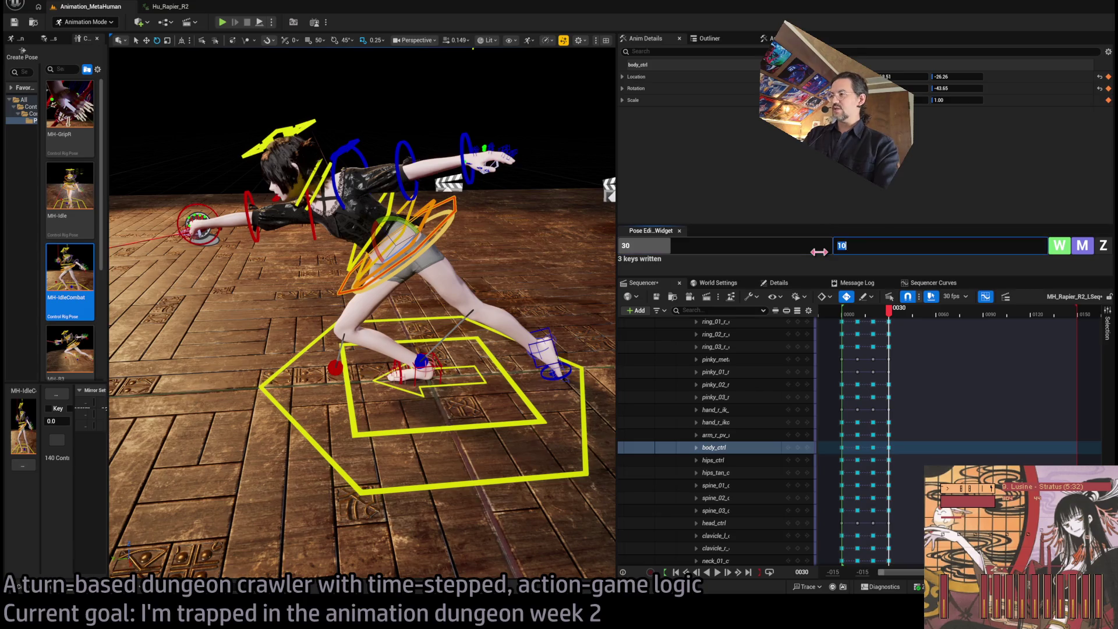
{"action": "type", "text": "30"}
{"action": "left_click", "coordinate": [1097, 252]}
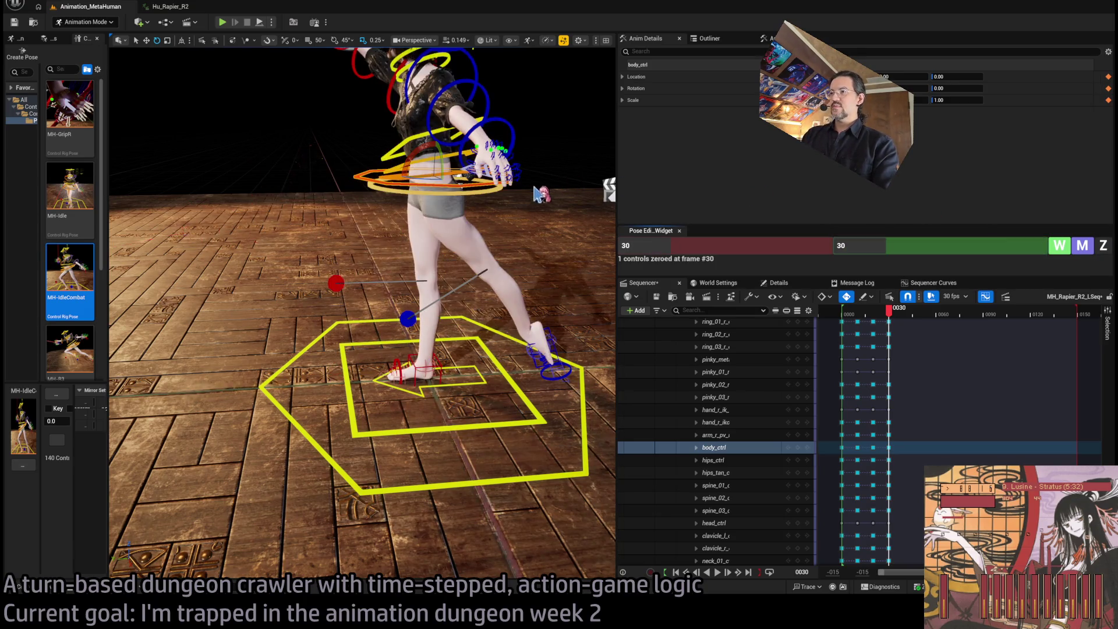
Slide the left foot IK control across the floor and turn it to about 38 degrees.
{"action": "mouse_move", "coordinate": [444, 204]}
{"action": "left_mouse_down"}
{"action": "mouse_move", "coordinate": [373, 287]}
{"action": "mouse_move", "coordinate": [412, 282]}
{"action": "left_mouse_up"}
{"action": "key", "text": "w"}
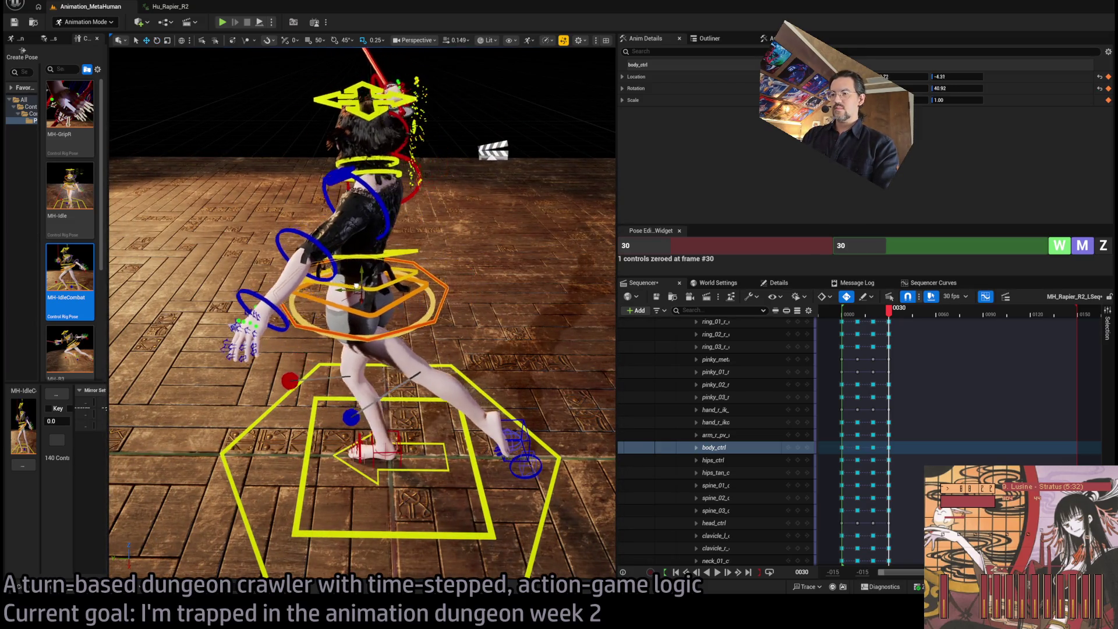
{"action": "mouse_move", "coordinate": [889, 310]}
{"action": "left_mouse_down"}
{"action": "mouse_move", "coordinate": [868, 315]}
{"action": "mouse_move", "coordinate": [889, 315]}
{"action": "left_mouse_up"}
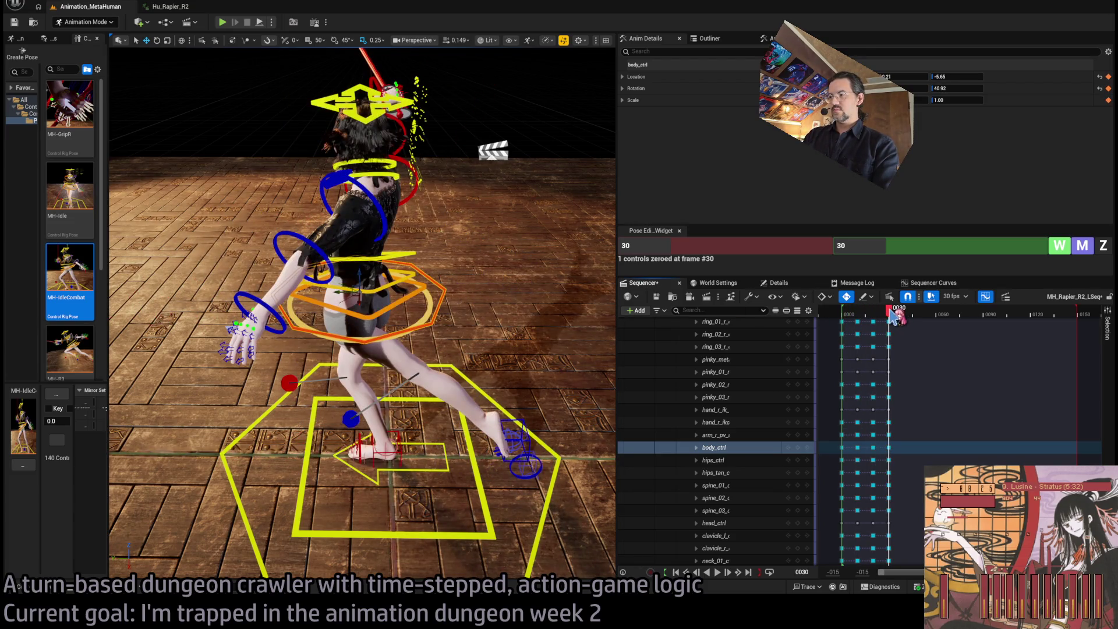
{"action": "left_click", "coordinate": [517, 449]}
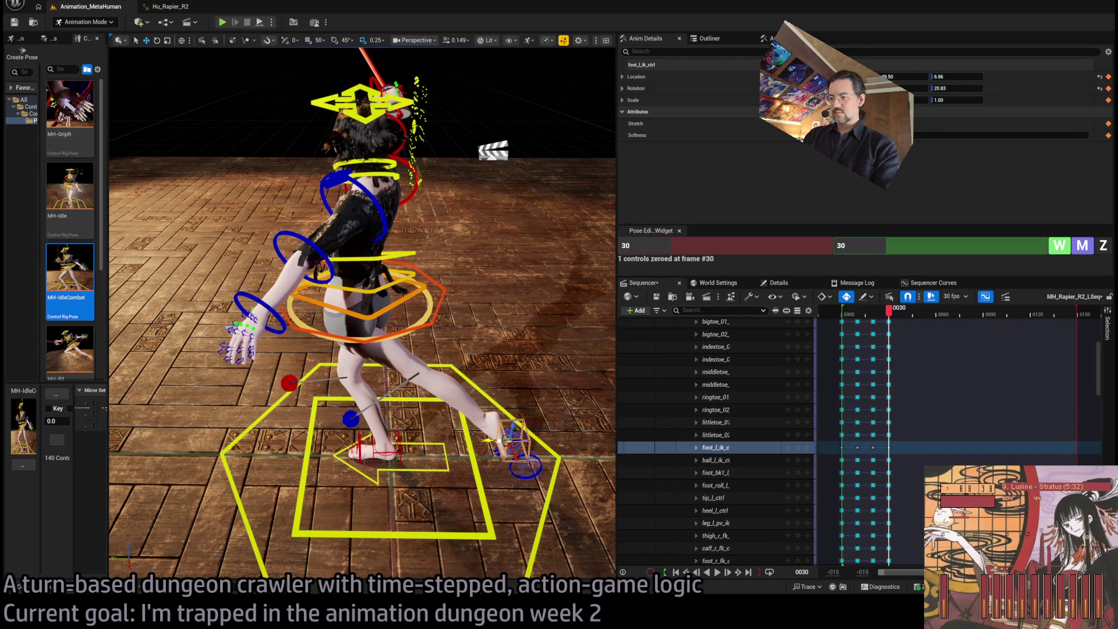
{"action": "mouse_move", "coordinate": [513, 447]}
{"action": "left_mouse_down"}
{"action": "mouse_move", "coordinate": [382, 449]}
{"action": "mouse_move", "coordinate": [280, 57]}
{"action": "mouse_move", "coordinate": [391, 421]}
{"action": "left_mouse_up"}
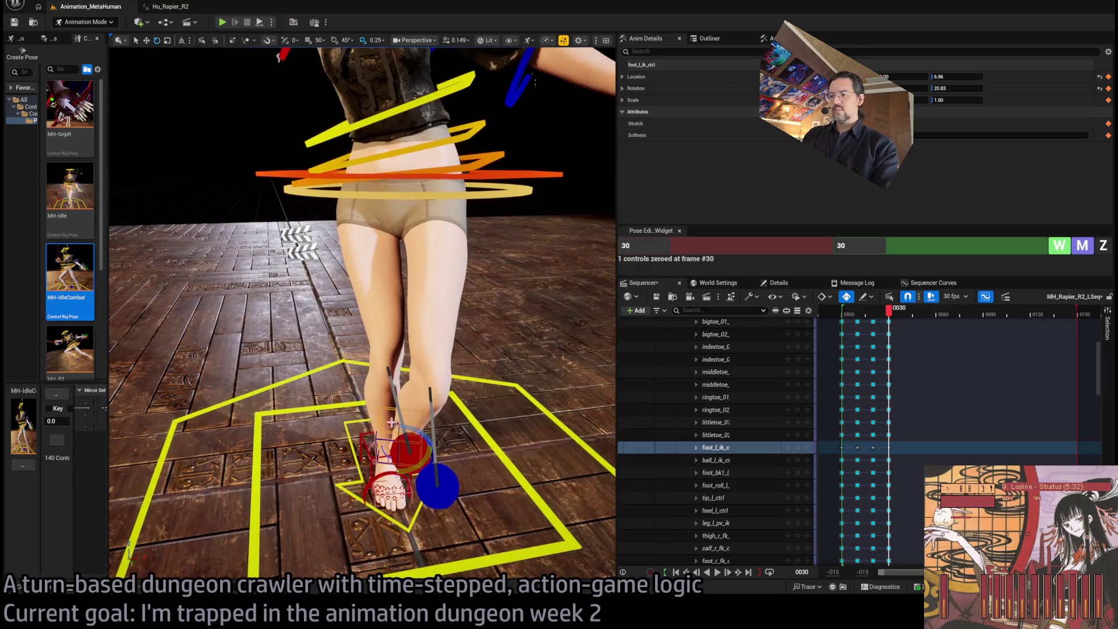
{"action": "mouse_move", "coordinate": [427, 457]}
{"action": "left_mouse_down"}
{"action": "mouse_move", "coordinate": [443, 460]}
{"action": "mouse_move", "coordinate": [361, 361]}
{"action": "mouse_move", "coordinate": [372, 394]}
{"action": "mouse_move", "coordinate": [344, 372]}
{"action": "mouse_move", "coordinate": [280, 262]}
{"action": "mouse_move", "coordinate": [181, 135]}
{"action": "mouse_move", "coordinate": [279, 244]}
{"action": "mouse_move", "coordinate": [354, 243]}
{"action": "mouse_move", "coordinate": [351, 324]}
{"action": "left_mouse_up"}
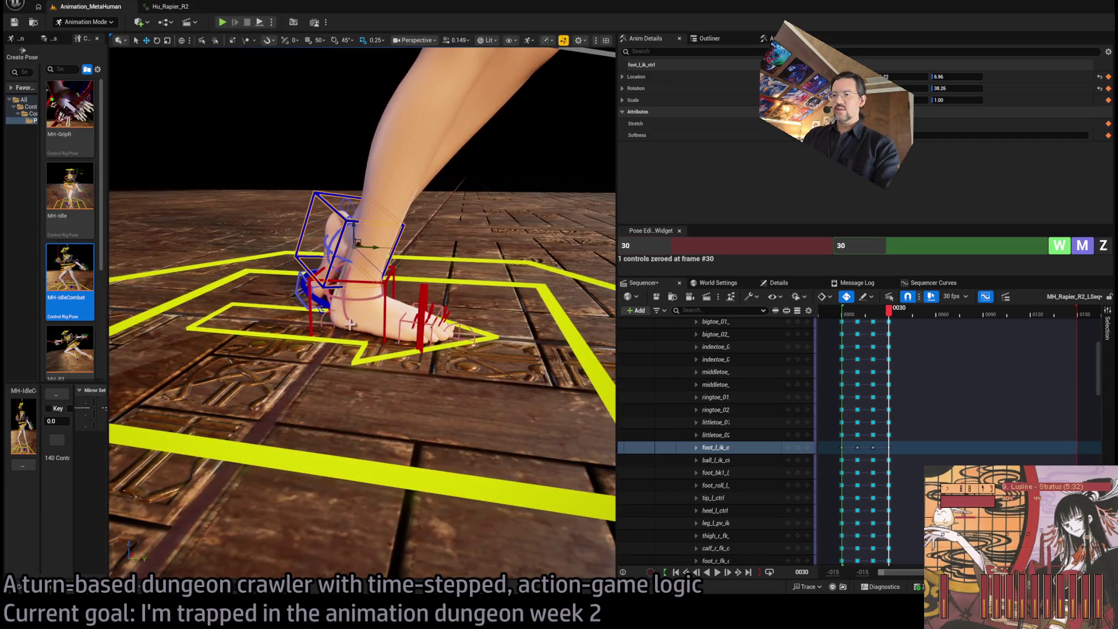
Roll the right foot to about -35 degrees and raise the body control to lift the hips.
{"action": "left_click", "coordinate": [342, 294]}
{"action": "key", "text": "e"}
{"action": "left_click_drag", "start_coordinate": [407, 251], "coordinate": [409, 280]}
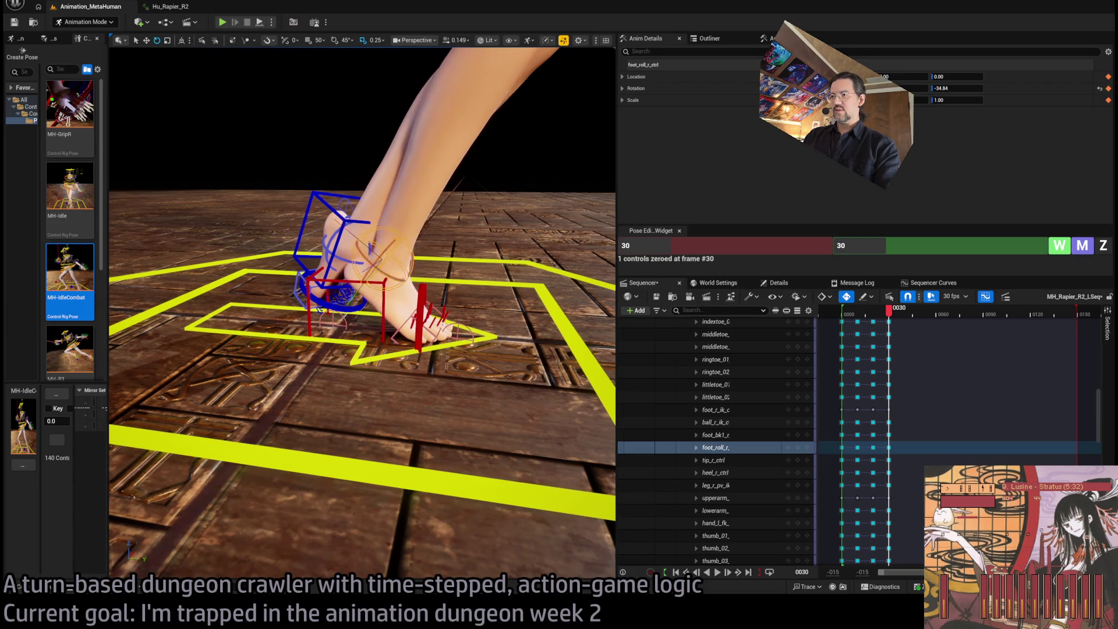
{"action": "scroll", "coordinate": [411, 279], "scroll_direction": "down", "scroll_amount": 5}
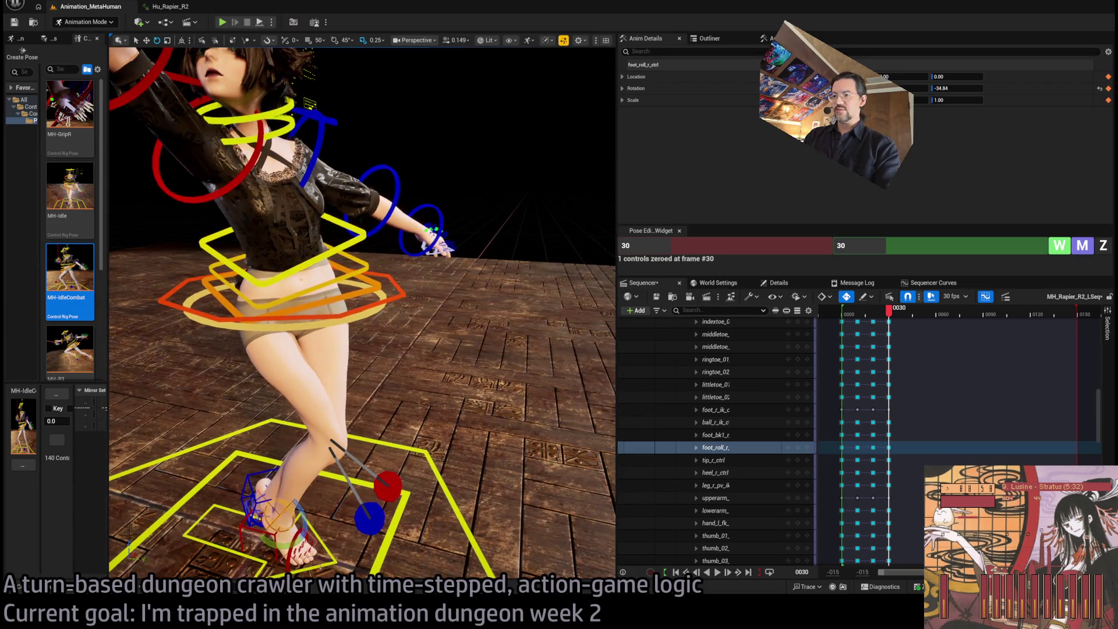
{"action": "left_click", "coordinate": [287, 262]}
{"action": "key", "text": "w"}
{"action": "mouse_move", "coordinate": [287, 262]}
{"action": "left_mouse_down"}
{"action": "mouse_move", "coordinate": [287, 244]}
{"action": "mouse_move", "coordinate": [368, 203]}
{"action": "left_mouse_up"}
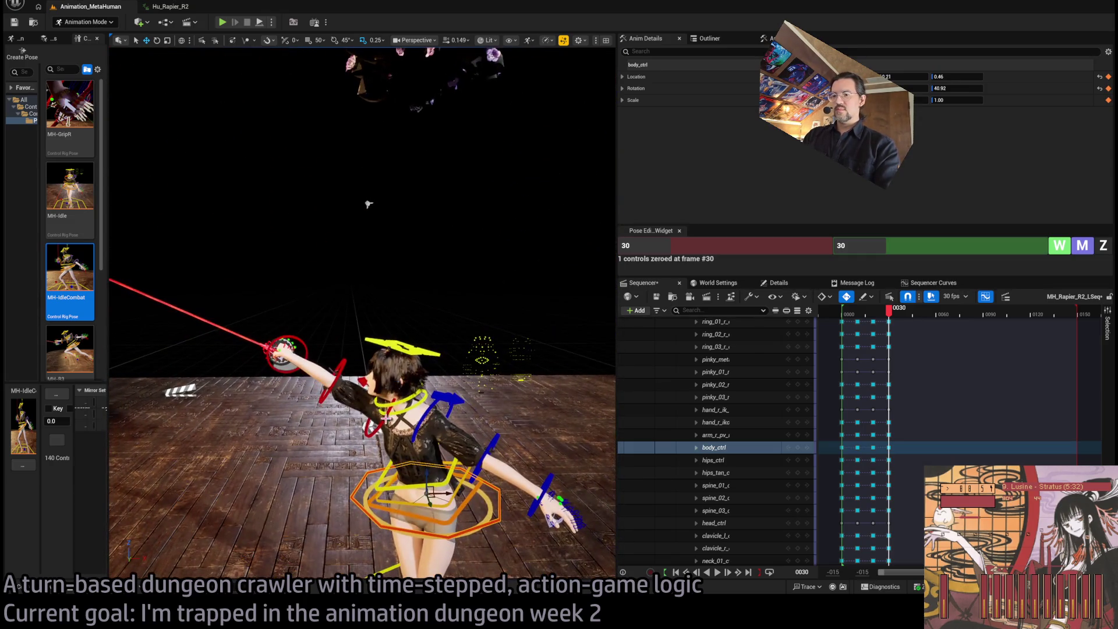
Zero the right upper arm, forearm and hand controls at frame 30.
{"action": "left_click", "coordinate": [348, 386]}
{"action": "left_click", "coordinate": [340, 384], "text": "ctrl"}
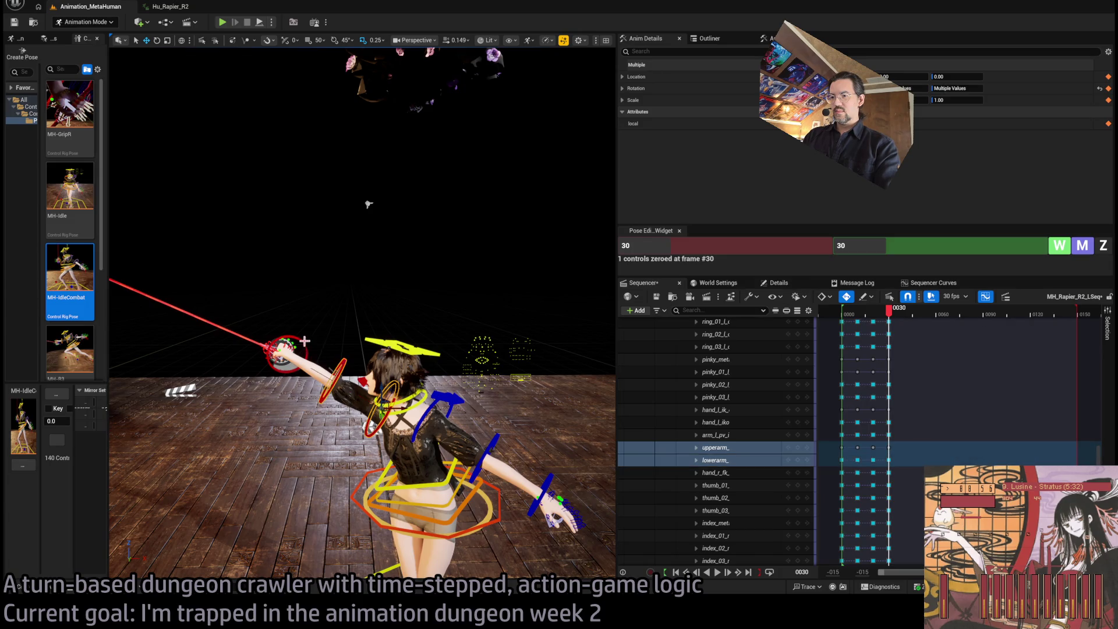
{"action": "left_click", "coordinate": [283, 351], "text": "ctrl"}
{"action": "left_click", "coordinate": [1102, 245]}
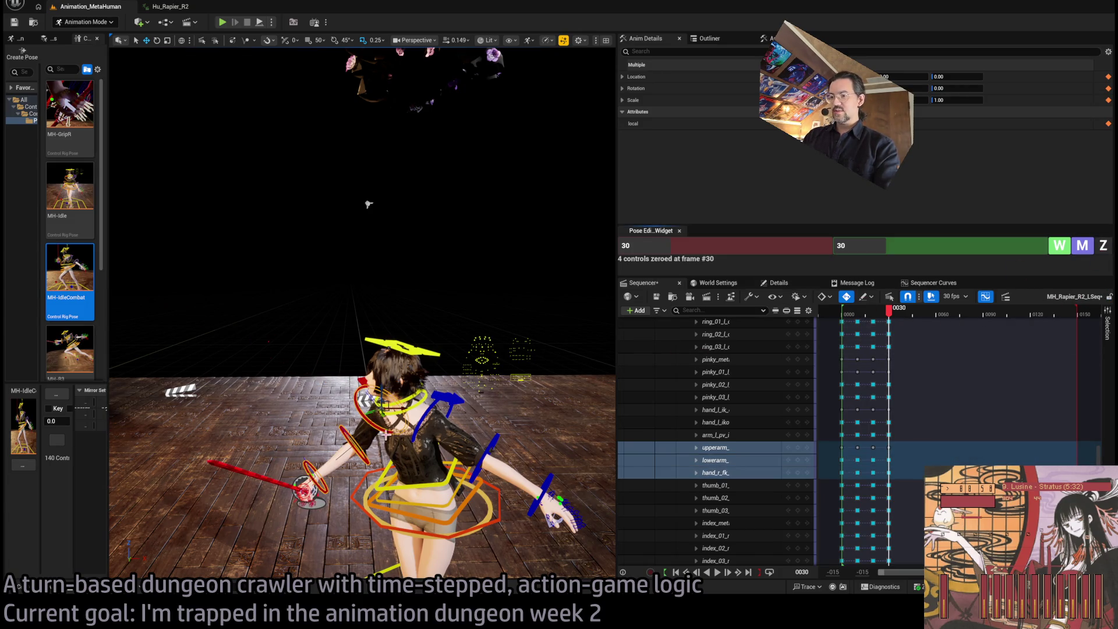
Zero the head control at frame 30 and turn it back to about 24 degrees.
{"action": "mouse_move", "coordinate": [368, 204]}
{"action": "left_mouse_down"}
{"action": "mouse_move", "coordinate": [362, 175]}
{"action": "mouse_move", "coordinate": [231, 149]}
{"action": "left_mouse_up"}
{"action": "left_click", "coordinate": [399, 320]}
{"action": "left_click", "coordinate": [1102, 245]}
{"action": "key", "text": "e"}
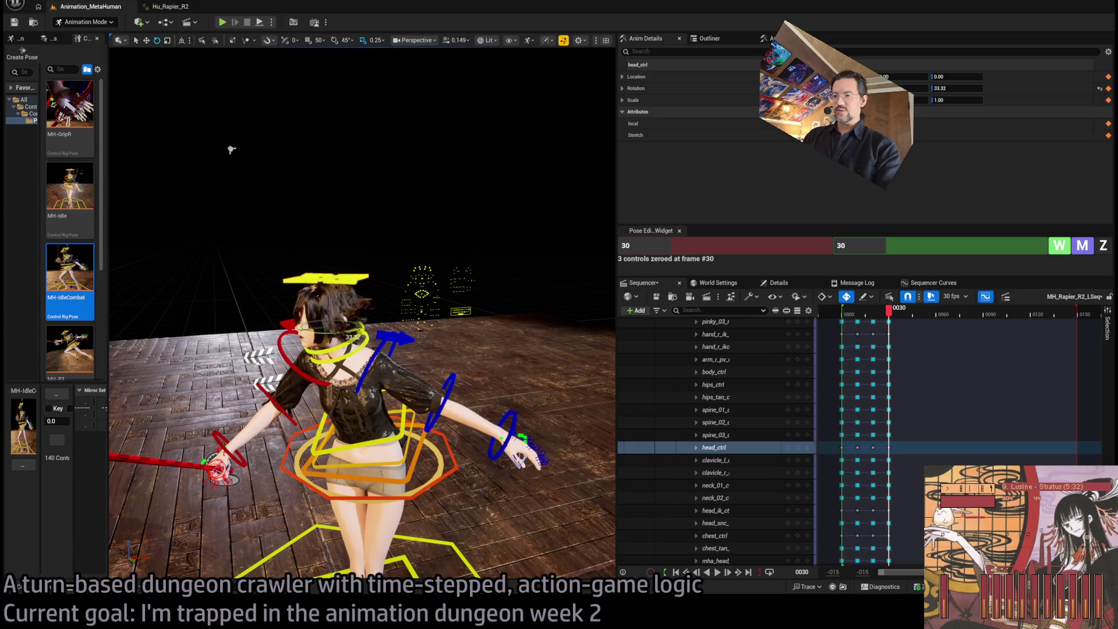
{"action": "left_click_drag", "start_coordinate": [442, 361], "coordinate": [453, 370]}
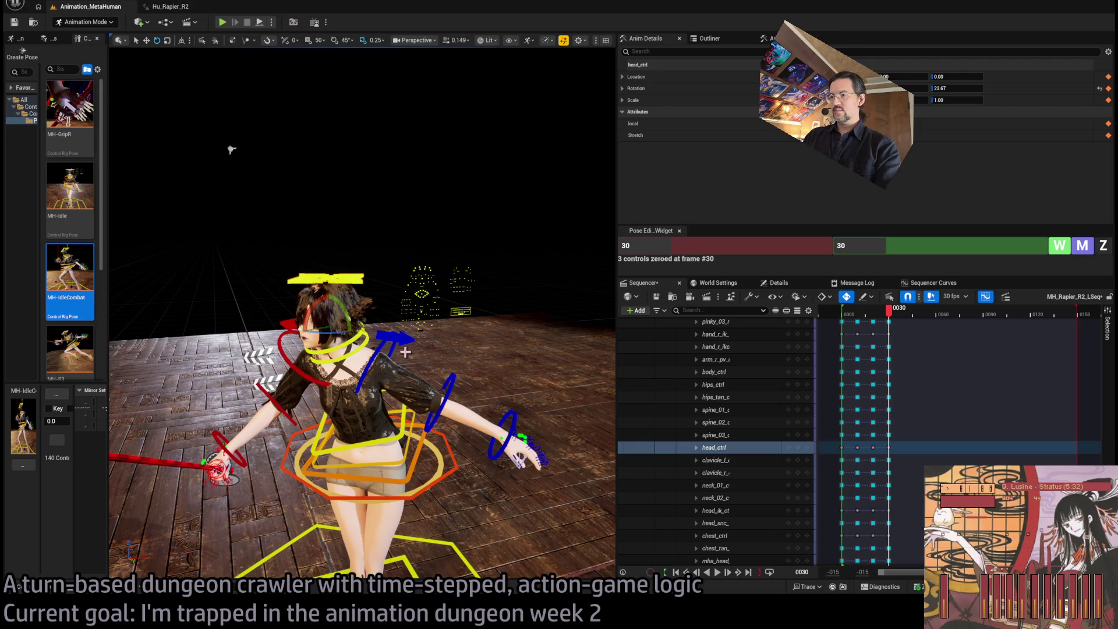
Swing the left upper arm down to her side, to about -38.20 rotation.
{"action": "left_click", "coordinate": [451, 389]}
{"action": "mouse_move", "coordinate": [451, 388]}
{"action": "left_mouse_down"}
{"action": "mouse_move", "coordinate": [492, 137]}
{"action": "mouse_move", "coordinate": [492, 391]}
{"action": "left_mouse_up"}
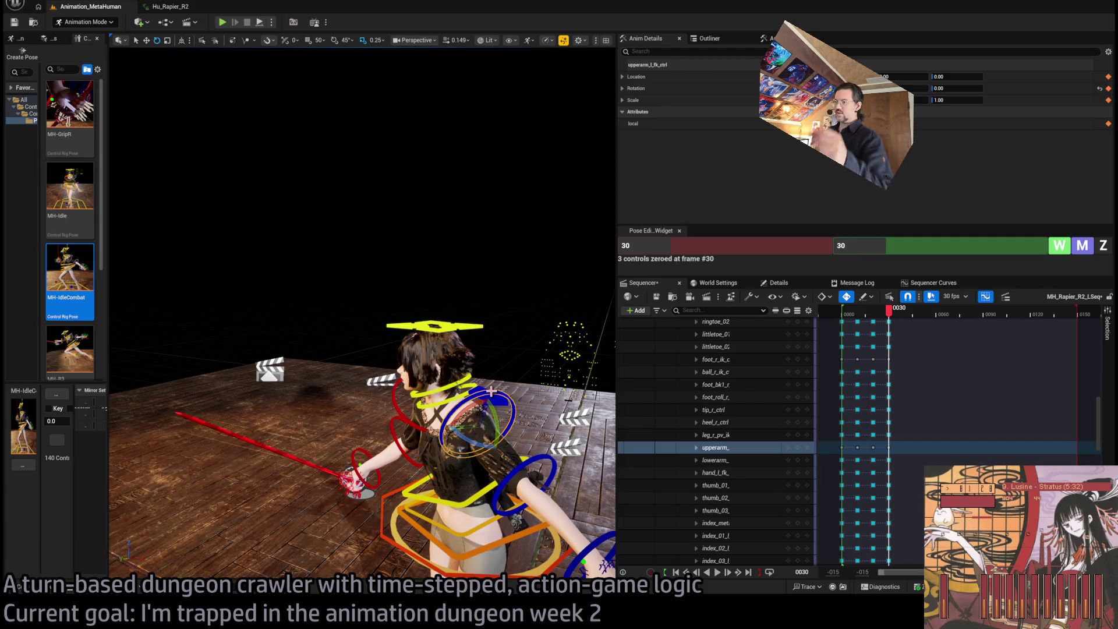
{"action": "left_click_drag", "start_coordinate": [492, 391], "coordinate": [474, 398]}
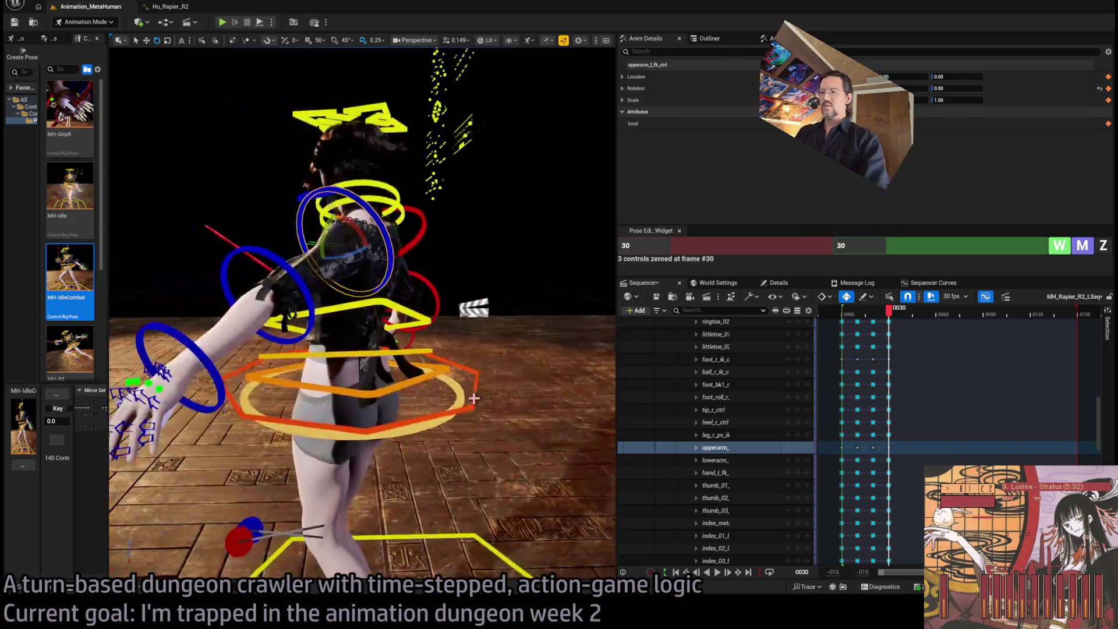
{"action": "mouse_move", "coordinate": [332, 236]}
{"action": "left_mouse_down"}
{"action": "mouse_move", "coordinate": [343, 250]}
{"action": "mouse_move", "coordinate": [333, 241]}
{"action": "mouse_move", "coordinate": [402, 252]}
{"action": "mouse_move", "coordinate": [344, 256]}
{"action": "left_mouse_up"}
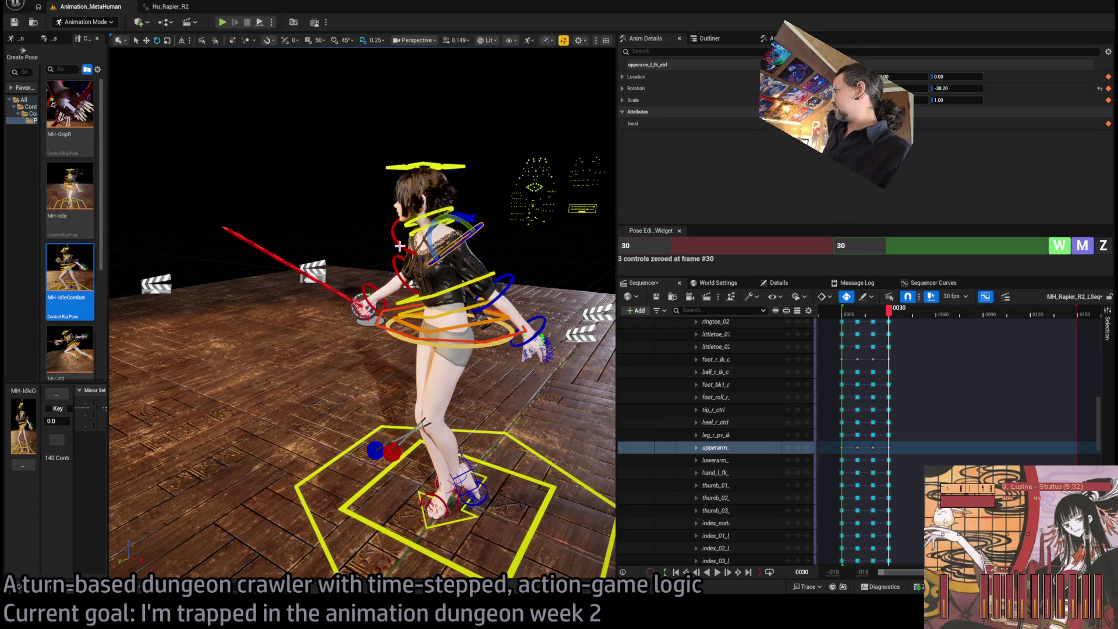
Rotate the right upper arm up and back down to reposition the rapier.
{"action": "left_click", "coordinate": [399, 244]}
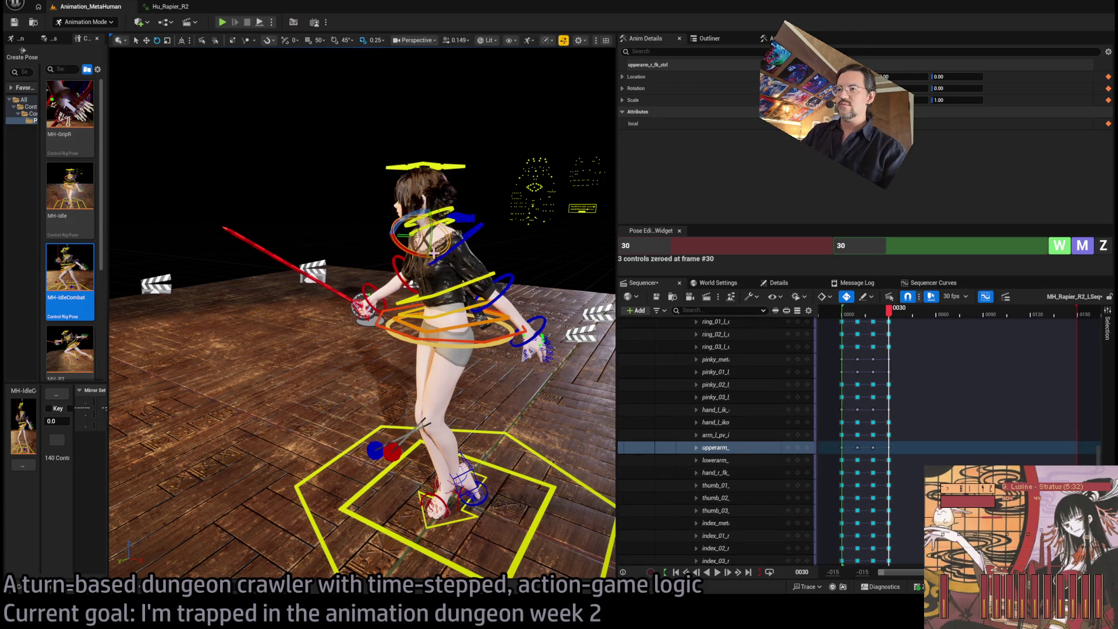
{"action": "left_click_drag", "start_coordinate": [390, 245], "coordinate": [395, 181]}
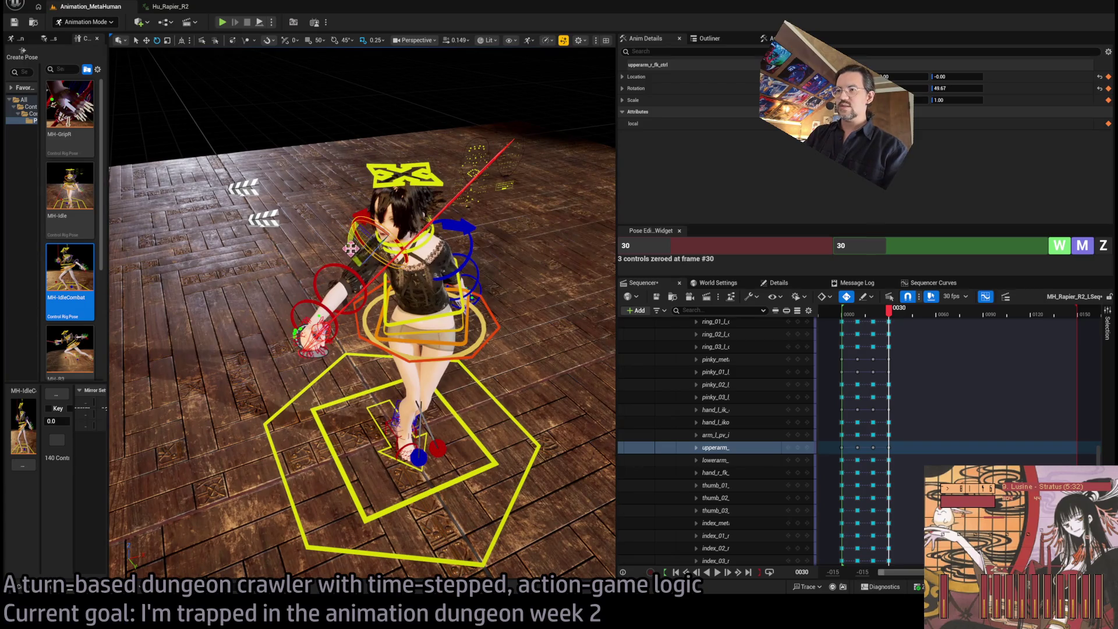
{"action": "mouse_move", "coordinate": [369, 252]}
{"action": "left_mouse_down"}
{"action": "mouse_move", "coordinate": [411, 259]}
{"action": "mouse_move", "coordinate": [371, 309]}
{"action": "left_mouse_up"}
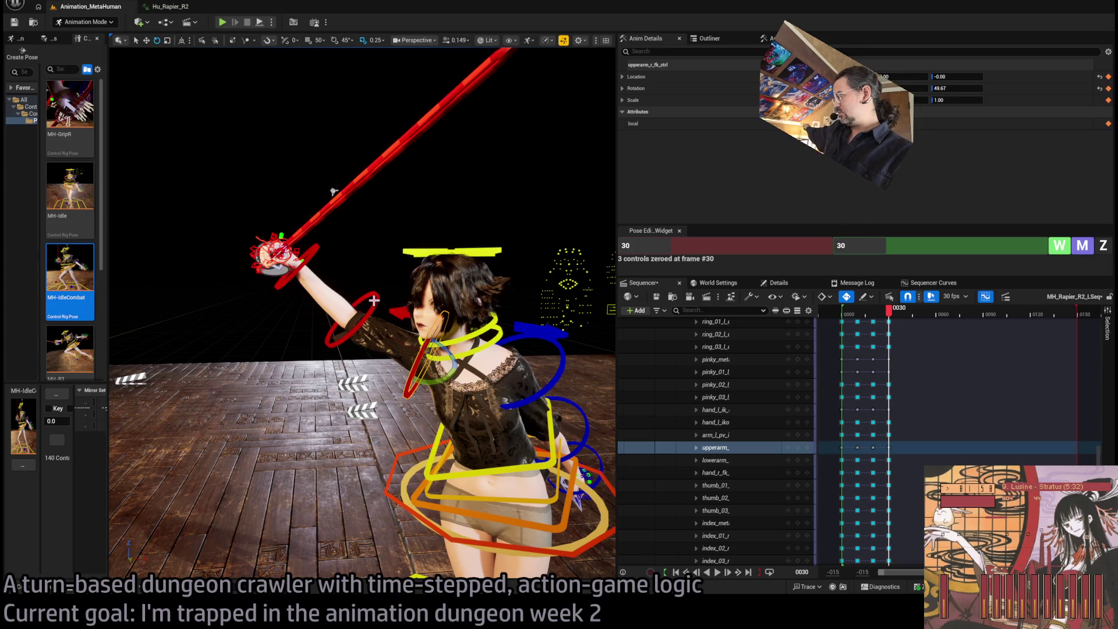
{"action": "mouse_move", "coordinate": [414, 353]}
{"action": "left_mouse_down"}
{"action": "mouse_move", "coordinate": [409, 372]}
{"action": "mouse_move", "coordinate": [396, 350]}
{"action": "left_mouse_up"}
{"action": "left_click_drag", "start_coordinate": [361, 291], "coordinate": [262, 303]}
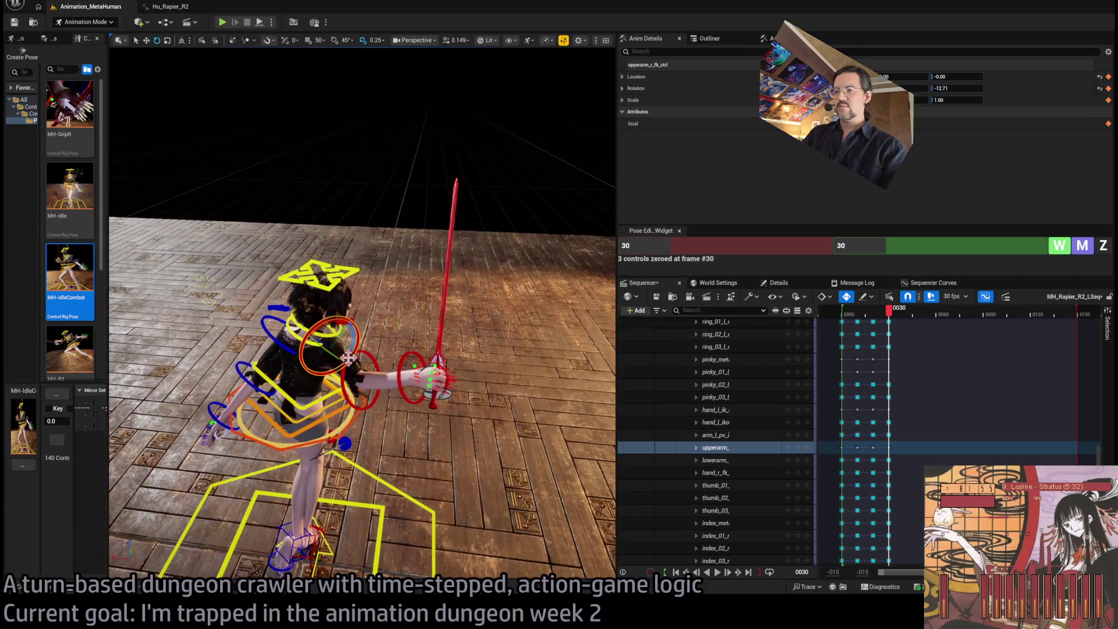
Tilt the right forearm to about -30.57 and rotate the hand so the rapier angles right.
{"action": "left_click", "coordinate": [381, 366]}
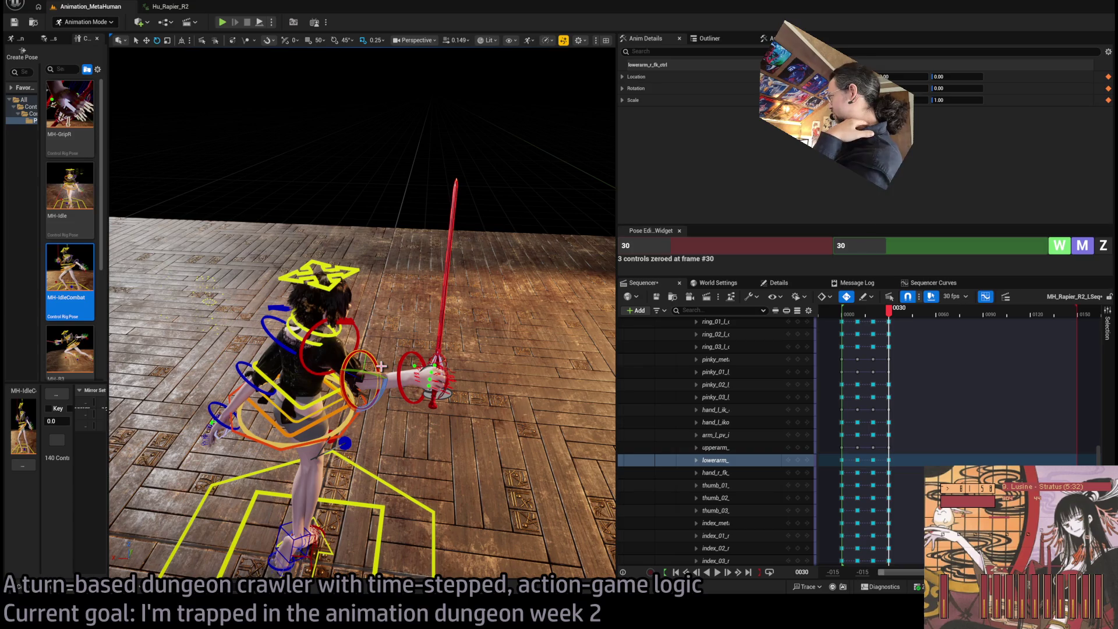
{"action": "left_click_drag", "start_coordinate": [380, 366], "coordinate": [406, 392]}
{"action": "left_click", "coordinate": [442, 416]}
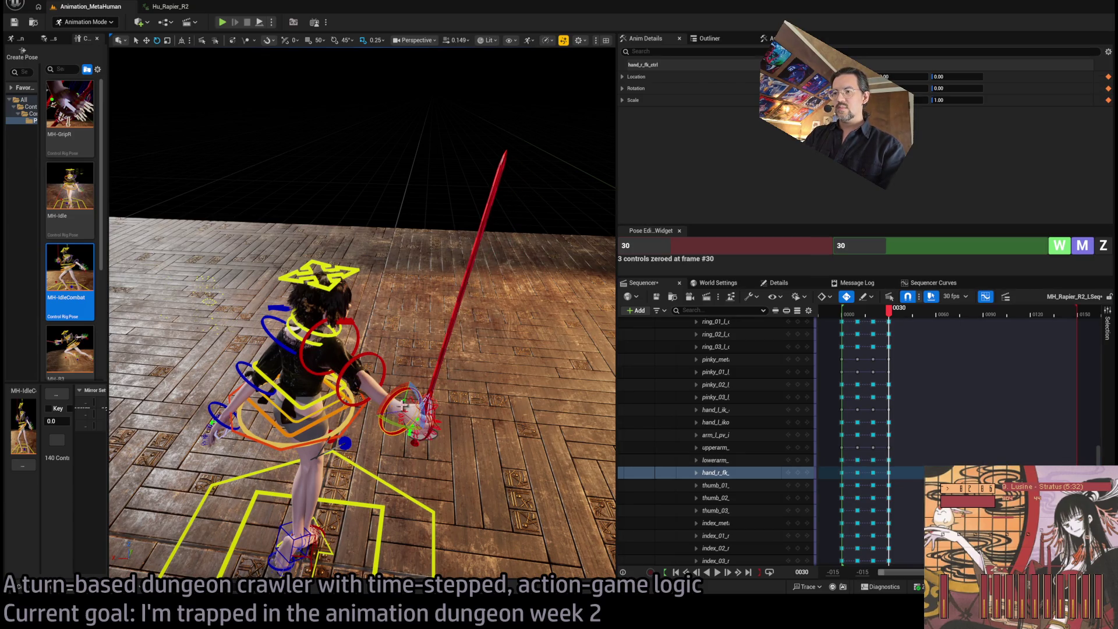
{"action": "mouse_move", "coordinate": [410, 432]}
{"action": "left_mouse_down"}
{"action": "mouse_move", "coordinate": [434, 423]}
{"action": "mouse_move", "coordinate": [385, 325]}
{"action": "mouse_move", "coordinate": [410, 358]}
{"action": "mouse_move", "coordinate": [334, 327]}
{"action": "left_mouse_up"}
{"action": "left_click", "coordinate": [381, 328]}
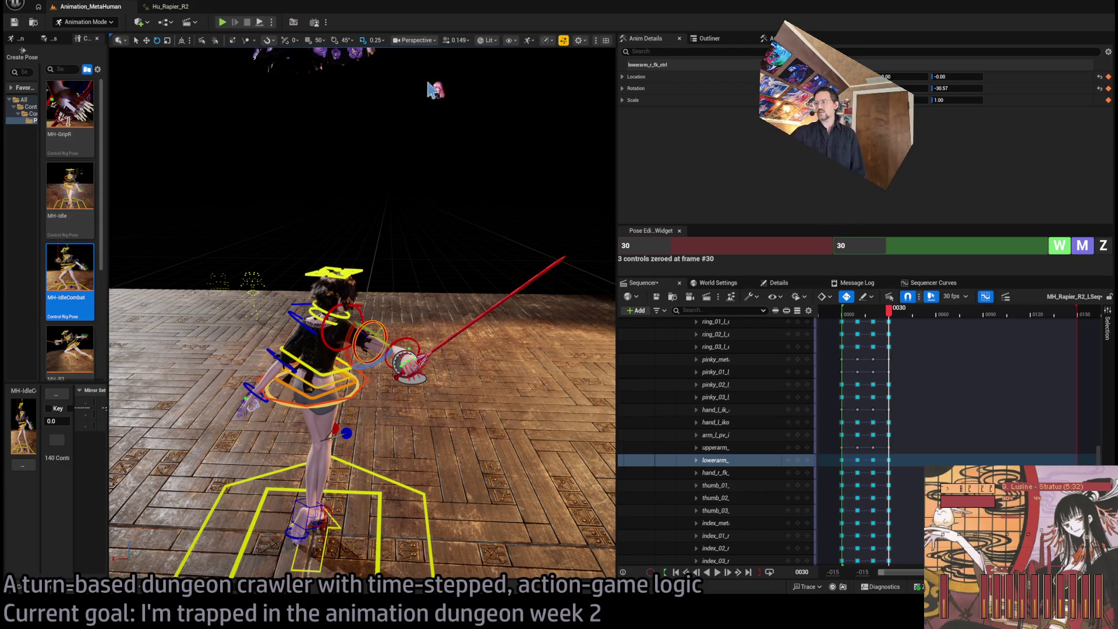
Preview the pose earlier in the timeline and check it from the front and above.
{"action": "mouse_move", "coordinate": [863, 311]}
{"action": "left_mouse_down"}
{"action": "mouse_move", "coordinate": [850, 312]}
{"action": "mouse_move", "coordinate": [891, 308]}
{"action": "left_mouse_up"}
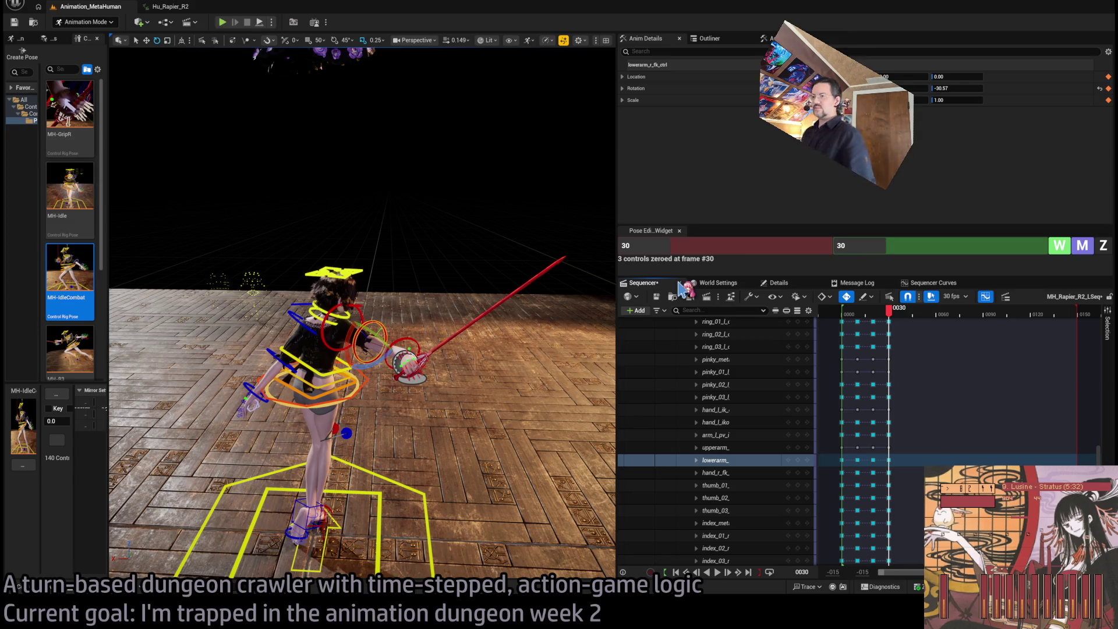
{"action": "left_click_drag", "start_coordinate": [361, 291], "coordinate": [524, 291]}
{"action": "mouse_move", "coordinate": [343, 210]}
{"action": "left_mouse_down"}
{"action": "mouse_move", "coordinate": [384, 211]}
{"action": "mouse_move", "coordinate": [300, 208]}
{"action": "left_mouse_up"}
{"action": "left_click", "coordinate": [343, 210]}
{"action": "left_click_drag", "start_coordinate": [372, 208], "coordinate": [400, 200]}
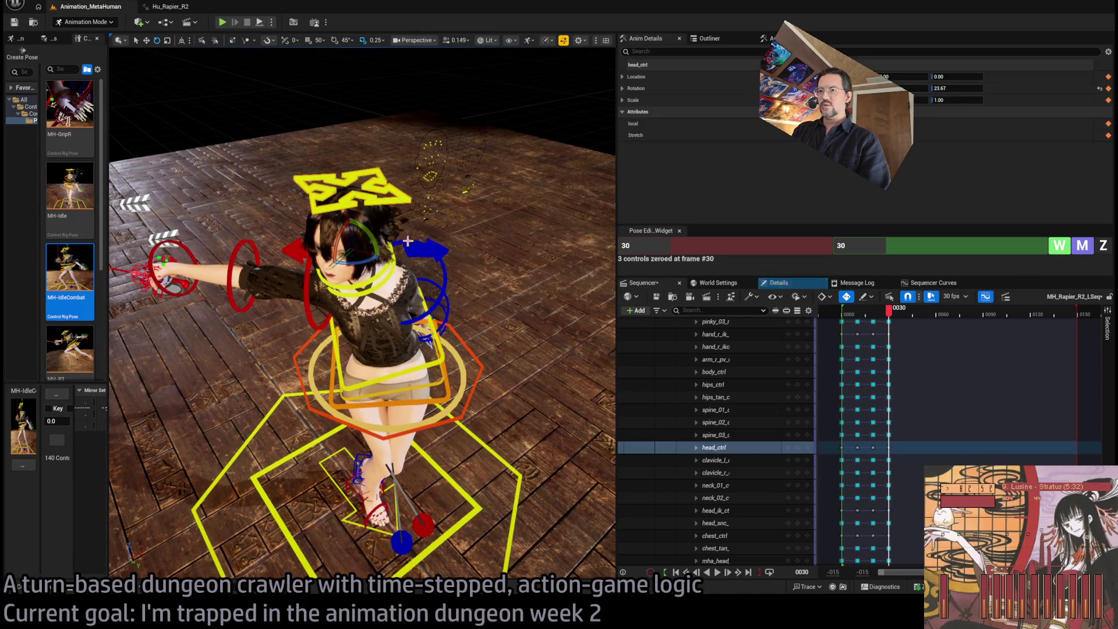
Turn the MetaHuman's head further around toward the lunge.
{"action": "left_click", "coordinate": [366, 267]}
{"action": "mouse_move", "coordinate": [366, 267]}
{"action": "left_mouse_down"}
{"action": "mouse_move", "coordinate": [382, 261]}
{"action": "mouse_move", "coordinate": [349, 186]}
{"action": "mouse_move", "coordinate": [192, 188]}
{"action": "left_mouse_up"}
{"action": "key", "text": "f"}
{"action": "left_click", "coordinate": [344, 183]}
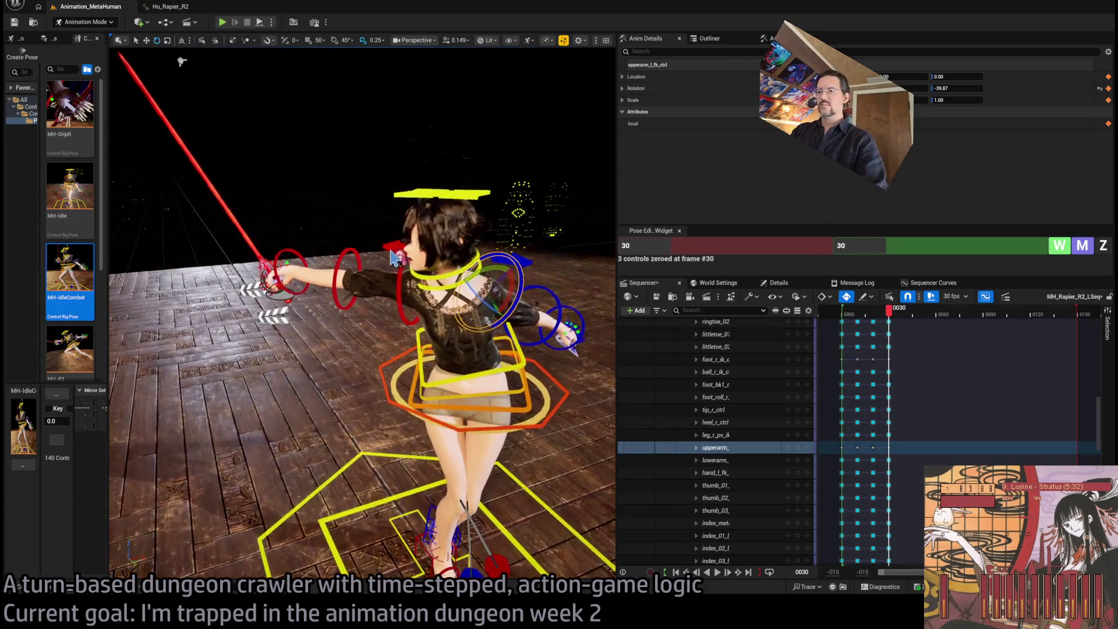
{"action": "left_click", "coordinate": [405, 269]}
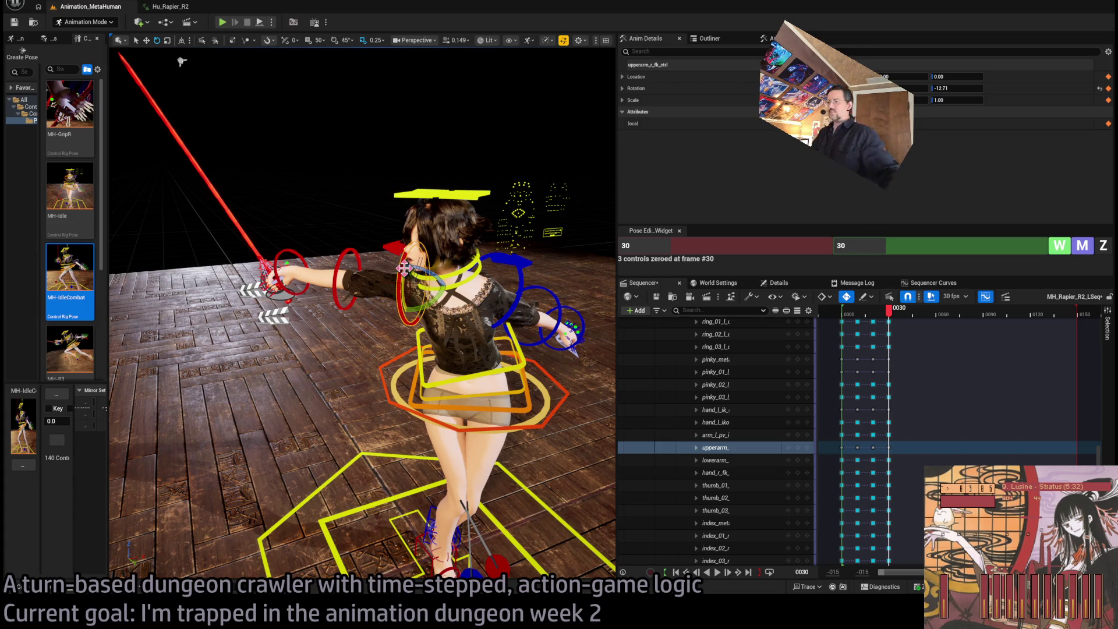
Rotate the hips and legs and turn the torso with the body control to about -22.86.
{"action": "mouse_move", "coordinate": [461, 413]}
{"action": "left_mouse_down"}
{"action": "mouse_move", "coordinate": [425, 408]}
{"action": "mouse_move", "coordinate": [461, 413]}
{"action": "left_mouse_up"}
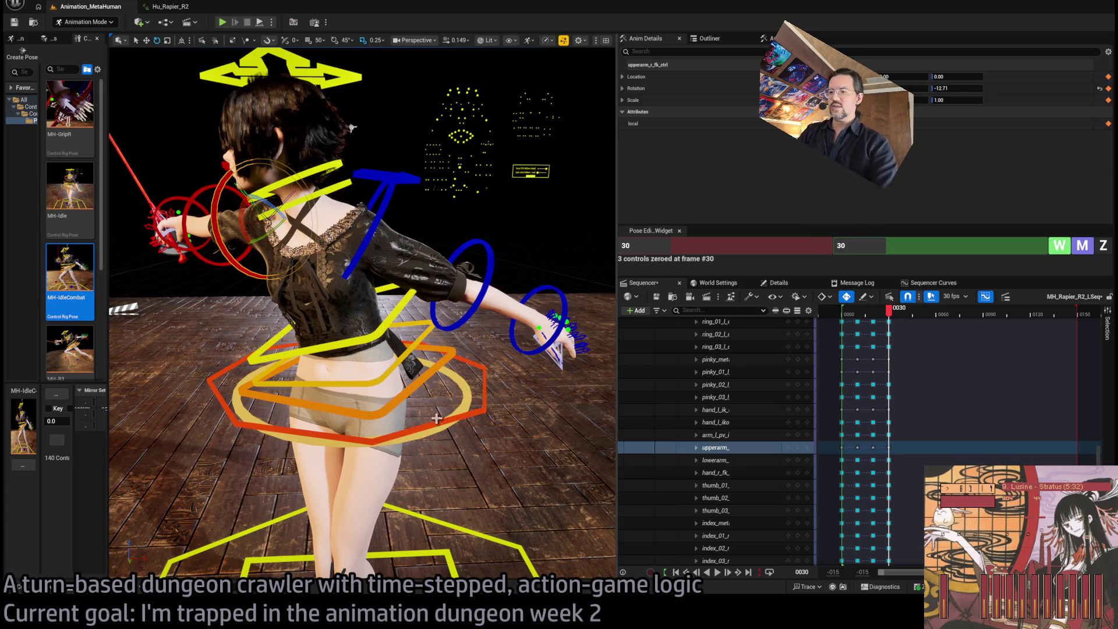
{"action": "left_click", "coordinate": [389, 399]}
{"action": "mouse_move", "coordinate": [363, 376]}
{"action": "left_mouse_down"}
{"action": "mouse_move", "coordinate": [390, 399]}
{"action": "mouse_move", "coordinate": [407, 385]}
{"action": "mouse_move", "coordinate": [381, 391]}
{"action": "left_mouse_up"}
{"action": "left_click", "coordinate": [384, 401]}
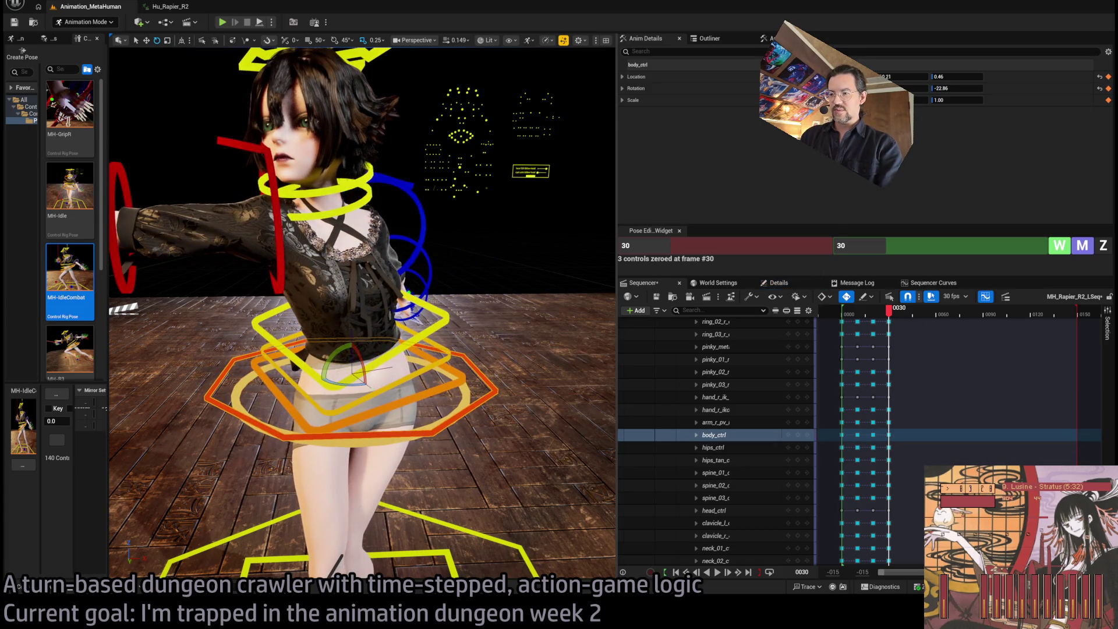
Select the three spine controls together and twist the torso through them.
{"action": "left_click", "coordinate": [349, 380]}
{"action": "left_click", "coordinate": [350, 380], "text": "ctrl"}
{"action": "left_click", "coordinate": [350, 380], "text": "ctrl"}
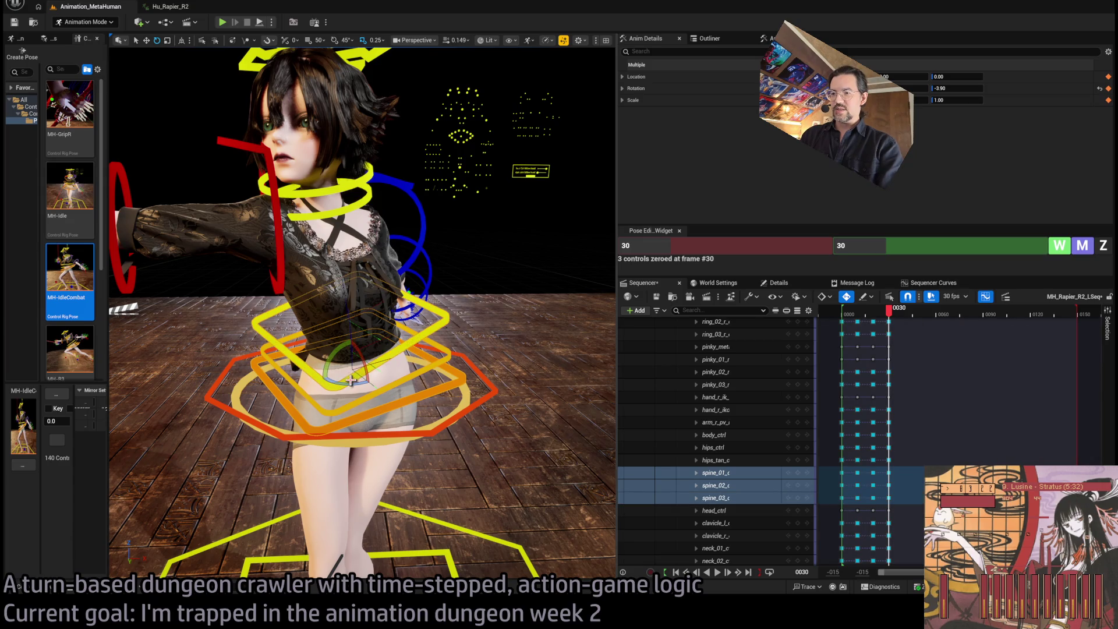
{"action": "left_click", "coordinate": [358, 382]}
{"action": "key", "text": "ctrl+z"}
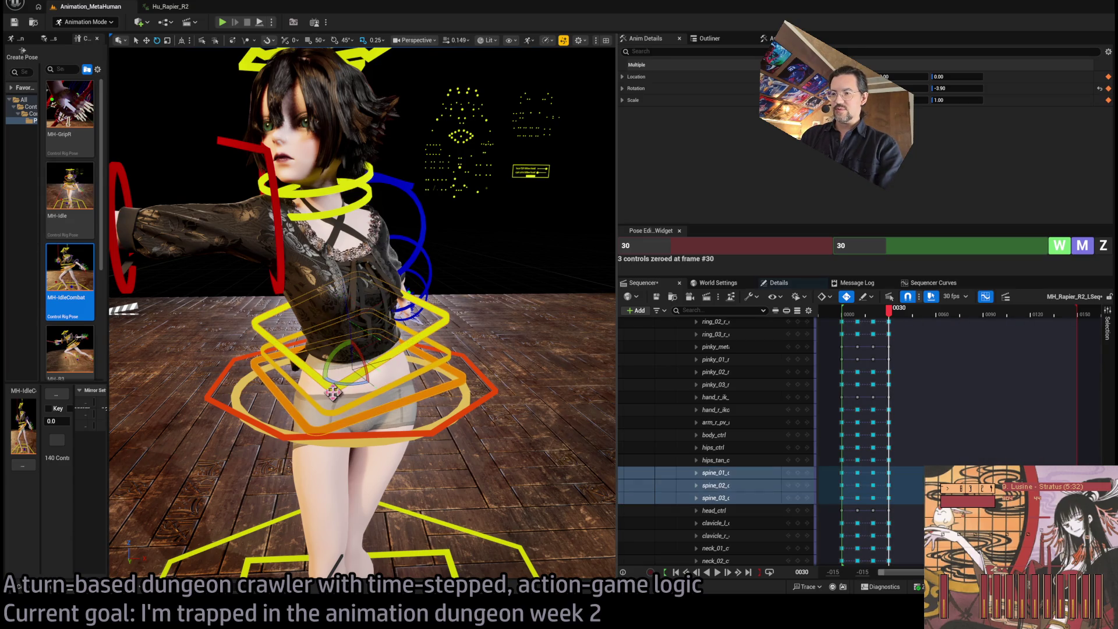
{"action": "left_click_drag", "start_coordinate": [348, 383], "coordinate": [396, 367]}
{"action": "left_click_drag", "start_coordinate": [346, 140], "coordinate": [342, 110]}
Swing the right upper arm so the rapier moves left, checking from eye level and behind.
{"action": "left_click", "coordinate": [422, 318]}
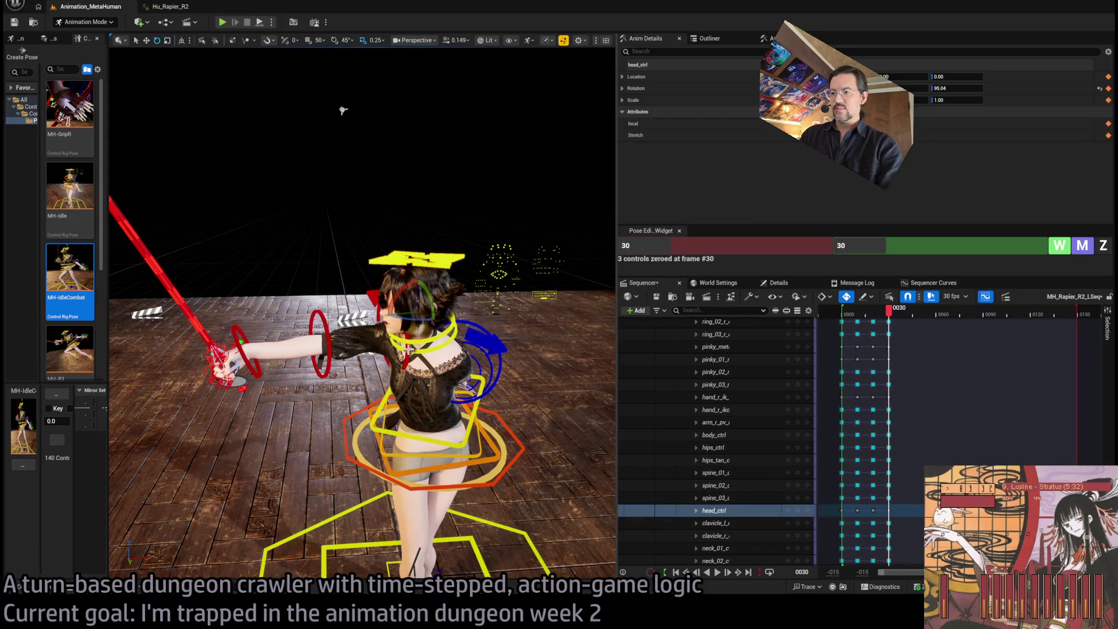
{"action": "left_click", "coordinate": [329, 340]}
{"action": "key", "text": "f"}
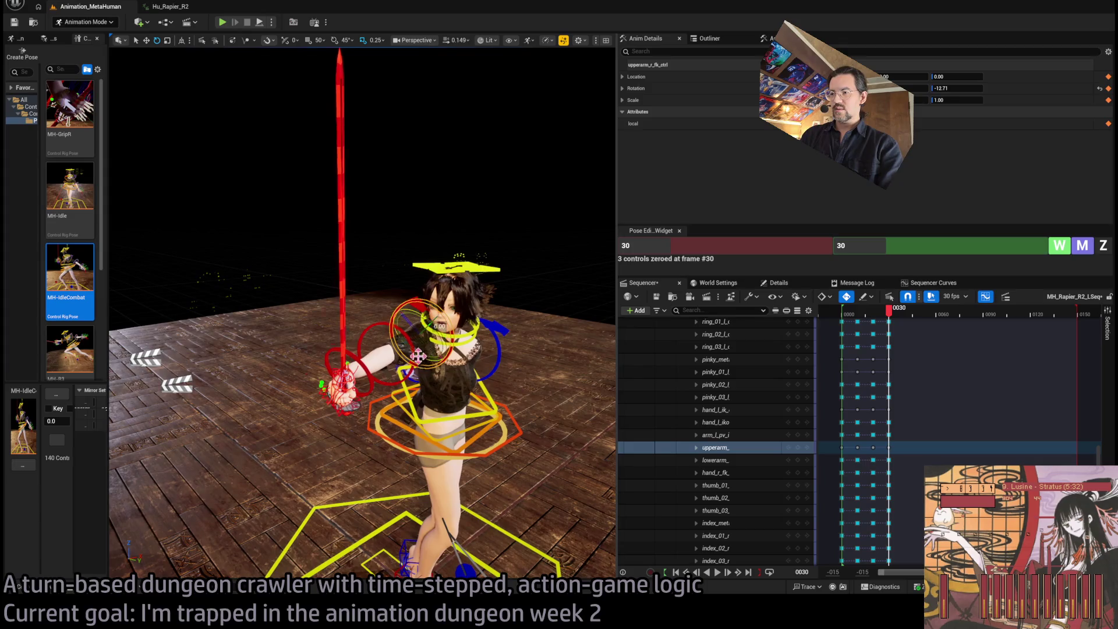
{"action": "mouse_move", "coordinate": [420, 316]}
{"action": "left_mouse_down"}
{"action": "mouse_move", "coordinate": [404, 331]}
{"action": "mouse_move", "coordinate": [426, 330]}
{"action": "mouse_move", "coordinate": [377, 311]}
{"action": "left_mouse_up"}
{"action": "key", "text": "f"}
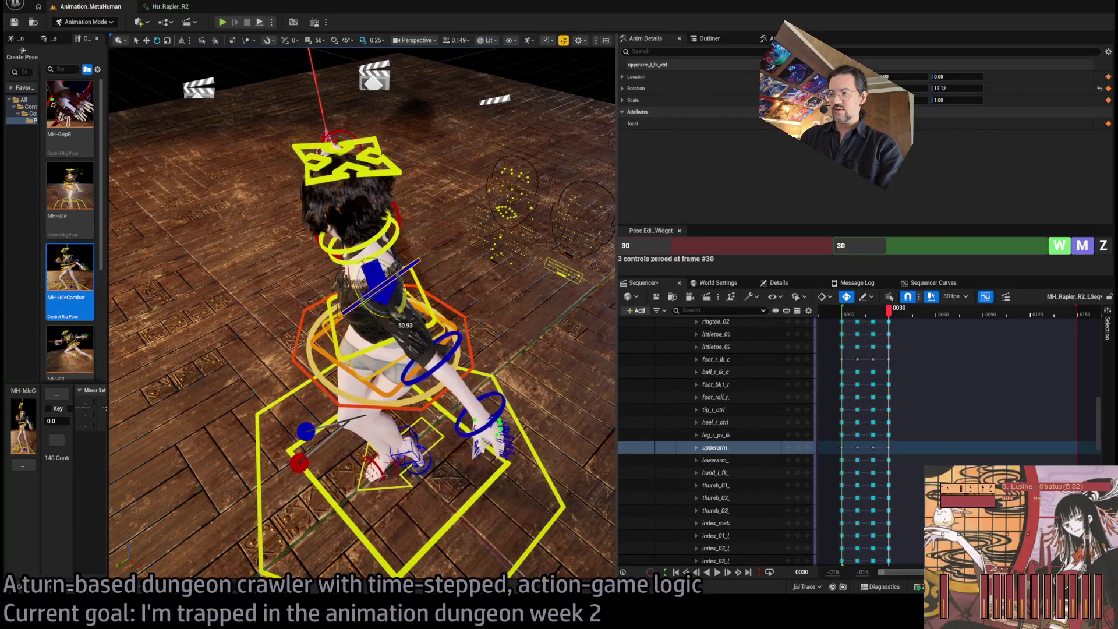
{"action": "left_click_drag", "start_coordinate": [378, 311], "coordinate": [356, 95]}
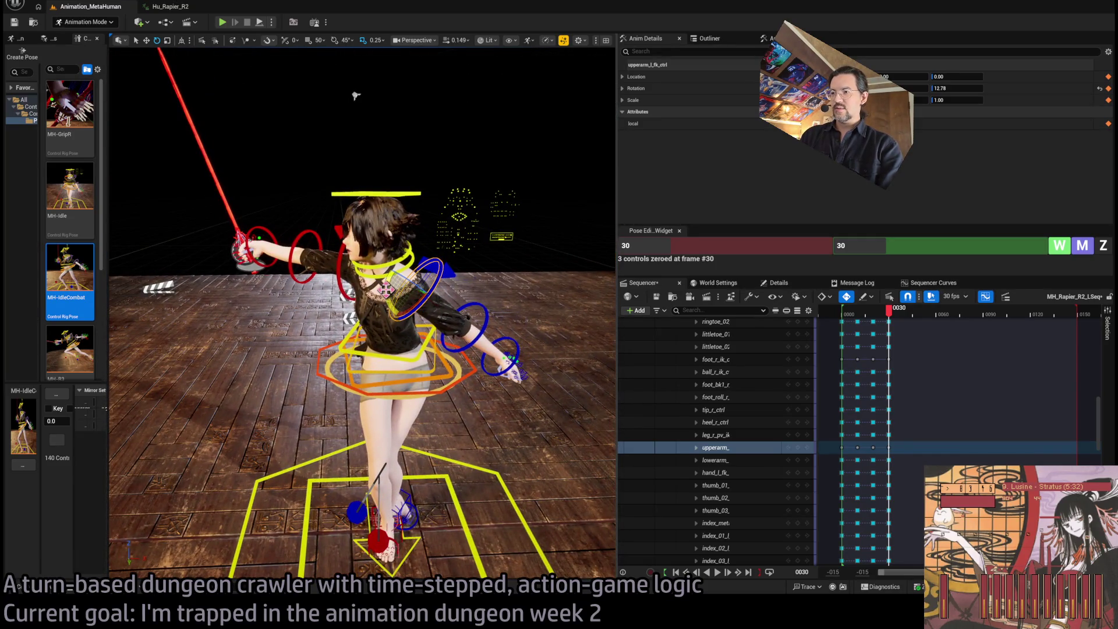
{"action": "mouse_move", "coordinate": [355, 96]}
{"action": "left_mouse_down"}
{"action": "mouse_move", "coordinate": [512, 100]}
{"action": "mouse_move", "coordinate": [501, 134]}
{"action": "mouse_move", "coordinate": [397, 267]}
{"action": "mouse_move", "coordinate": [408, 323]}
{"action": "mouse_move", "coordinate": [379, 262]}
{"action": "left_mouse_up"}
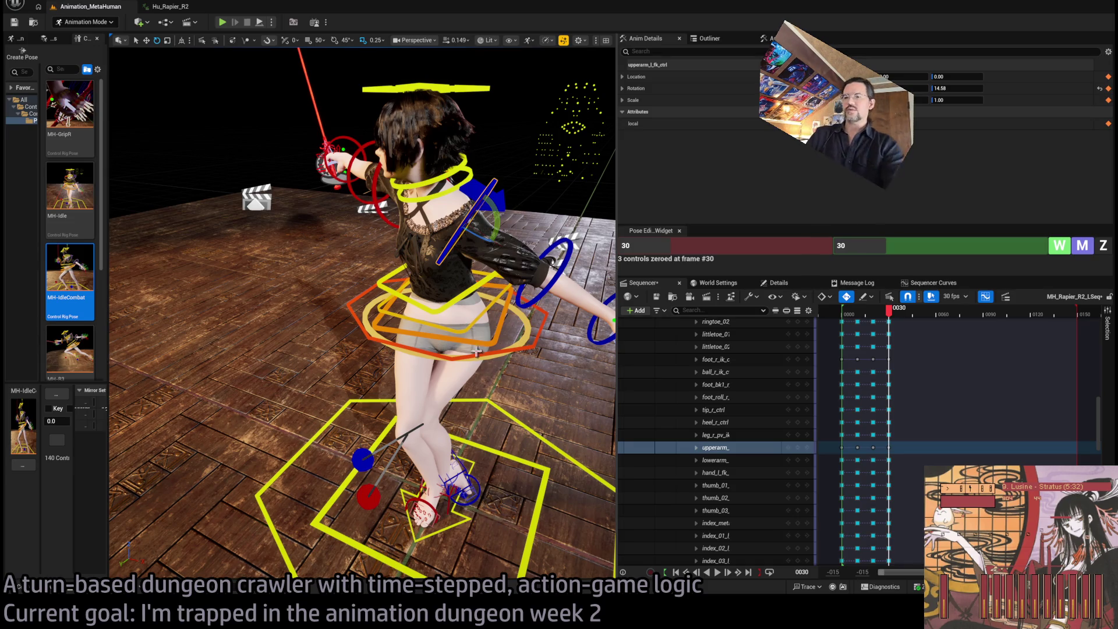
{"action": "left_click", "coordinate": [380, 351]}
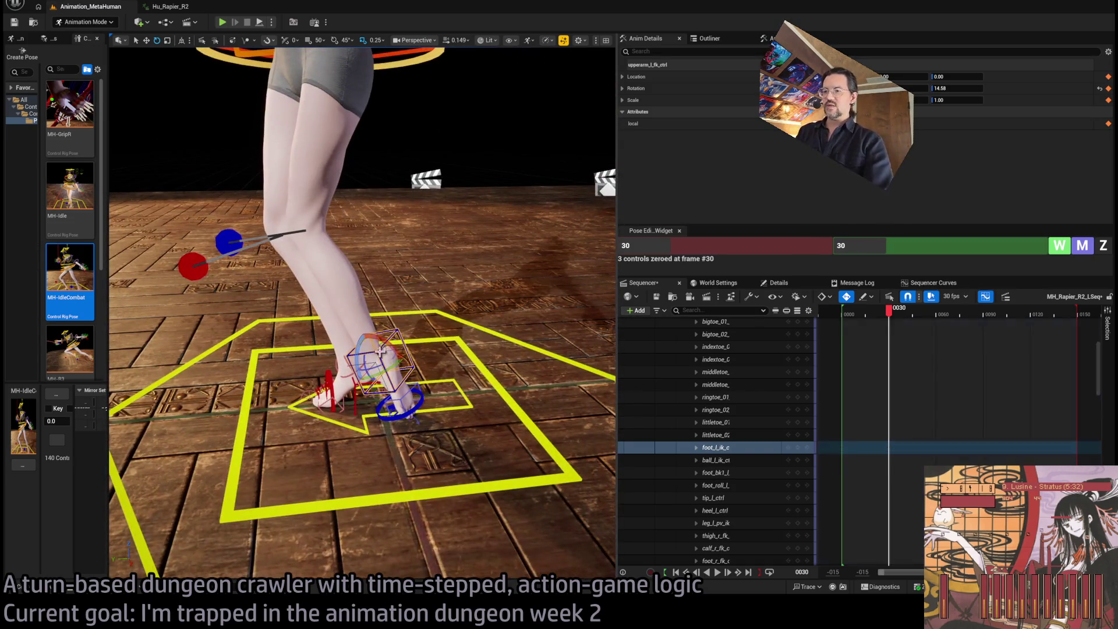
Move the left foot IK control on the floor and drop the body control into a deeper stance.
{"action": "key", "text": "w"}
{"action": "mouse_move", "coordinate": [379, 351]}
{"action": "left_mouse_down"}
{"action": "mouse_move", "coordinate": [369, 369]}
{"action": "mouse_move", "coordinate": [408, 361]}
{"action": "mouse_move", "coordinate": [389, 357]}
{"action": "left_mouse_up"}
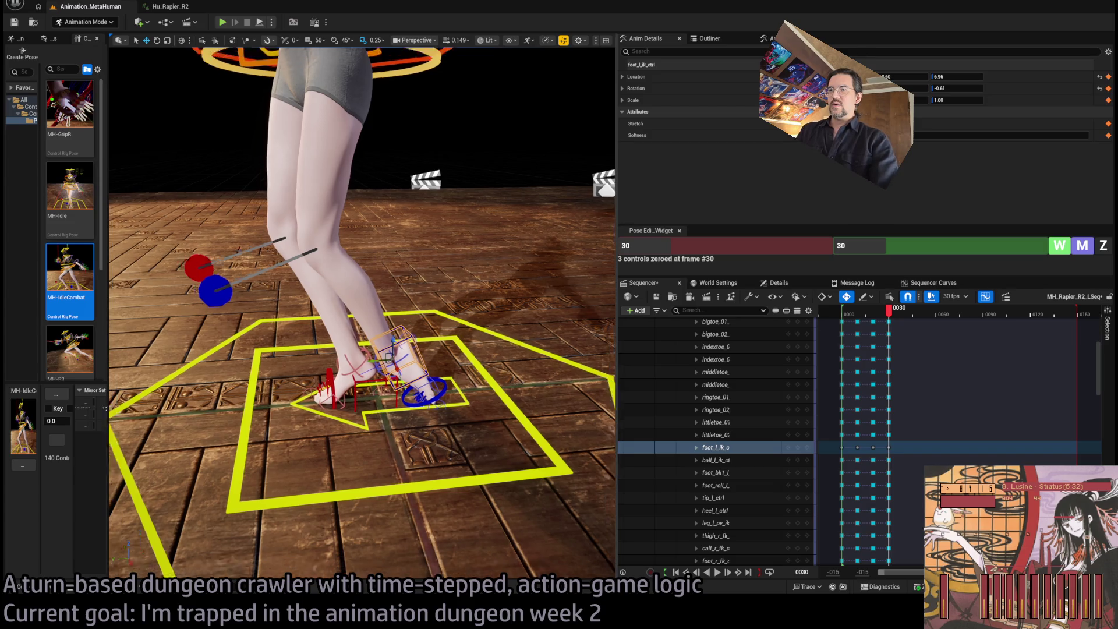
{"action": "scroll", "coordinate": [388, 357], "scroll_direction": "down", "scroll_amount": 3}
{"action": "left_click", "coordinate": [361, 262]}
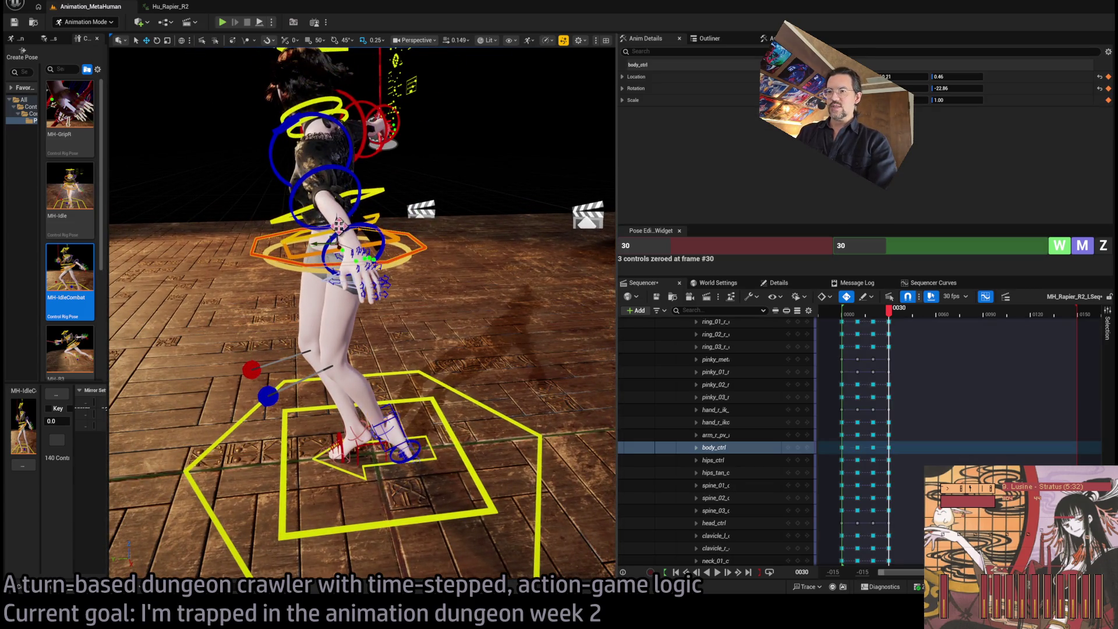
{"action": "left_click_drag", "start_coordinate": [338, 225], "coordinate": [334, 238]}
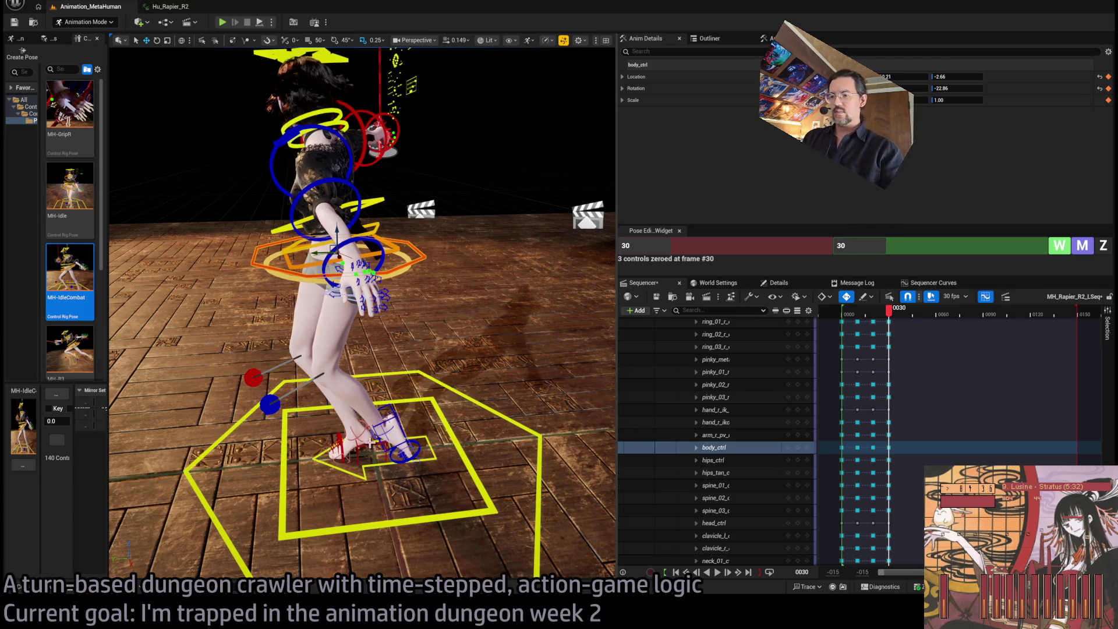
{"action": "left_click_drag", "start_coordinate": [374, 437], "coordinate": [475, 439]}
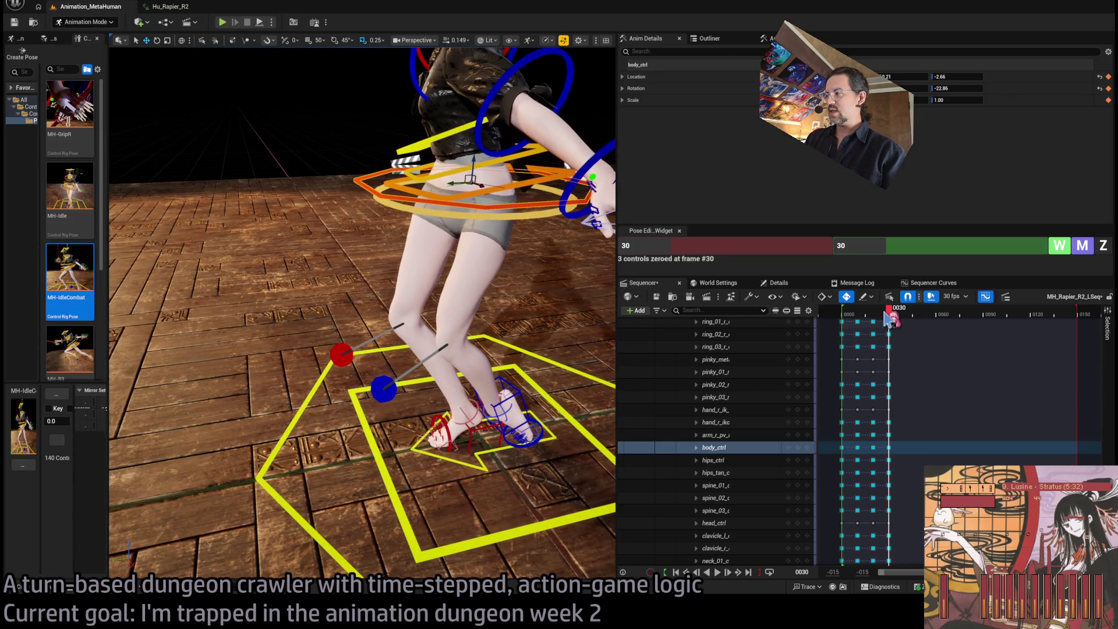
Just past frame 30, twist the torso with the three spine controls and turn the head to about 112.54.
{"action": "mouse_move", "coordinate": [885, 312]}
{"action": "left_mouse_down"}
{"action": "mouse_move", "coordinate": [855, 314]}
{"action": "mouse_move", "coordinate": [895, 320]}
{"action": "left_mouse_up"}
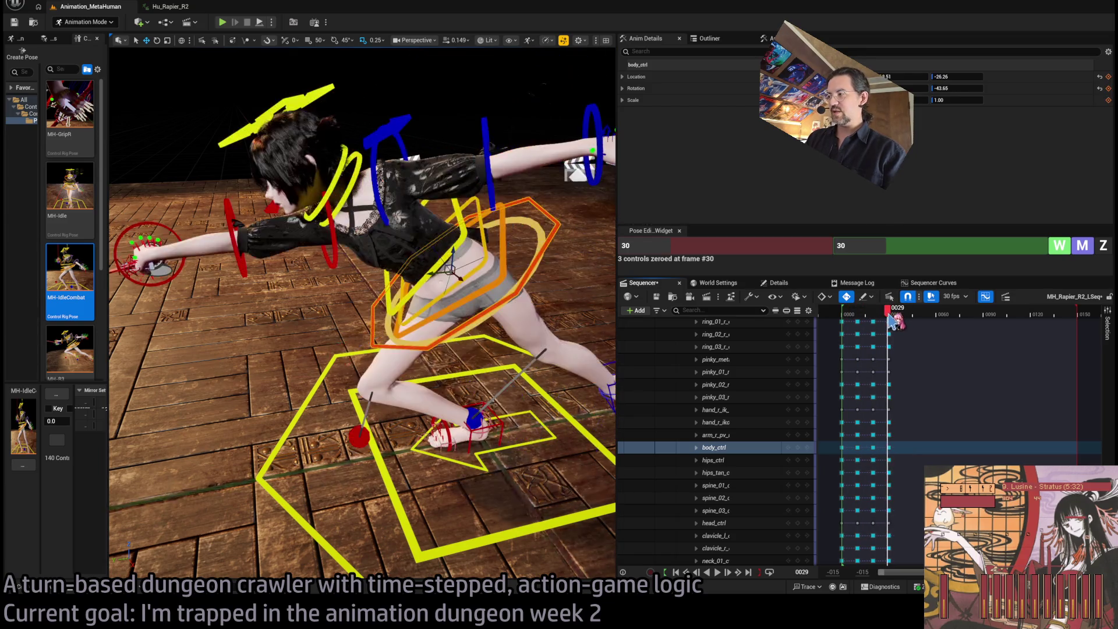
{"action": "left_click_drag", "start_coordinate": [360, 408], "coordinate": [273, 410]}
{"action": "left_click_drag", "start_coordinate": [360, 314], "coordinate": [291, 302]}
{"action": "mouse_move", "coordinate": [349, 155]}
{"action": "left_mouse_down"}
{"action": "mouse_move", "coordinate": [408, 157]}
{"action": "mouse_move", "coordinate": [349, 155]}
{"action": "mouse_move", "coordinate": [487, 405]}
{"action": "left_mouse_up"}
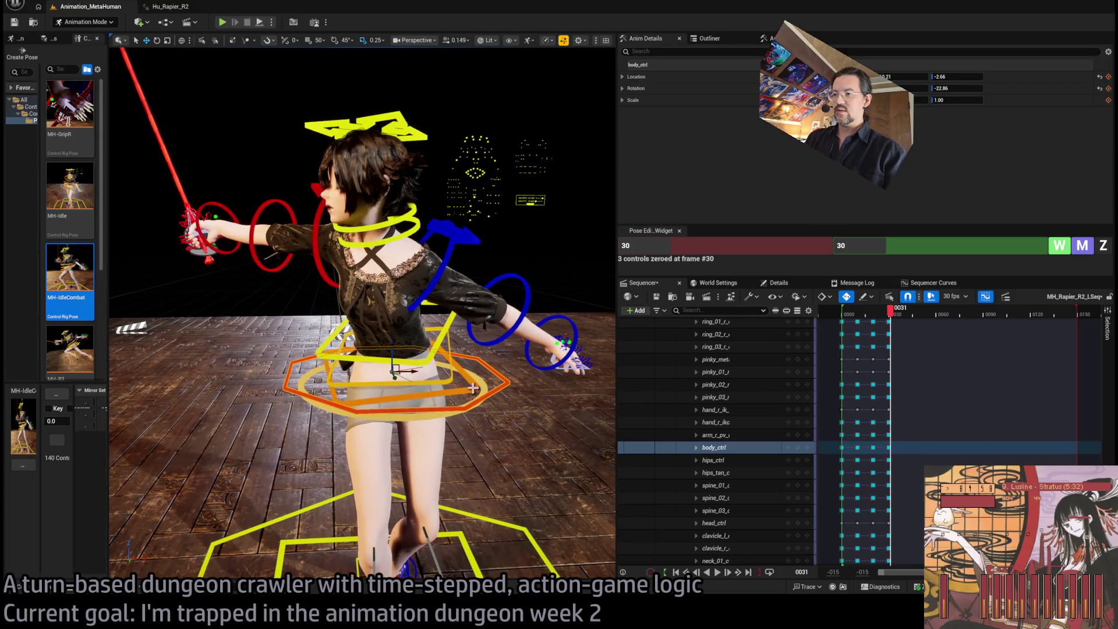
{"action": "left_click", "coordinate": [445, 355]}
{"action": "left_click", "coordinate": [443, 353], "text": "ctrl"}
{"action": "left_click", "coordinate": [391, 341], "text": "ctrl"}
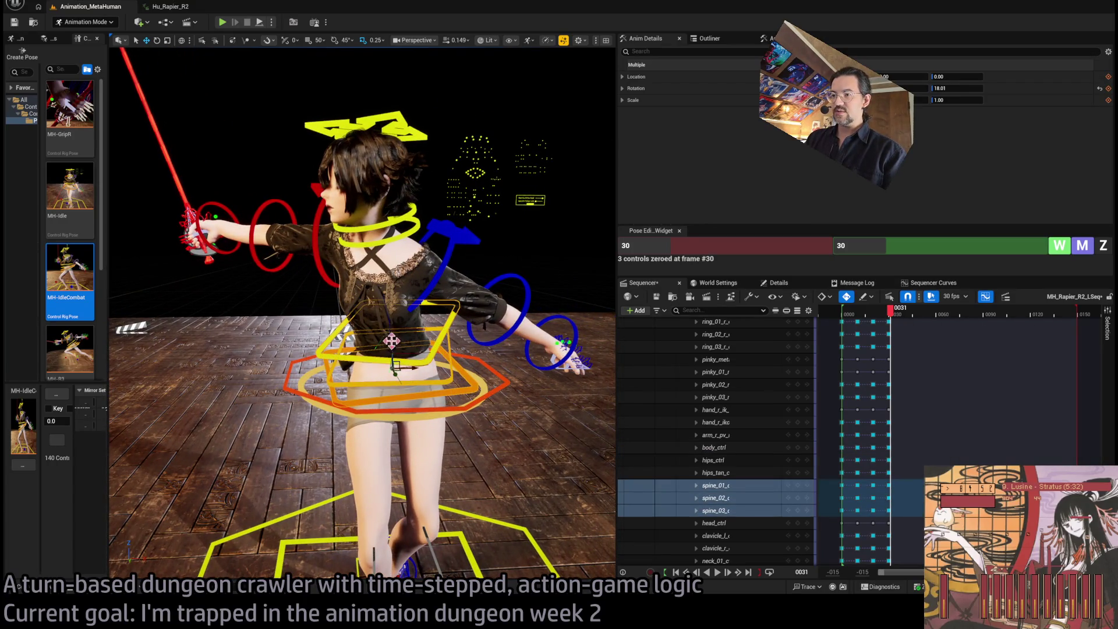
{"action": "left_click_drag", "start_coordinate": [391, 379], "coordinate": [431, 373]}
{"action": "left_click", "coordinate": [357, 203]}
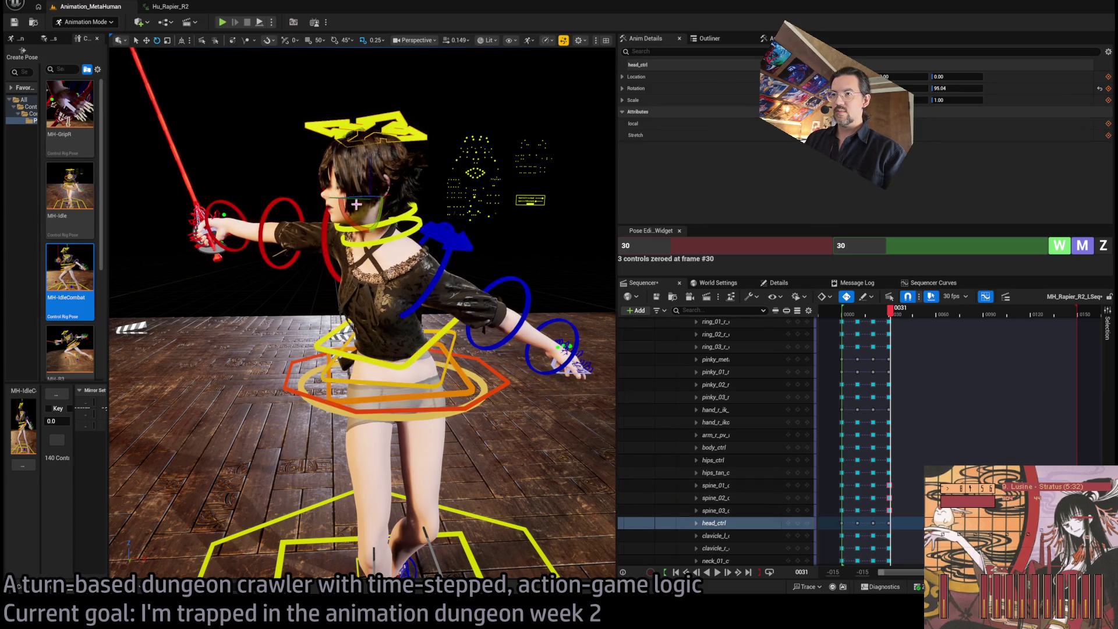
{"action": "mouse_move", "coordinate": [362, 198]}
{"action": "left_mouse_down"}
{"action": "mouse_move", "coordinate": [378, 197]}
{"action": "mouse_move", "coordinate": [198, 204]}
{"action": "mouse_move", "coordinate": [195, 233]}
{"action": "mouse_move", "coordinate": [354, 255]}
{"action": "mouse_move", "coordinate": [419, 315]}
{"action": "left_mouse_up"}
Zero the left forearm control and swing it downward.
{"action": "left_click", "coordinate": [431, 251]}
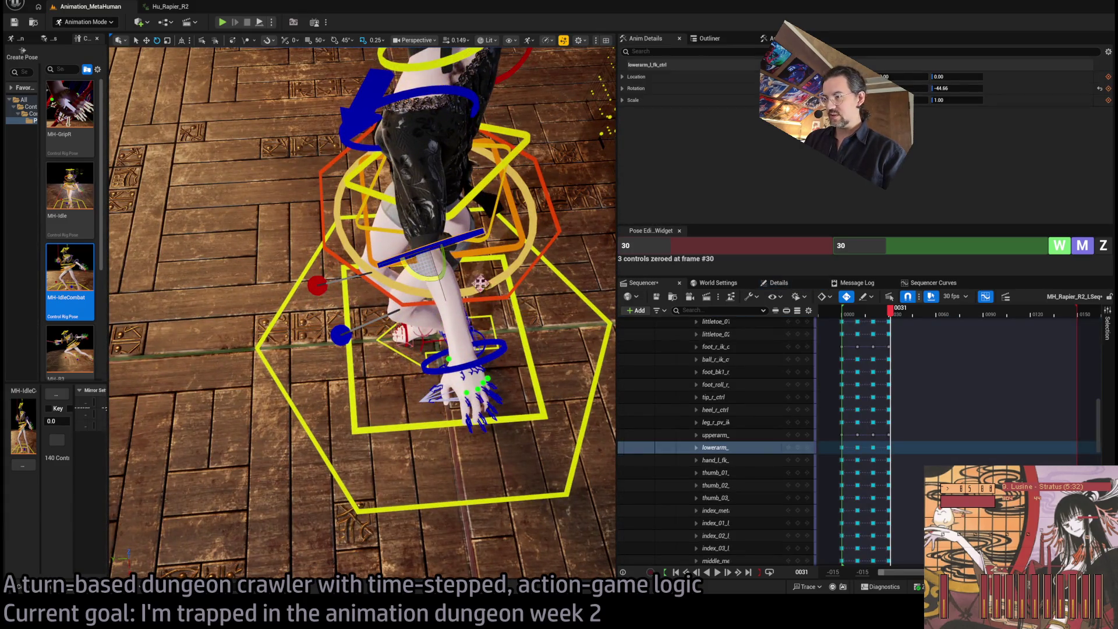
{"action": "left_click", "coordinate": [1103, 245]}
{"action": "left_click_drag", "start_coordinate": [592, 227], "coordinate": [575, 232]}
Zero both clavicle controls, then rotate the left clavicle to raise the arm.
{"action": "left_click_drag", "start_coordinate": [419, 274], "coordinate": [390, 284]}
{"action": "left_click", "coordinate": [384, 255]}
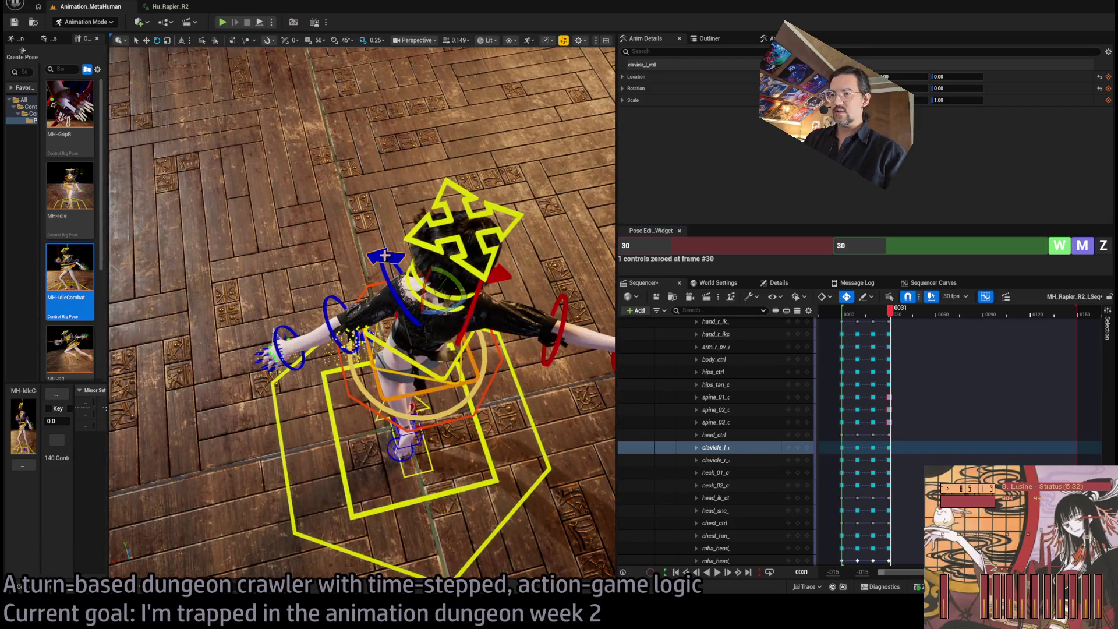
{"action": "left_click", "coordinate": [507, 273], "text": "ctrl"}
{"action": "left_click", "coordinate": [1087, 250]}
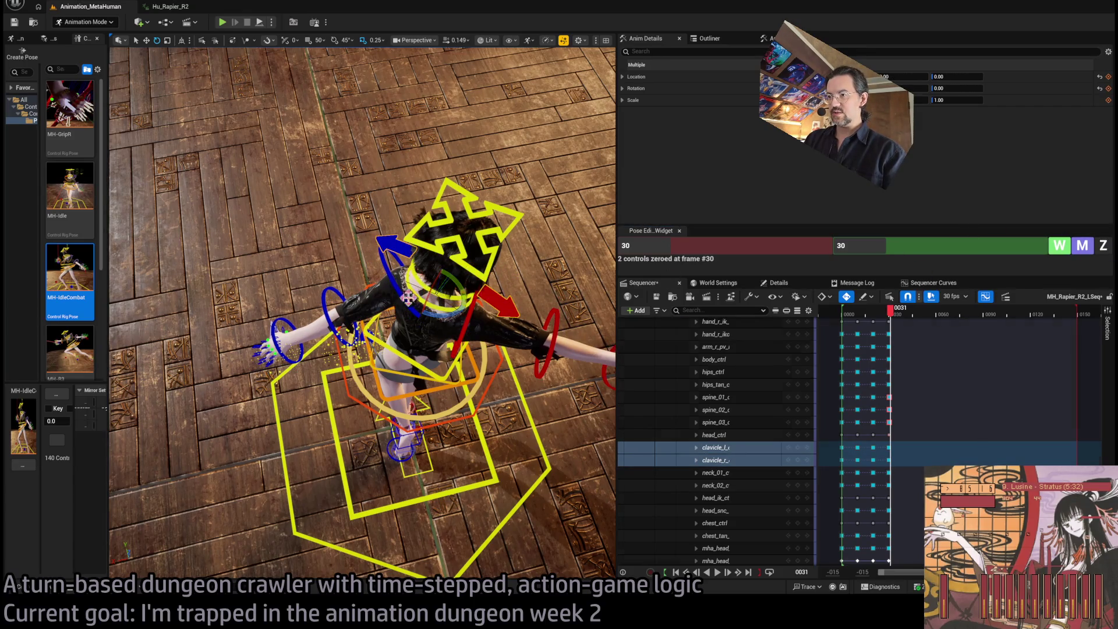
{"action": "left_click", "coordinate": [429, 299]}
{"action": "left_click", "coordinate": [403, 294]}
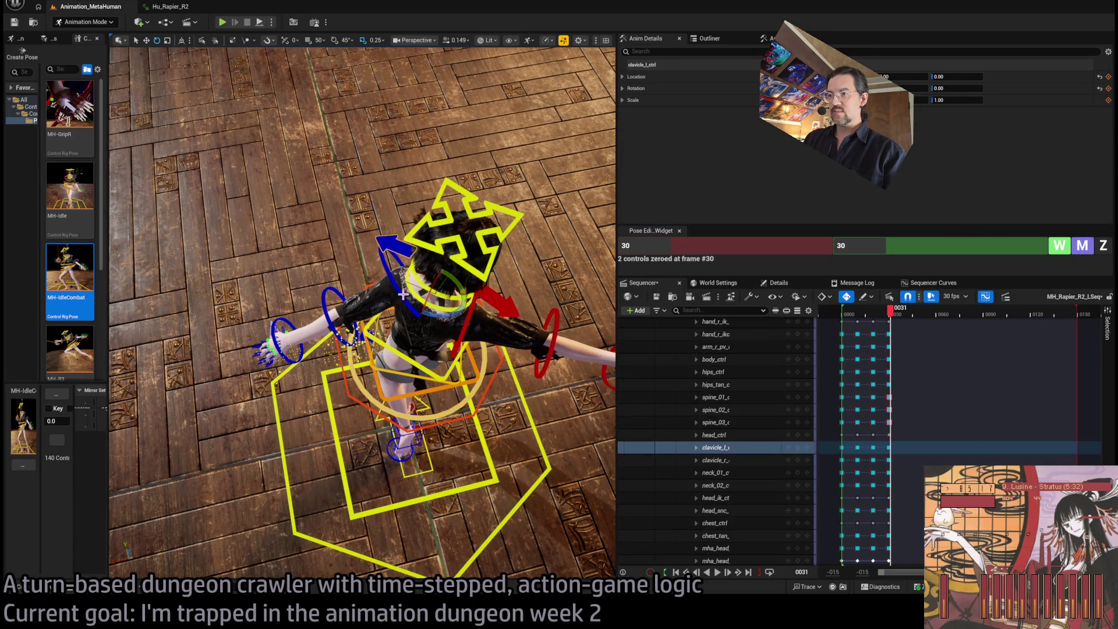
{"action": "left_click_drag", "start_coordinate": [443, 309], "coordinate": [468, 333]}
Raise the right upper arm holding the rapier to about -85.21 rotation.
{"action": "left_click", "coordinate": [446, 320]}
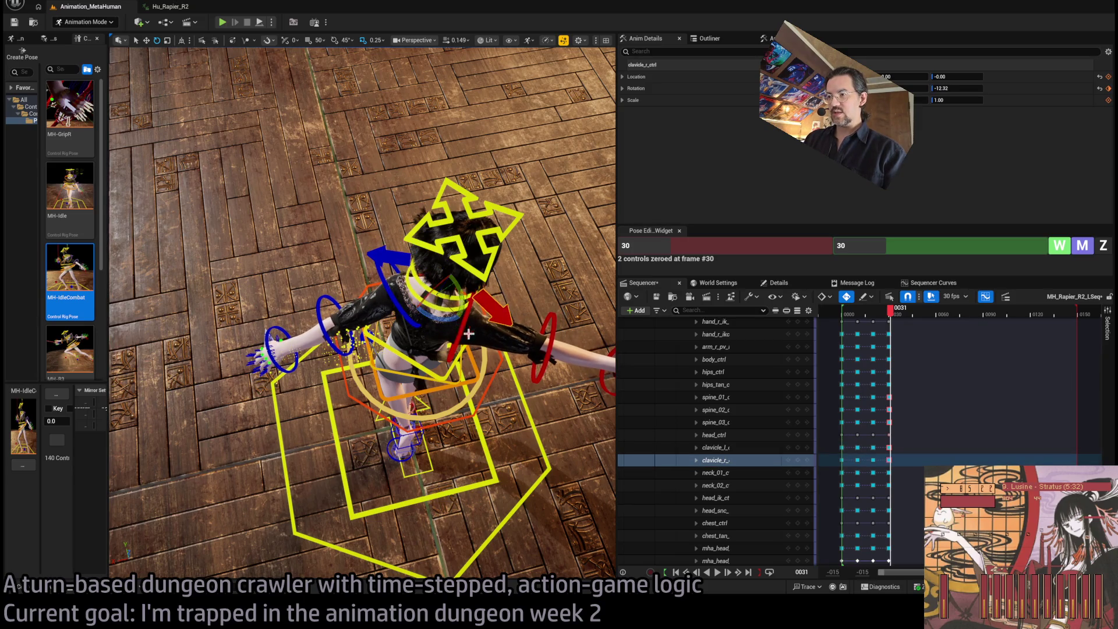
{"action": "left_click", "coordinate": [450, 324]}
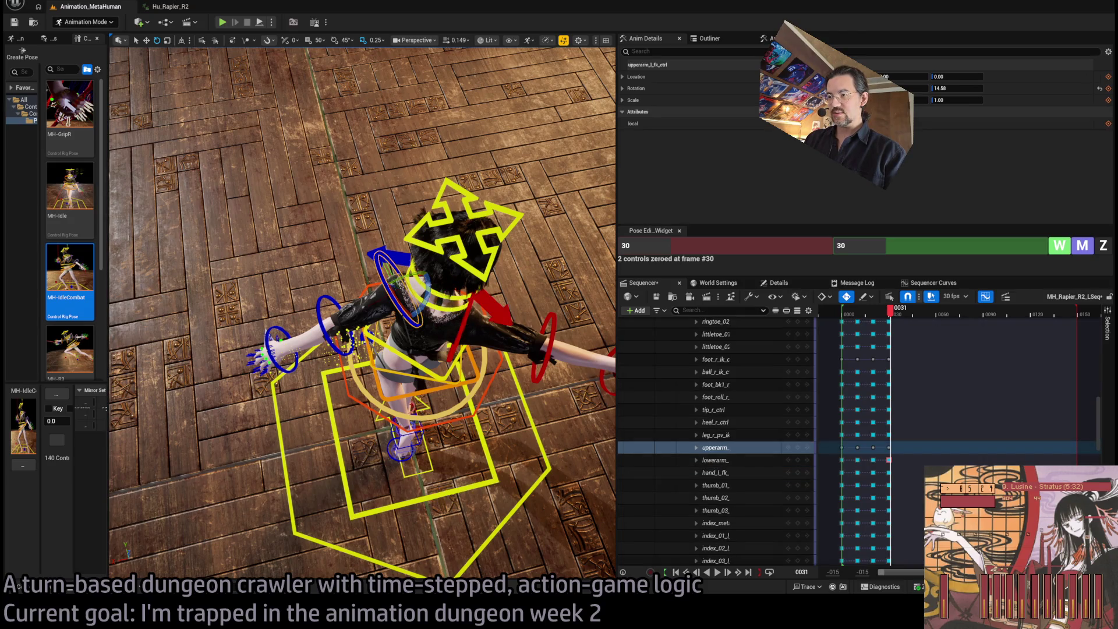
{"action": "left_click", "coordinate": [463, 353]}
{"action": "mouse_move", "coordinate": [422, 309]}
{"action": "left_mouse_down"}
{"action": "mouse_move", "coordinate": [408, 297]}
{"action": "mouse_move", "coordinate": [422, 295]}
{"action": "left_mouse_up"}
{"action": "left_click_drag", "start_coordinate": [335, 310], "coordinate": [463, 298]}
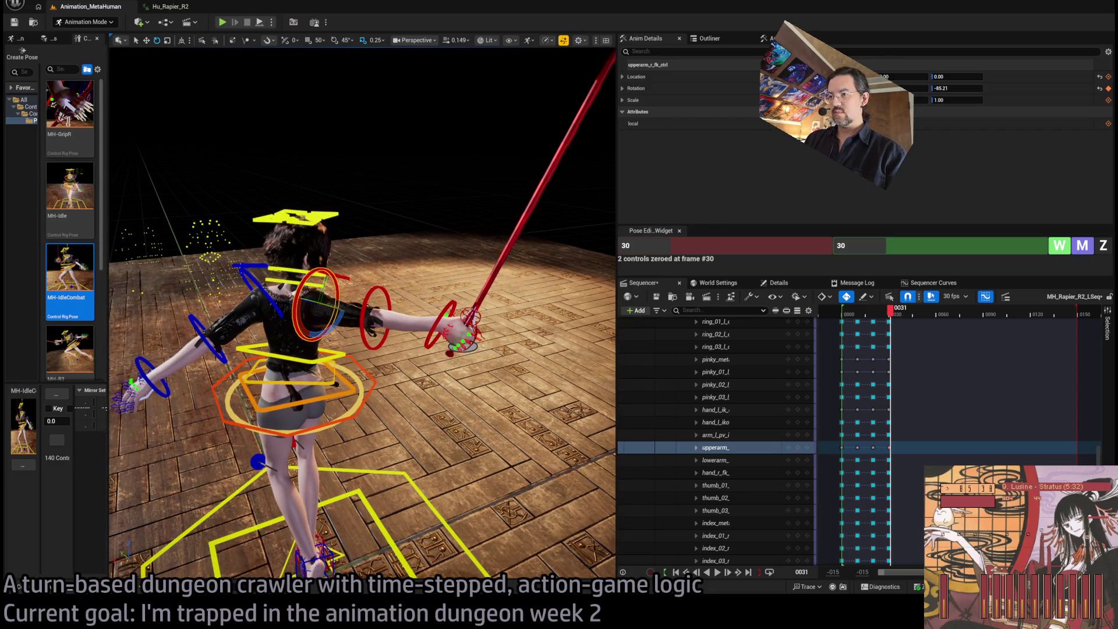
{"action": "left_click_drag", "start_coordinate": [361, 314], "coordinate": [384, 297]}
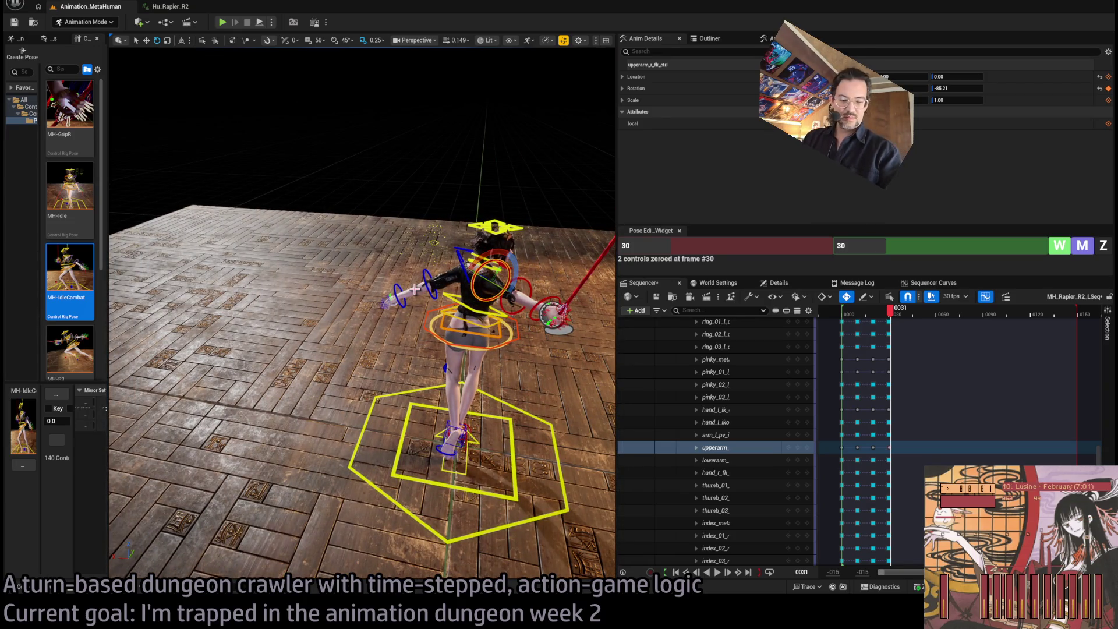
{"action": "left_click_drag", "start_coordinate": [549, 288], "coordinate": [285, 301]}
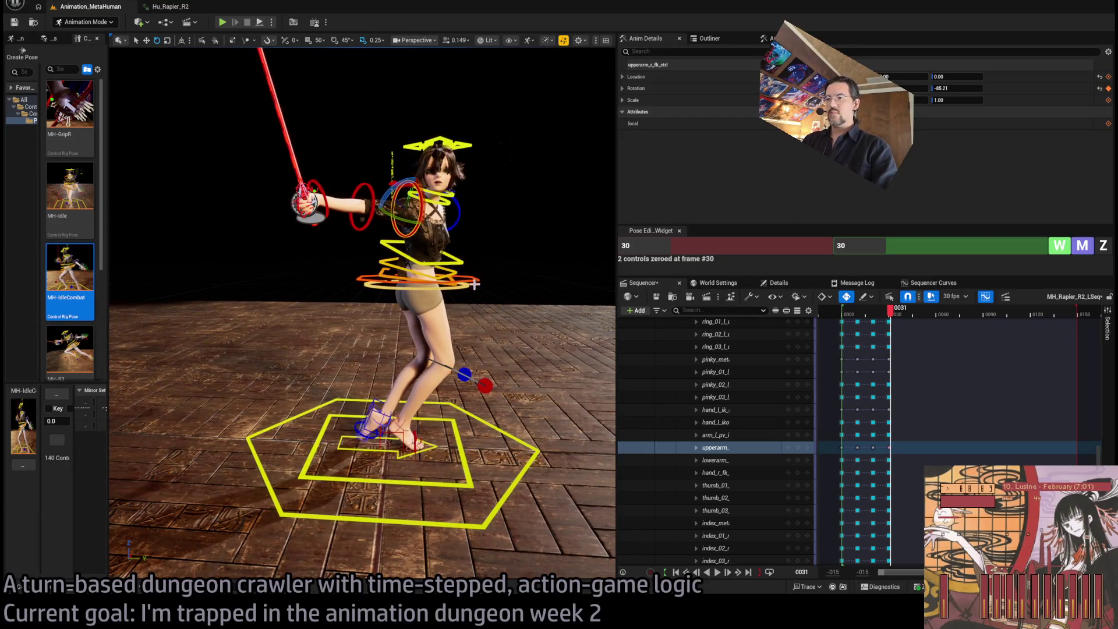
Lift body_ctrl slightly and reposition the left foot IK control to about 6.96.
{"action": "left_click", "coordinate": [422, 265]}
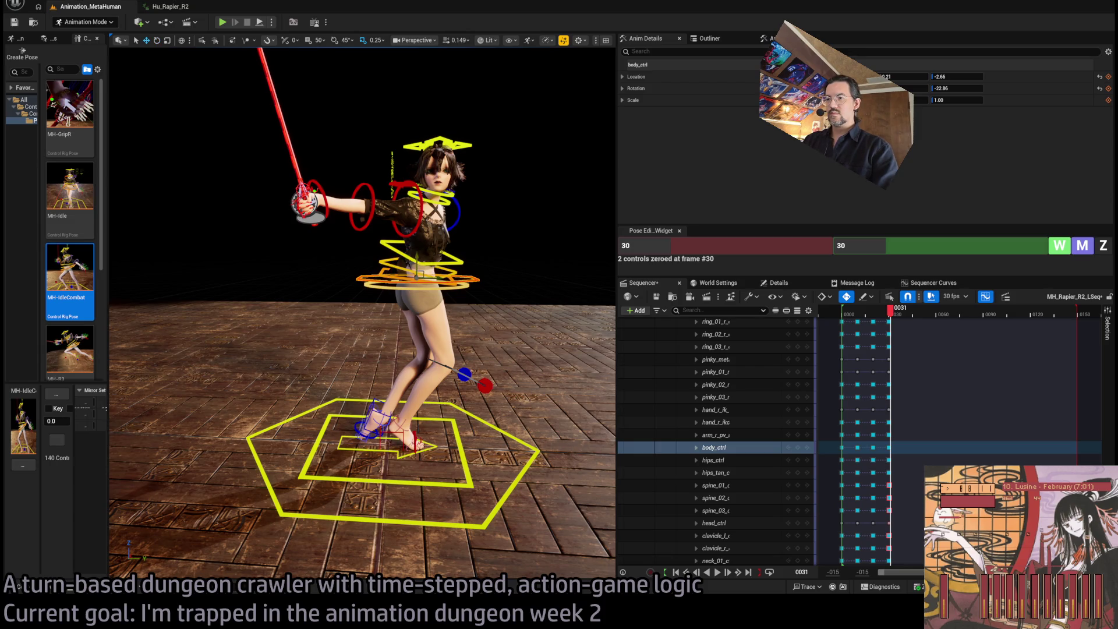
{"action": "mouse_move", "coordinate": [418, 266]}
{"action": "left_mouse_down"}
{"action": "mouse_move", "coordinate": [409, 254]}
{"action": "mouse_move", "coordinate": [483, 221]}
{"action": "mouse_move", "coordinate": [555, 81]}
{"action": "mouse_move", "coordinate": [478, 368]}
{"action": "left_mouse_up"}
{"action": "left_click", "coordinate": [400, 378]}
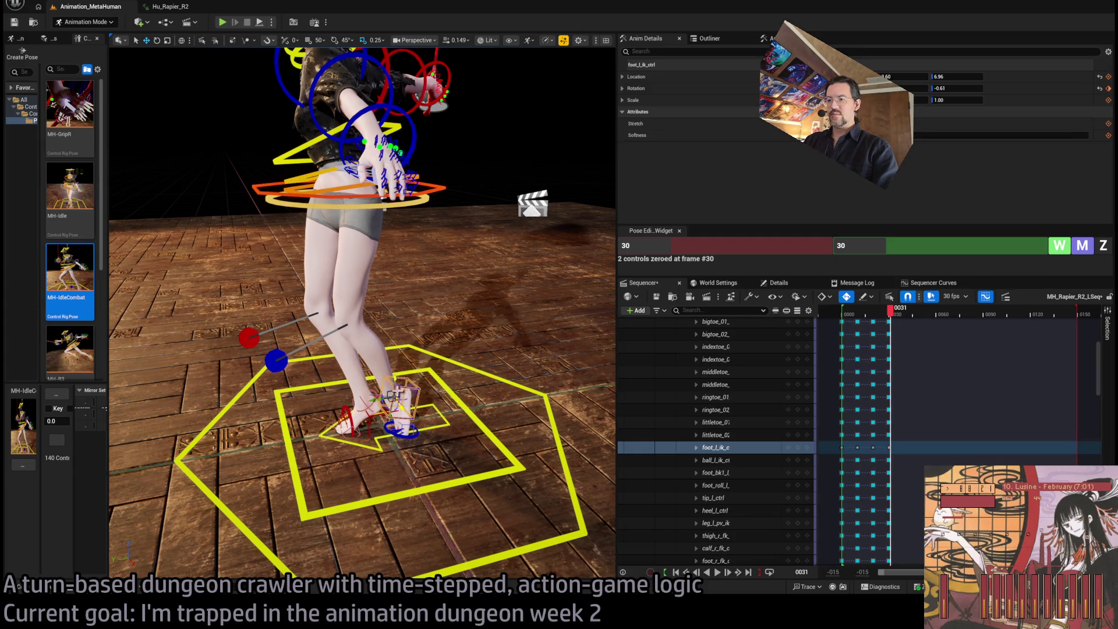
{"action": "left_click_drag", "start_coordinate": [389, 394], "coordinate": [390, 387]}
Zoom the timeline in around the frame-30 keys and return the playhead to frame 30.
{"action": "mouse_move", "coordinate": [412, 365]}
{"action": "left_mouse_down"}
{"action": "mouse_move", "coordinate": [338, 369]}
{"action": "mouse_move", "coordinate": [412, 365]}
{"action": "mouse_move", "coordinate": [448, 385]}
{"action": "left_mouse_up"}
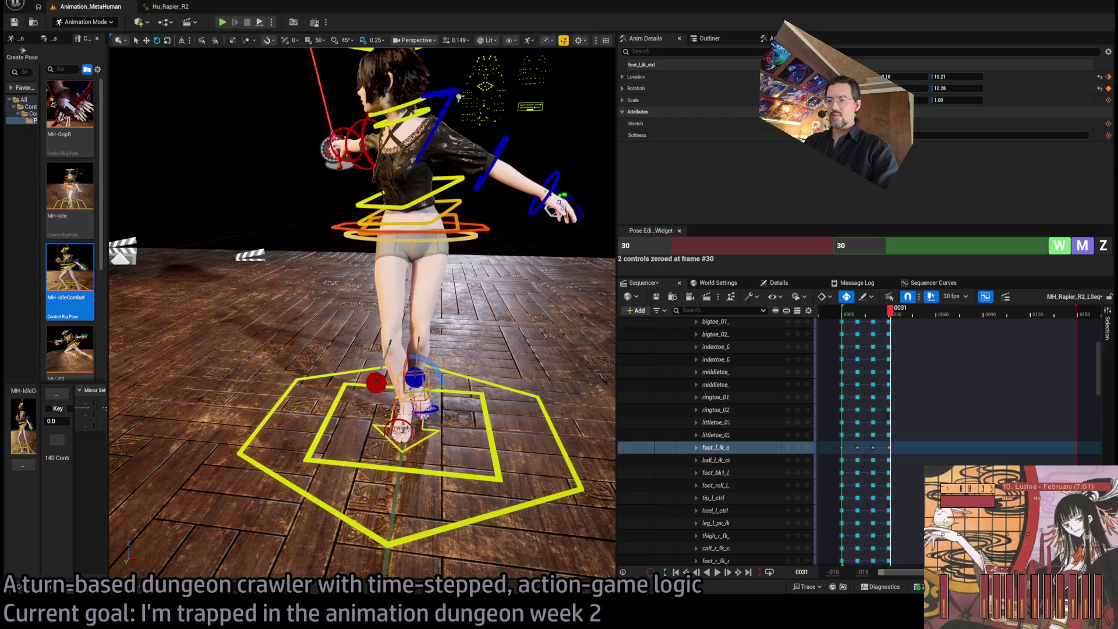
{"action": "mouse_move", "coordinate": [400, 429]}
{"action": "left_mouse_down"}
{"action": "mouse_move", "coordinate": [332, 413]}
{"action": "mouse_move", "coordinate": [195, 91]}
{"action": "left_mouse_up"}
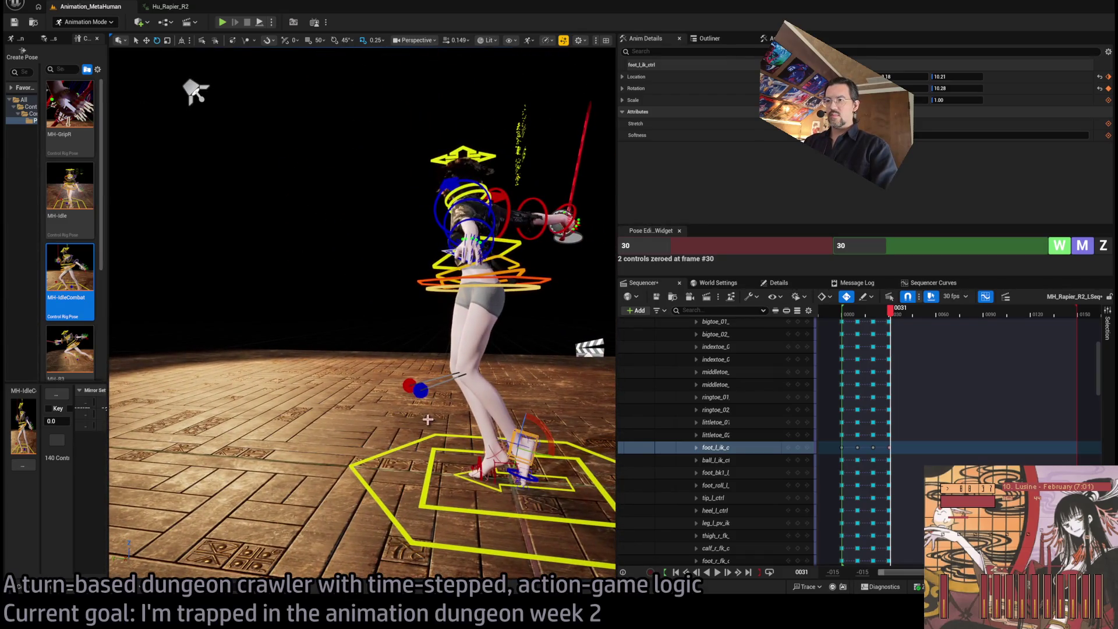
{"action": "left_click_drag", "start_coordinate": [527, 380], "coordinate": [448, 355]}
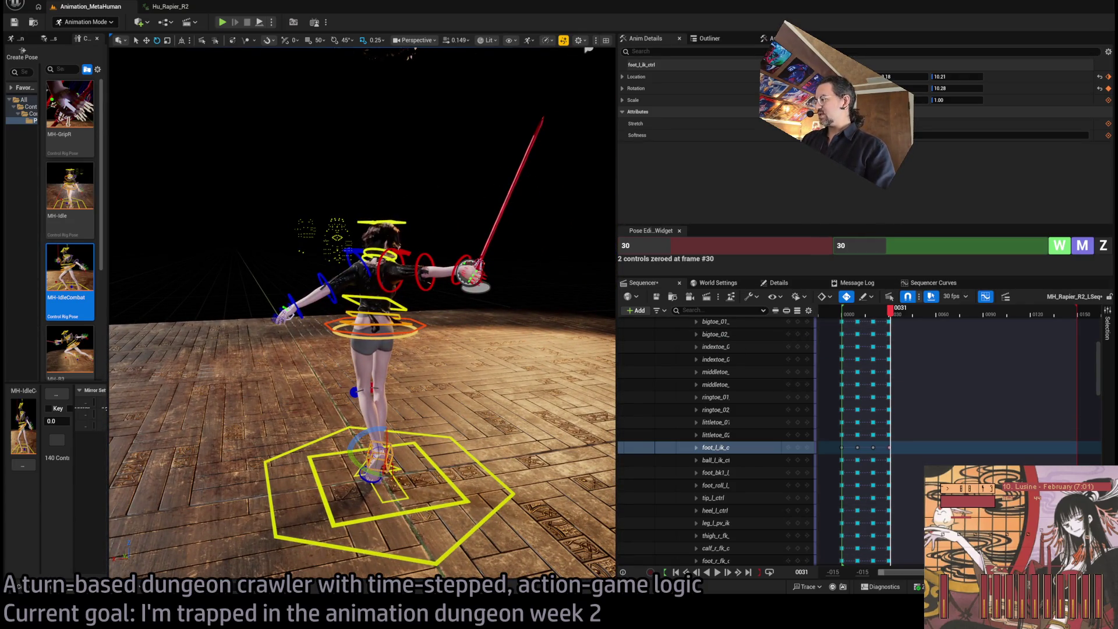
{"action": "scroll", "coordinate": [832, 408], "scroll_direction": "up", "scroll_amount": 1}
{"action": "scroll", "coordinate": [832, 407], "scroll_direction": "up", "scroll_amount": 2}
{"action": "left_click_drag", "start_coordinate": [906, 578], "coordinate": [934, 578]}
{"action": "left_click", "coordinate": [884, 448]}
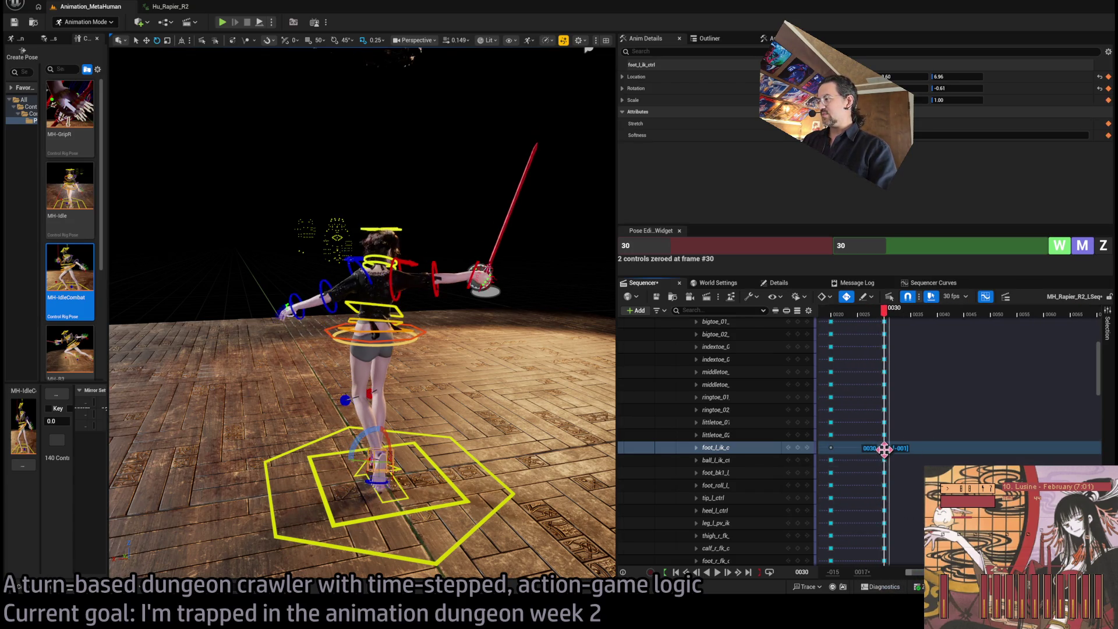
Collapse and re-expand MetaHuman_ControlRig to list every control with its keys through frame 30.
{"action": "mouse_move", "coordinate": [1099, 371]}
{"action": "left_mouse_down"}
{"action": "mouse_move", "coordinate": [1103, 341]}
{"action": "mouse_move", "coordinate": [1104, 436]}
{"action": "left_mouse_up"}
{"action": "left_click", "coordinate": [894, 374]}
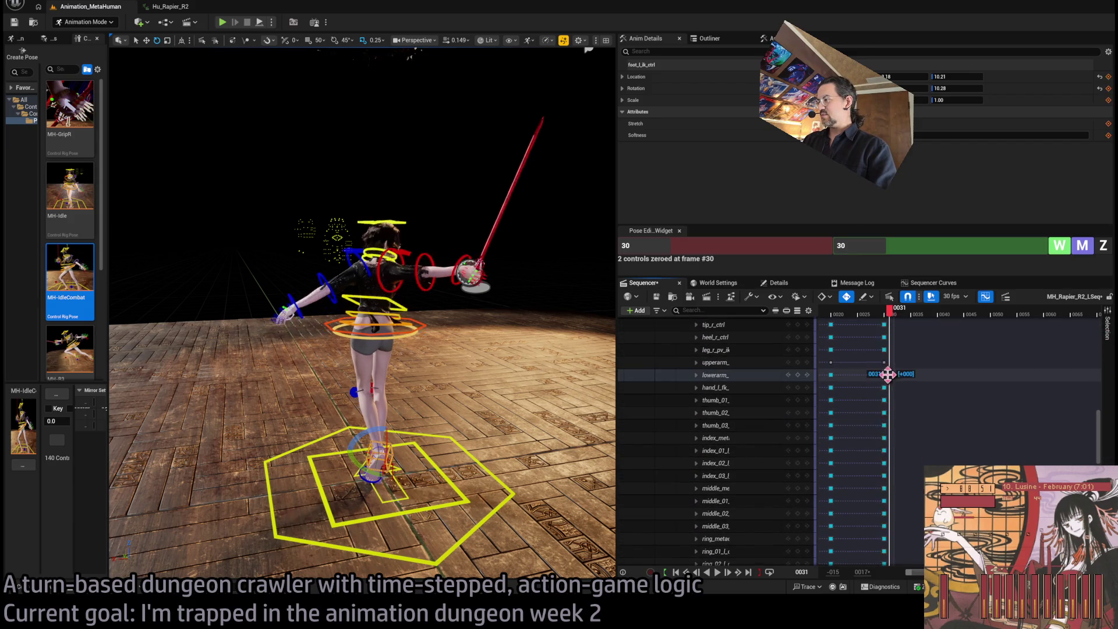
{"action": "scroll", "coordinate": [990, 443], "scroll_direction": "down", "scroll_amount": 10}
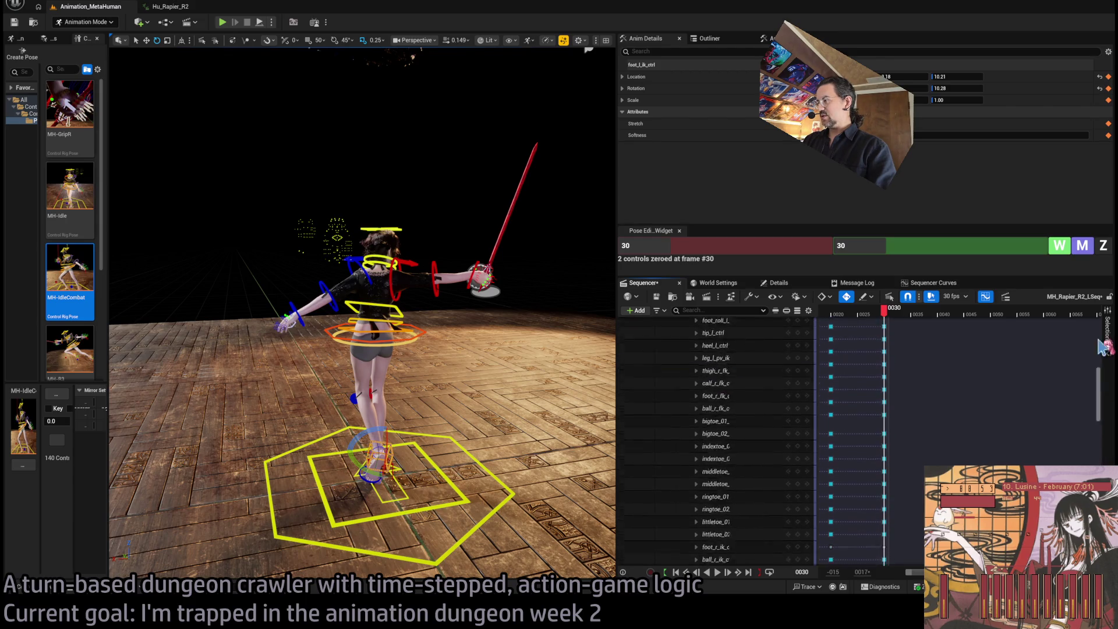
{"action": "scroll", "coordinate": [716, 407], "scroll_direction": "up", "scroll_amount": 15}
{"action": "left_click", "coordinate": [702, 374]}
{"action": "left_click", "coordinate": [692, 374]}
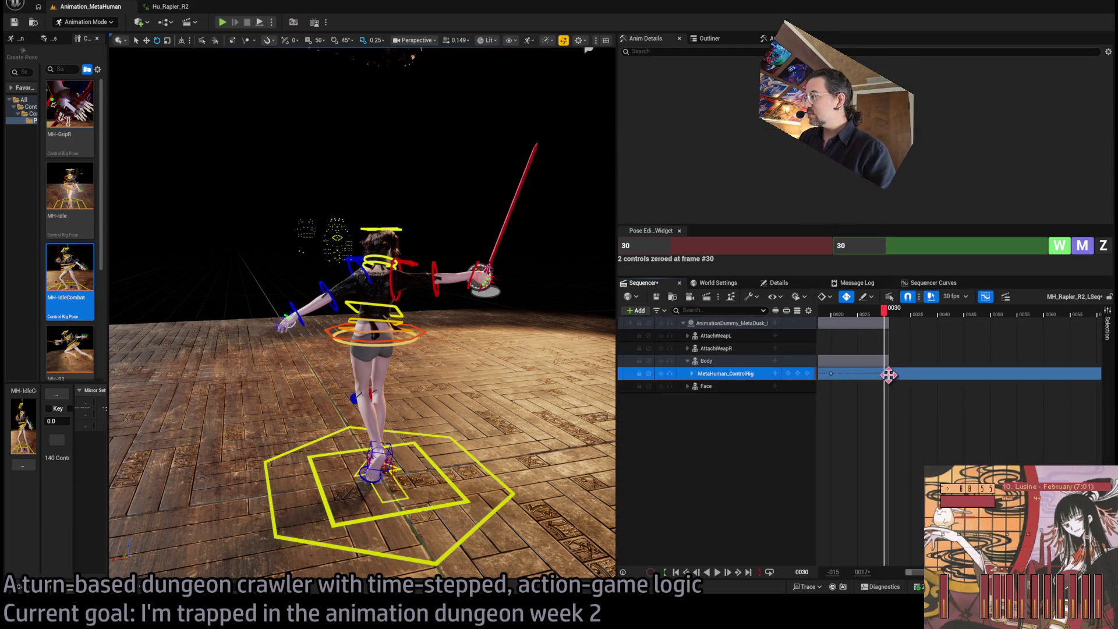
{"action": "left_click", "coordinate": [692, 373]}
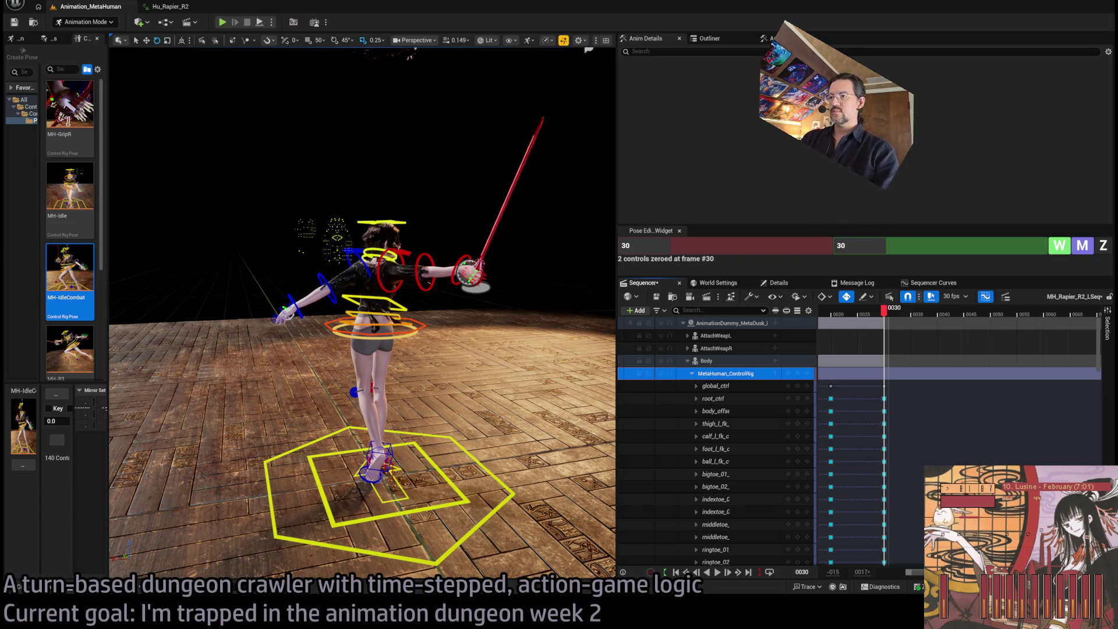
Orbit closer behind the character, then bring the browser window to the front.
{"action": "left_click_drag", "start_coordinate": [361, 315], "coordinate": [442, 323]}
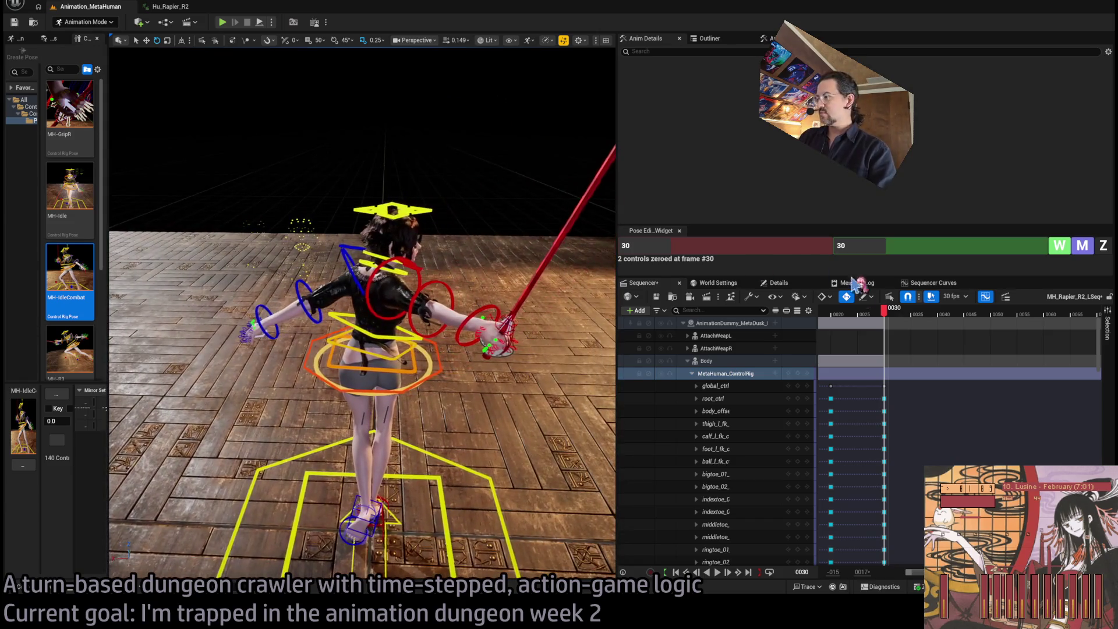
{"action": "left_click_drag", "start_coordinate": [917, 572], "coordinate": [901, 578]}
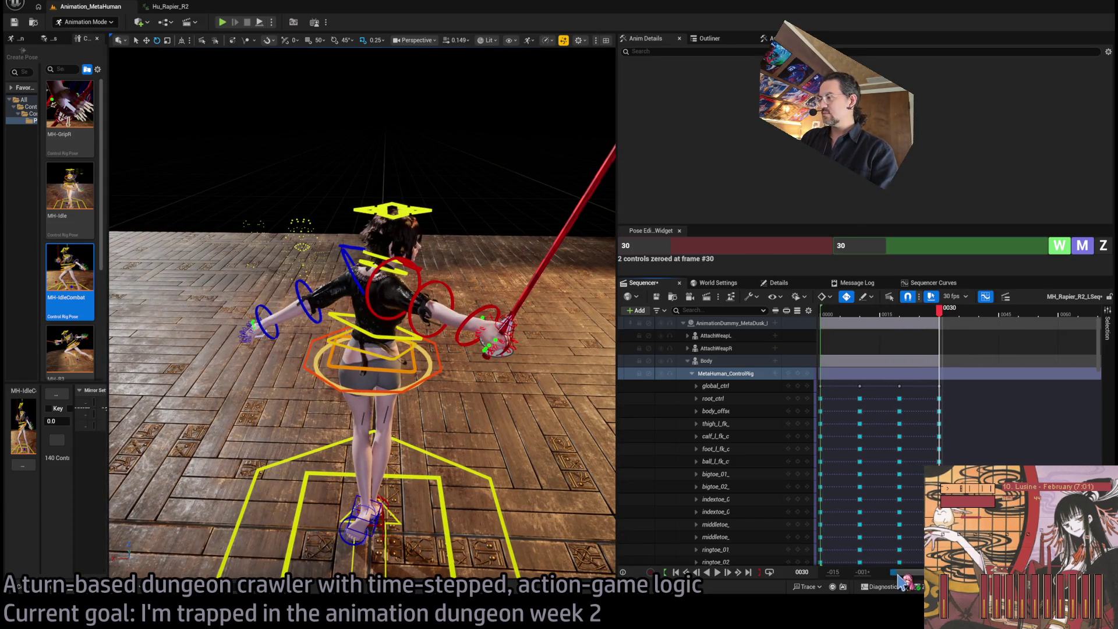
{"action": "key", "text": "alt+Tab"}
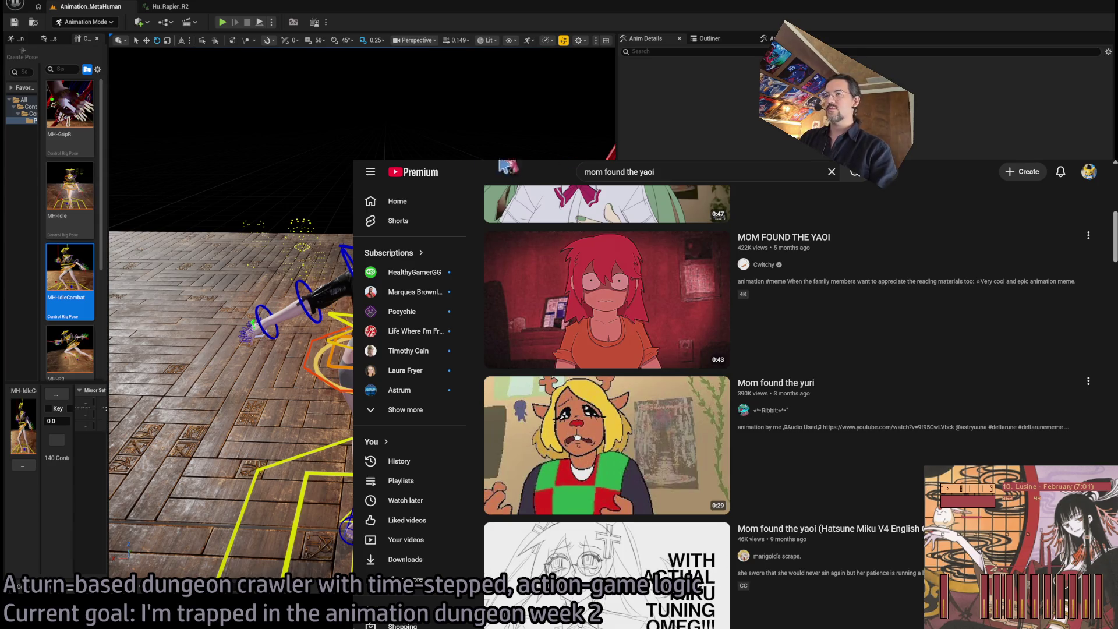
Switch to the Twitch tab and expand the list of recommended channels.
{"action": "key", "text": "ctrl+Tab"}
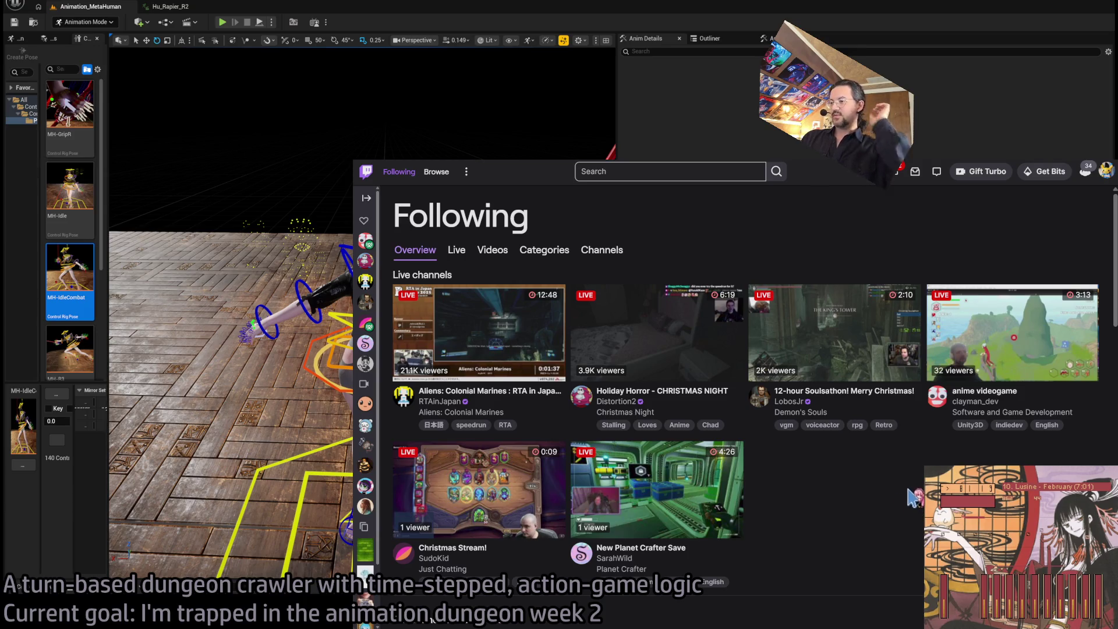
{"action": "scroll", "coordinate": [911, 497], "scroll_direction": "down", "scroll_amount": 3}
{"action": "scroll", "coordinate": [819, 404], "scroll_direction": "up", "scroll_amount": 2}
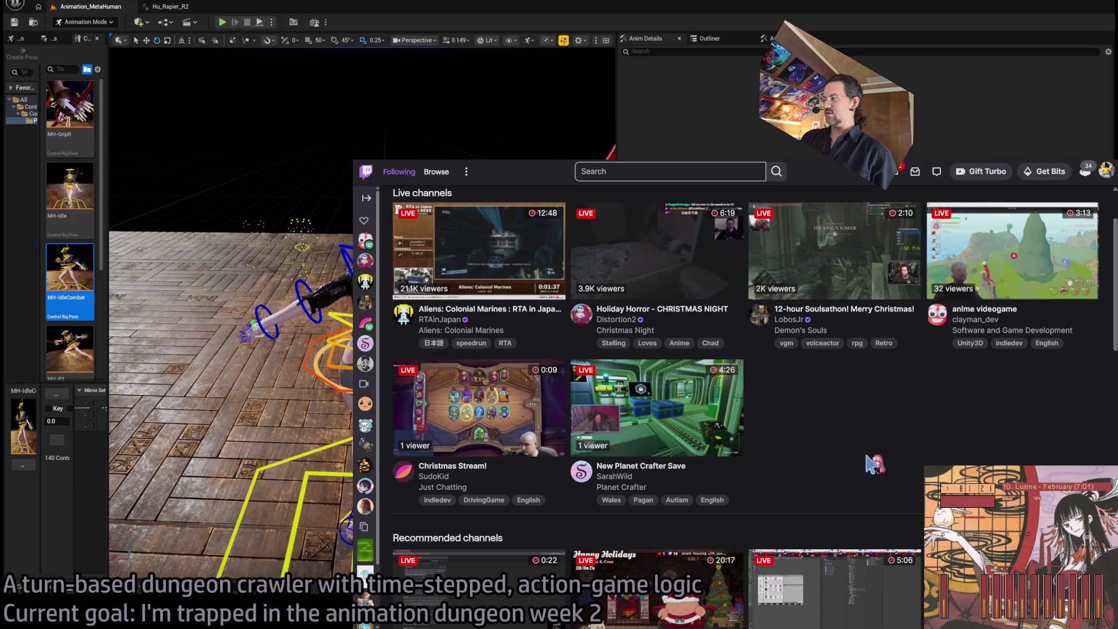
{"action": "scroll", "coordinate": [891, 469], "scroll_direction": "down", "scroll_amount": 3}
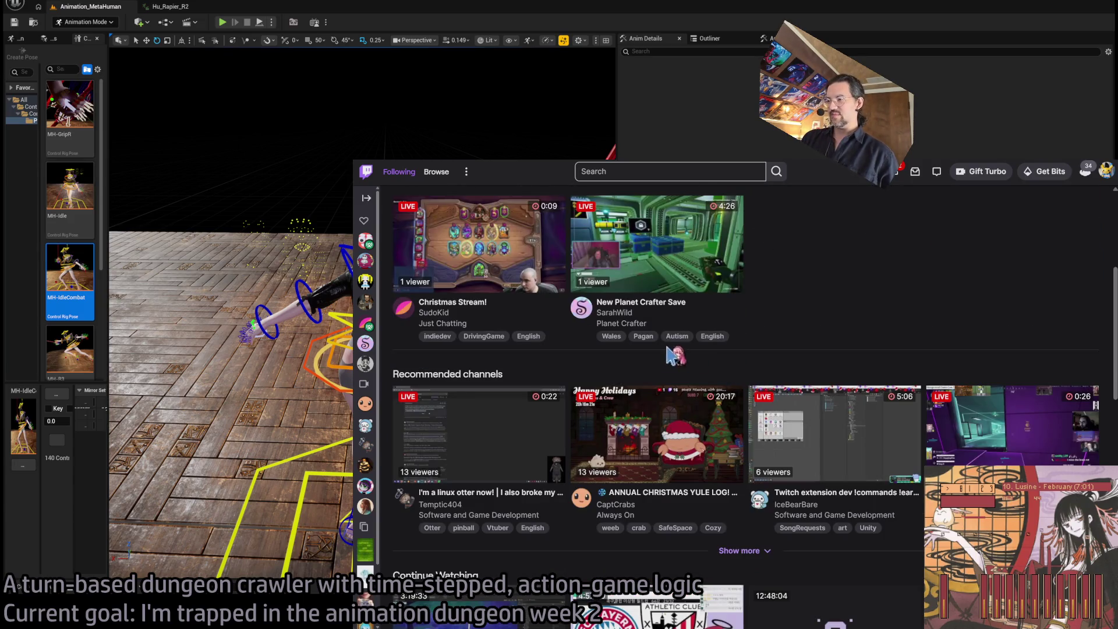
{"action": "left_click", "coordinate": [736, 550]}
{"action": "scroll", "coordinate": [733, 553], "scroll_direction": "down", "scroll_amount": 5}
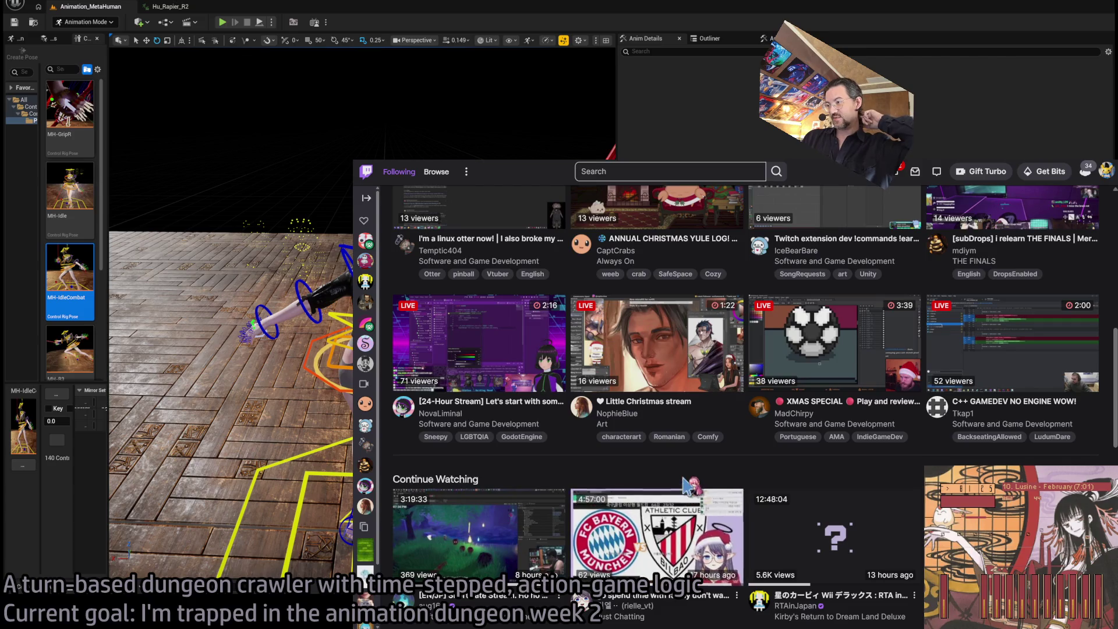
{"action": "scroll", "coordinate": [681, 469], "scroll_direction": "up", "scroll_amount": 5}
{"action": "scroll", "coordinate": [681, 464], "scroll_direction": "up", "scroll_amount": 2}
{"action": "scroll", "coordinate": [681, 463], "scroll_direction": "down", "scroll_amount": 2}
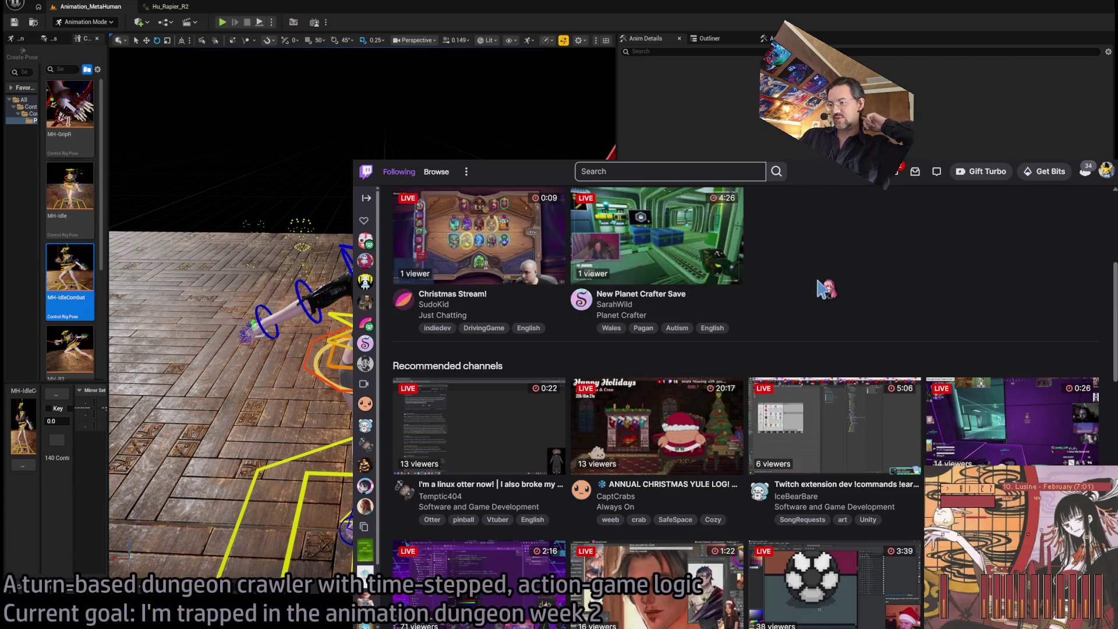
{"action": "scroll", "coordinate": [825, 281], "scroll_direction": "down", "scroll_amount": 2}
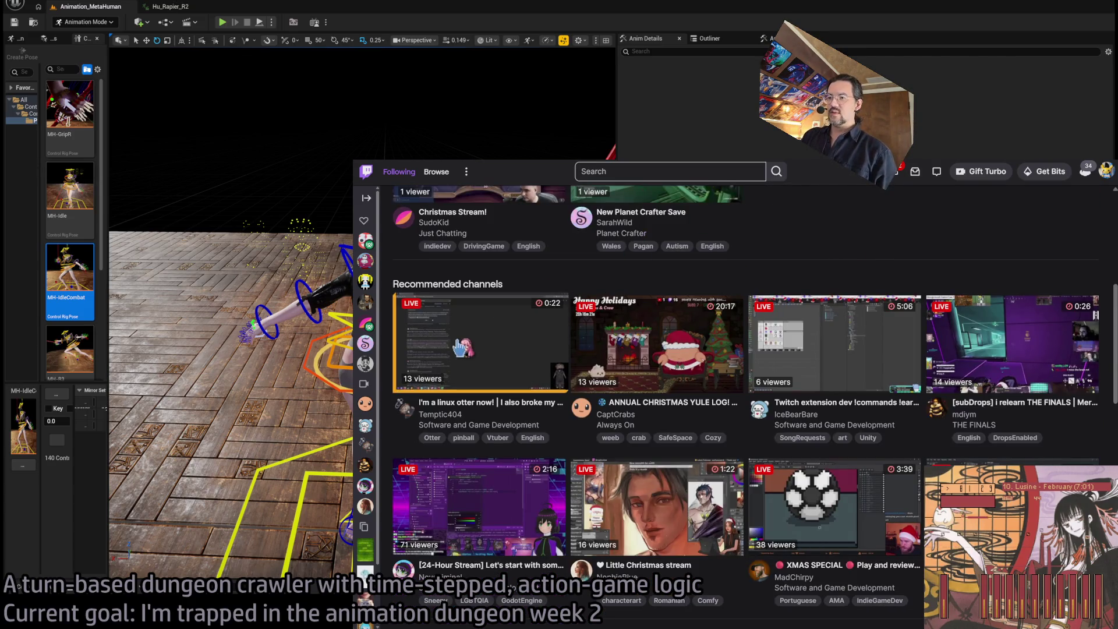
Open the first recommended live stream and scroll through its page.
{"action": "left_click", "coordinate": [478, 343]}
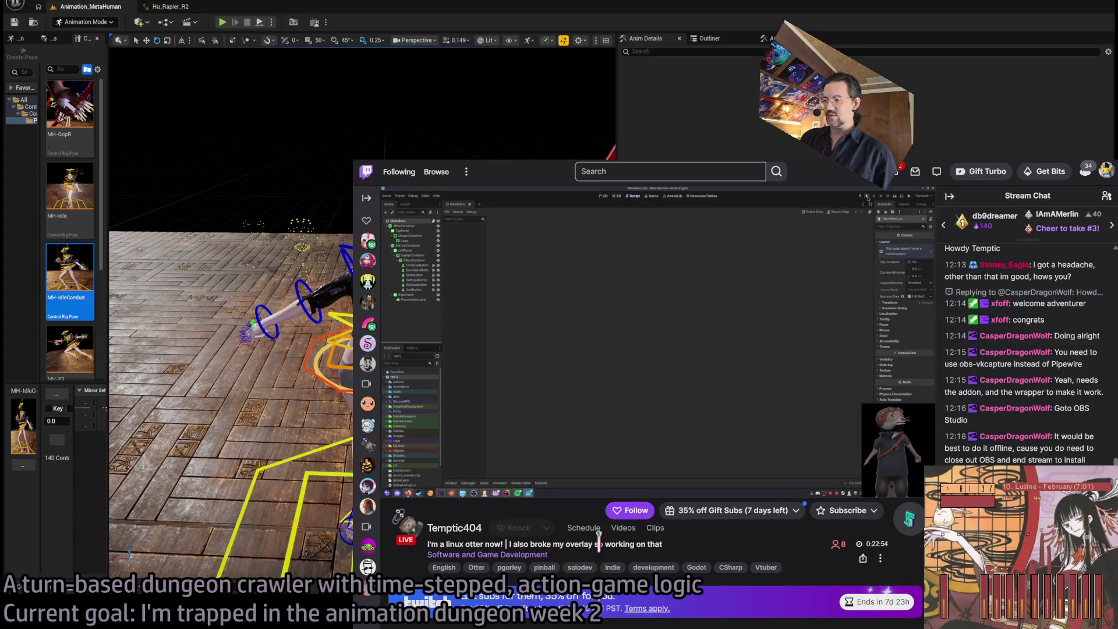
{"action": "scroll", "coordinate": [598, 538], "scroll_direction": "down", "scroll_amount": 6}
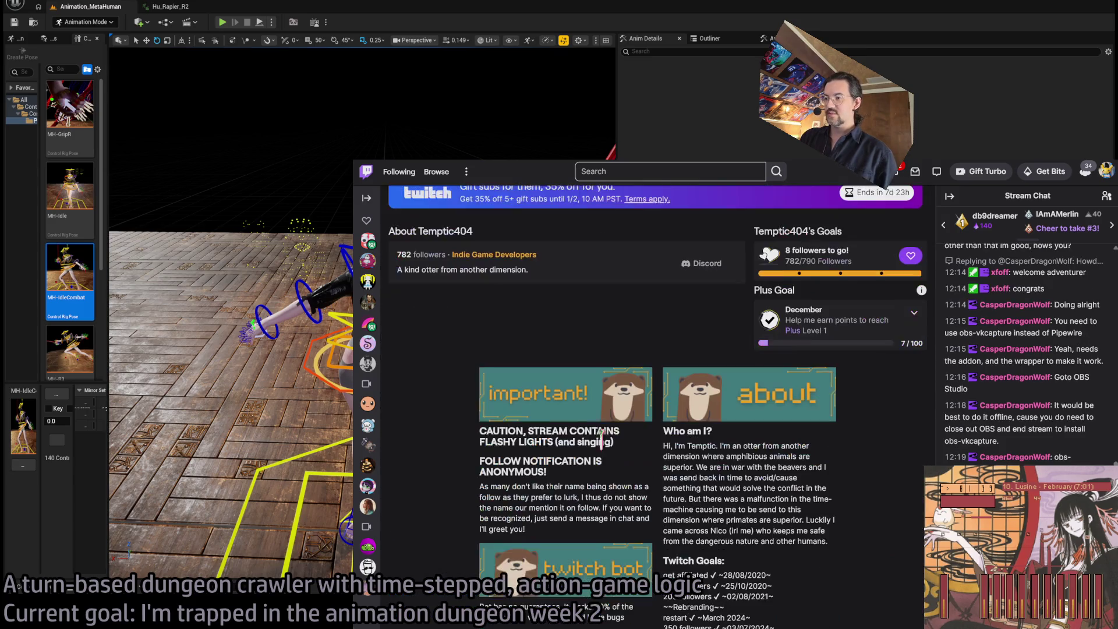
{"action": "scroll", "coordinate": [601, 437], "scroll_direction": "down", "scroll_amount": 3}
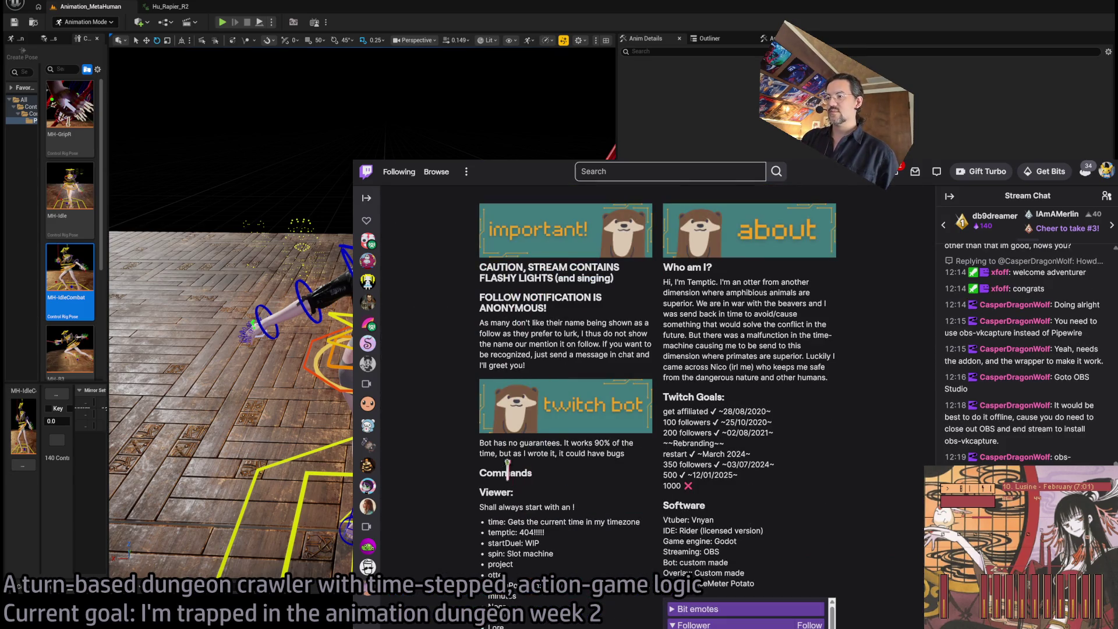
{"action": "scroll", "coordinate": [735, 296], "scroll_direction": "down", "scroll_amount": 3}
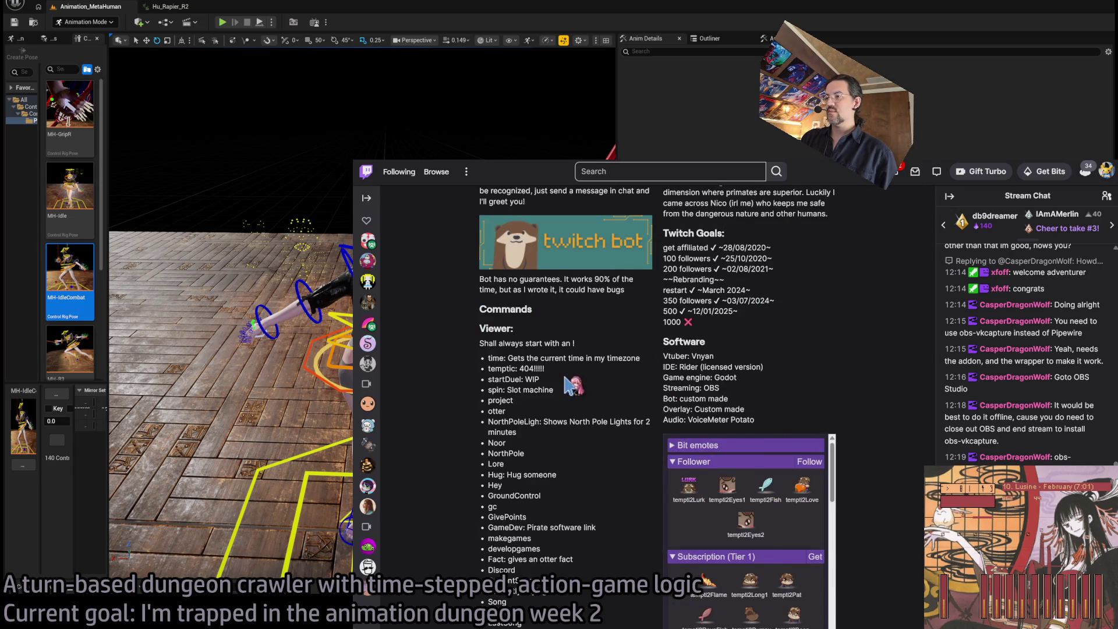
{"action": "scroll", "coordinate": [577, 384], "scroll_direction": "down", "scroll_amount": 5}
{"action": "scroll", "coordinate": [724, 416], "scroll_direction": "up", "scroll_amount": 15}
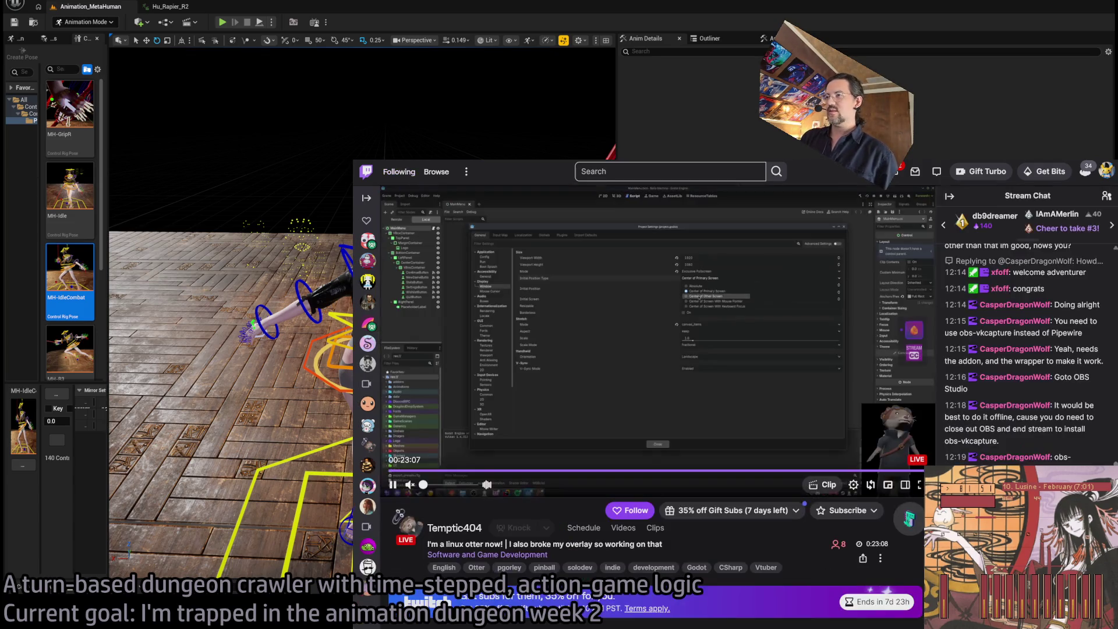
Open the Following directory, then browse live channels tagged unrealengine.
{"action": "left_click", "coordinate": [399, 171]}
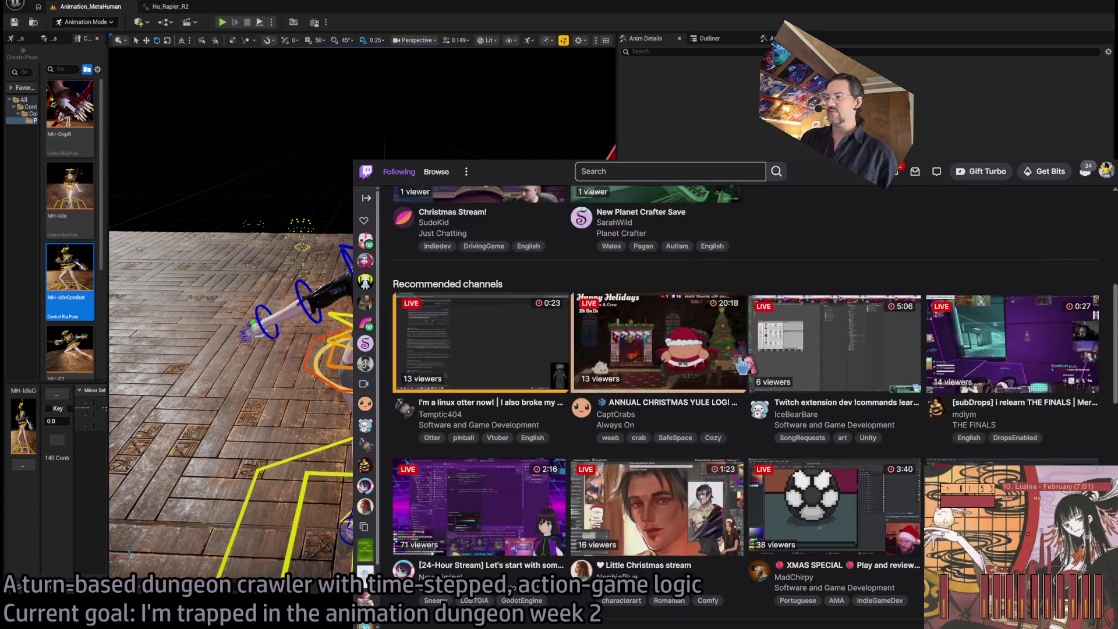
{"action": "scroll", "coordinate": [787, 561], "scroll_direction": "down", "scroll_amount": 3}
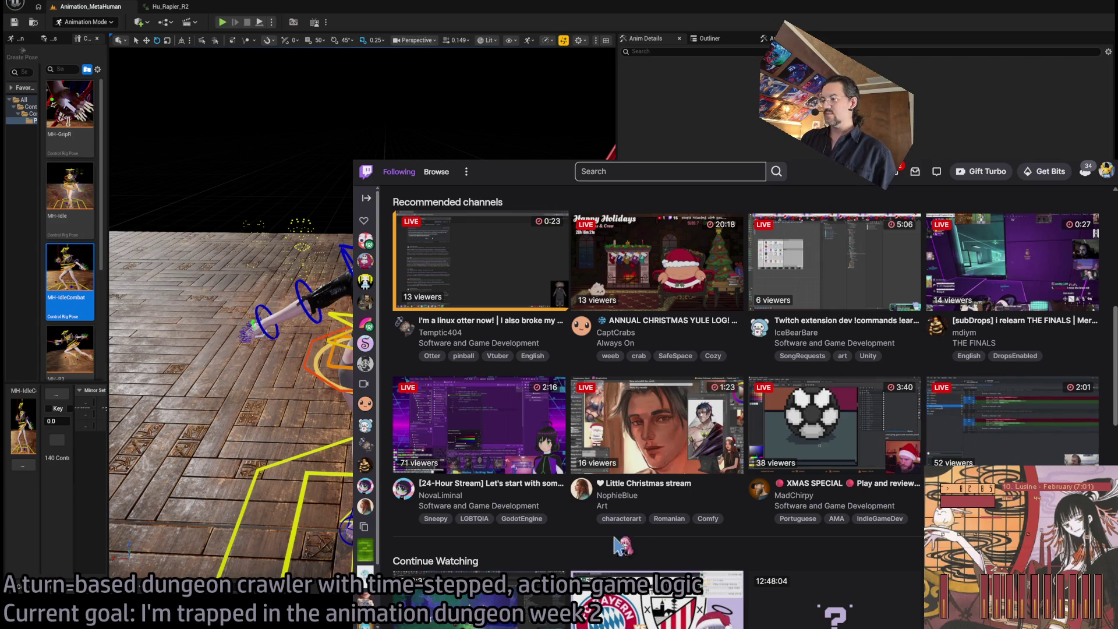
{"action": "scroll", "coordinate": [699, 442], "scroll_direction": "up", "scroll_amount": 3}
{"action": "scroll", "coordinate": [788, 315], "scroll_direction": "up", "scroll_amount": 2}
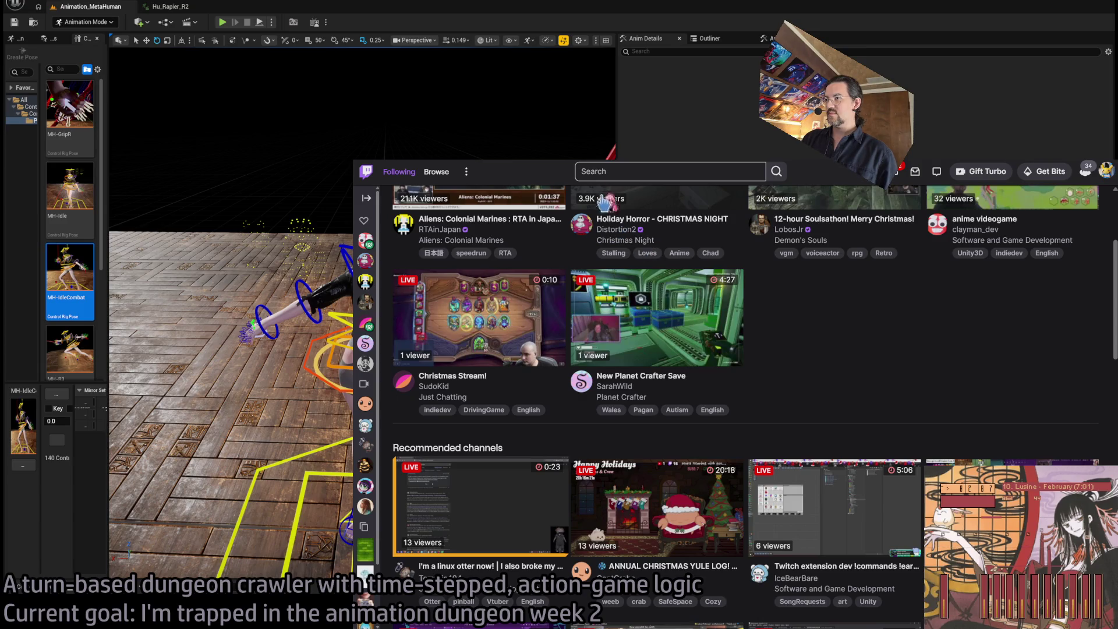
{"action": "left_click", "coordinate": [436, 171]}
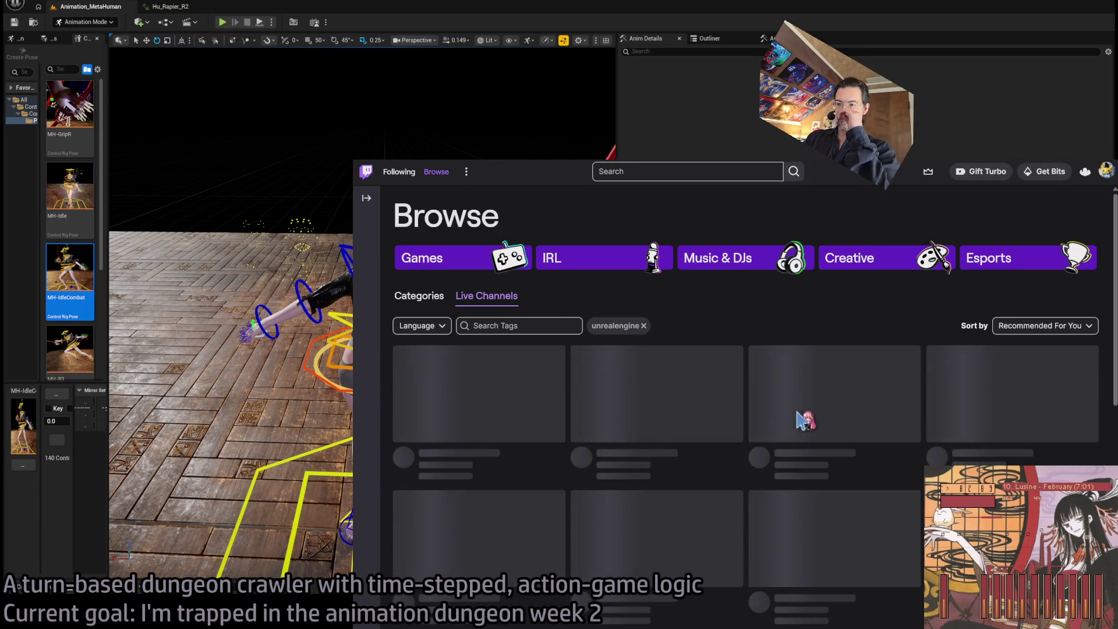
Watch the 'UE5 - C++ - IBL' live stream, then return to the unrealengine list.
{"action": "scroll", "coordinate": [772, 411], "scroll_direction": "down", "scroll_amount": 2}
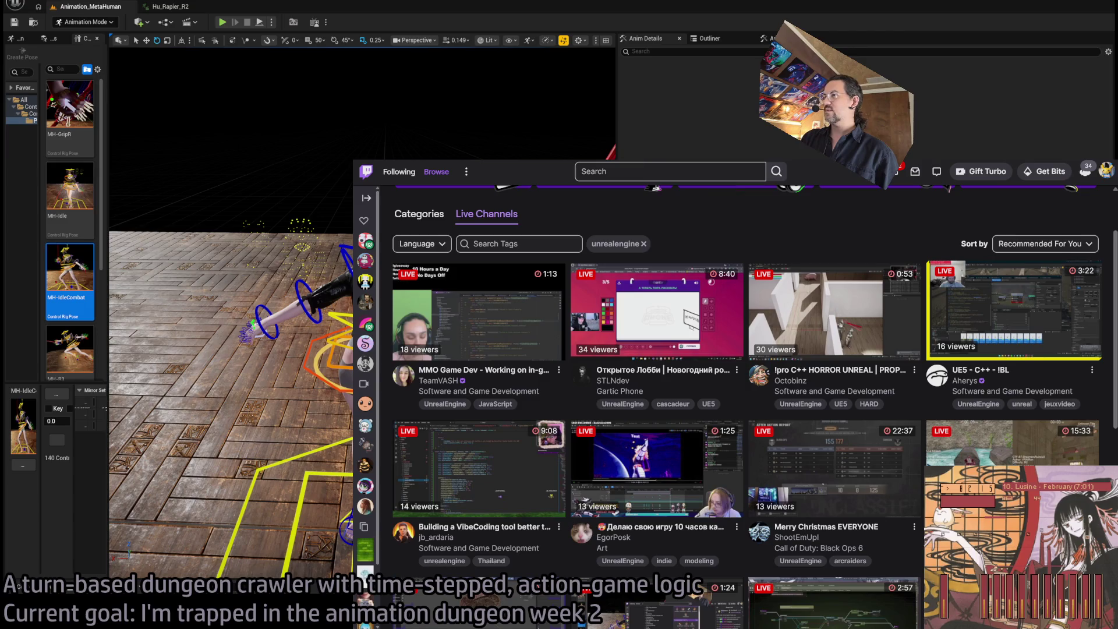
{"action": "left_click", "coordinate": [1012, 308]}
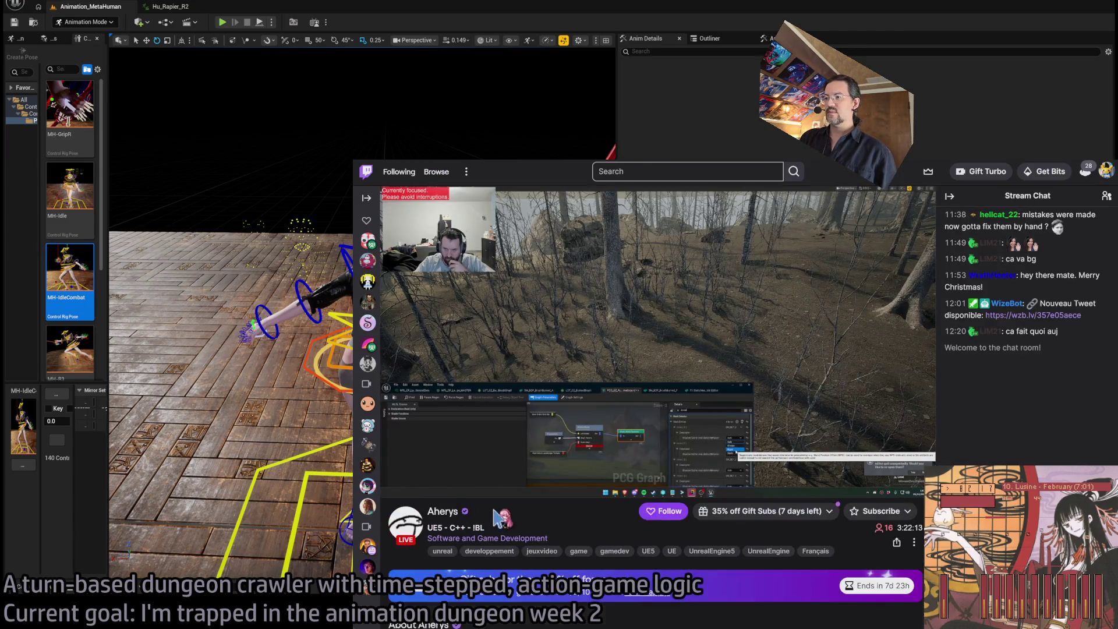
{"action": "scroll", "coordinate": [629, 530], "scroll_direction": "down", "scroll_amount": 4}
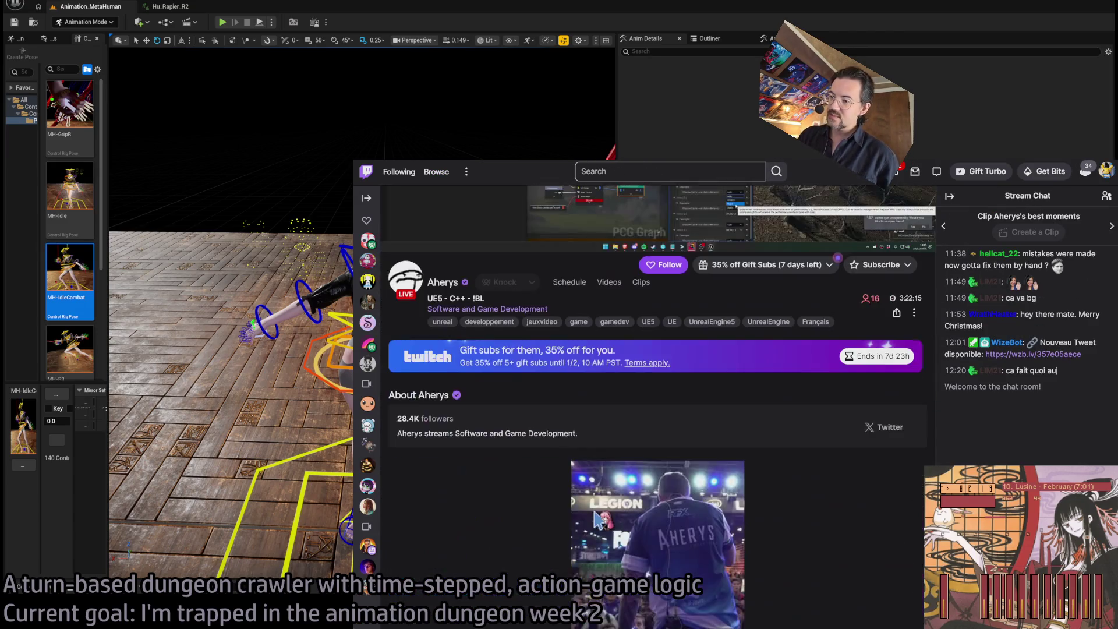
{"action": "scroll", "coordinate": [765, 512], "scroll_direction": "down", "scroll_amount": 1}
{"action": "scroll", "coordinate": [823, 513], "scroll_direction": "down", "scroll_amount": 2}
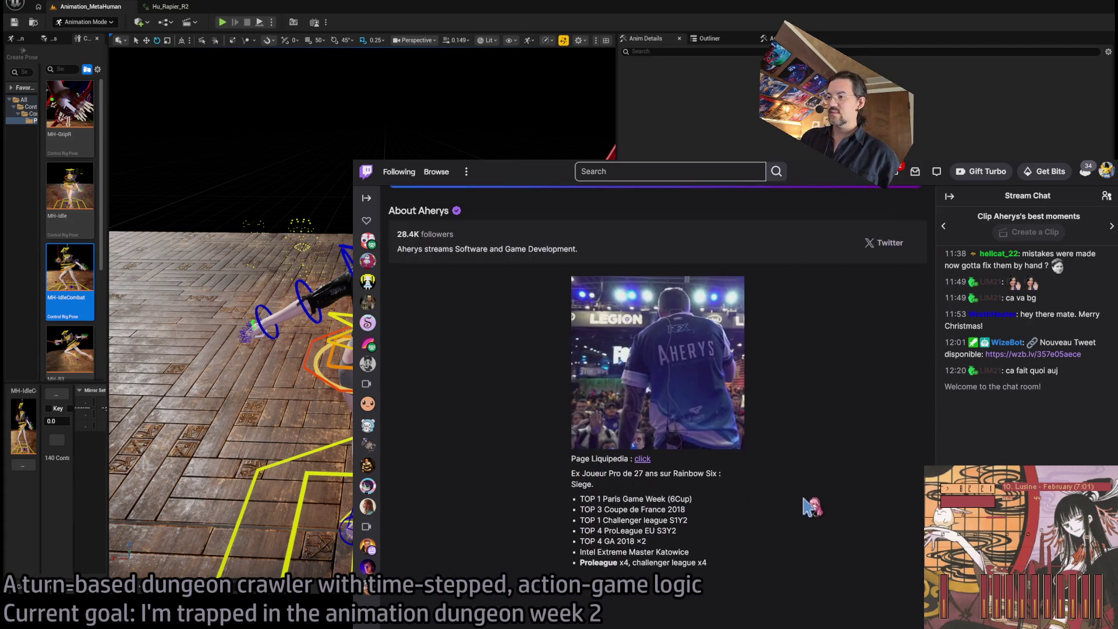
{"action": "scroll", "coordinate": [821, 495], "scroll_direction": "up", "scroll_amount": 8}
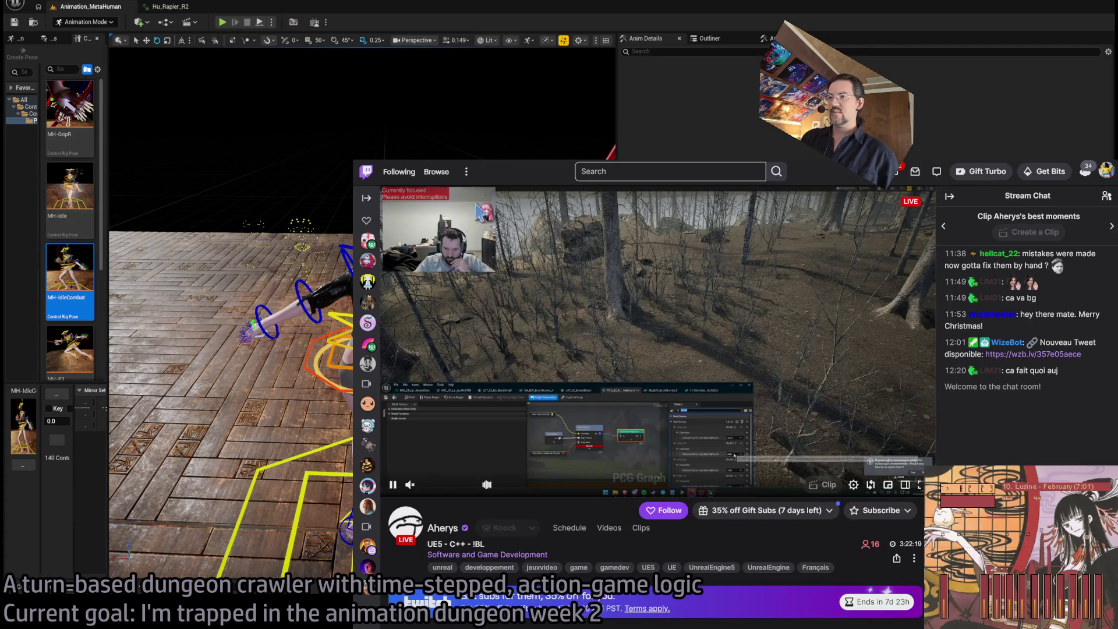
{"action": "key", "text": "alt+Left"}
Watch the 'UE5 Solo Dev' live stream, then return to the live channels list.
{"action": "scroll", "coordinate": [953, 385], "scroll_direction": "down", "scroll_amount": 3}
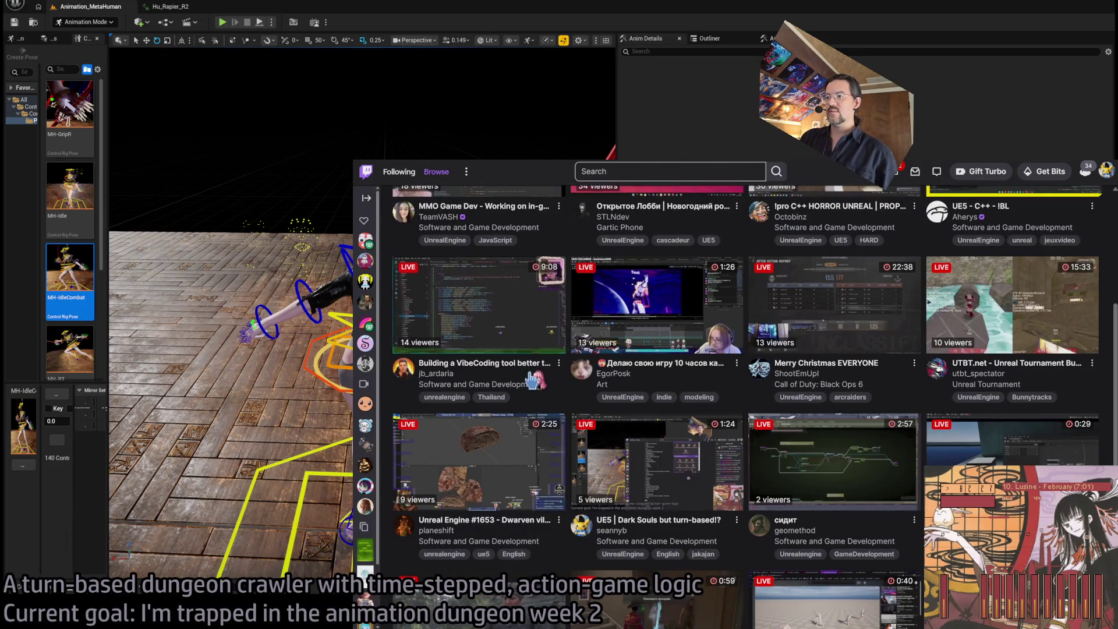
{"action": "scroll", "coordinate": [460, 419], "scroll_direction": "down", "scroll_amount": 4}
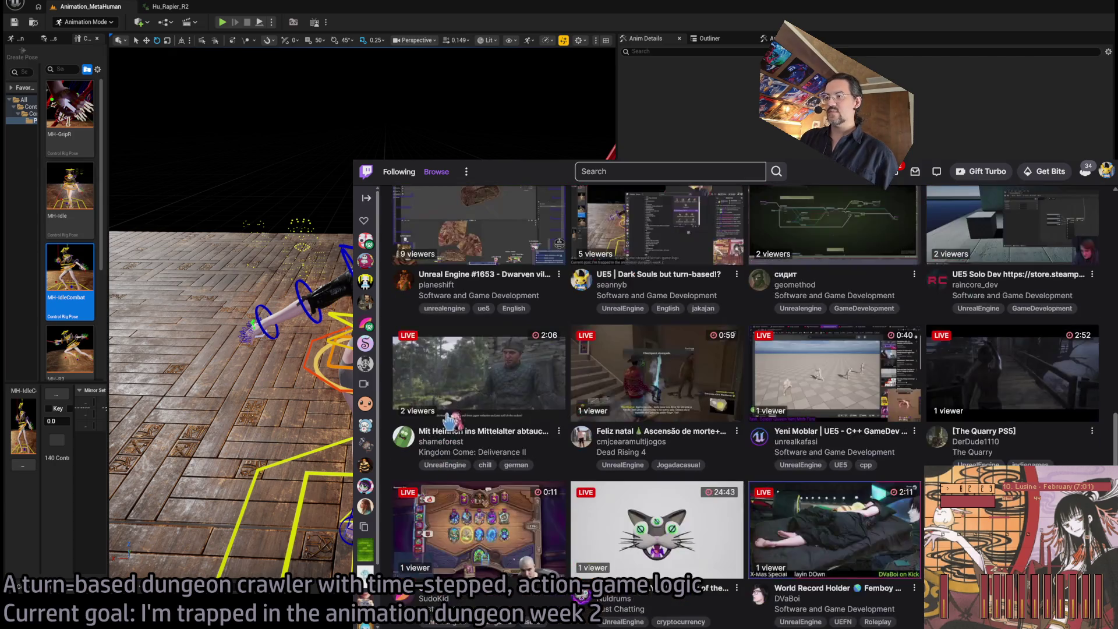
{"action": "scroll", "coordinate": [449, 320], "scroll_direction": "up", "scroll_amount": 1}
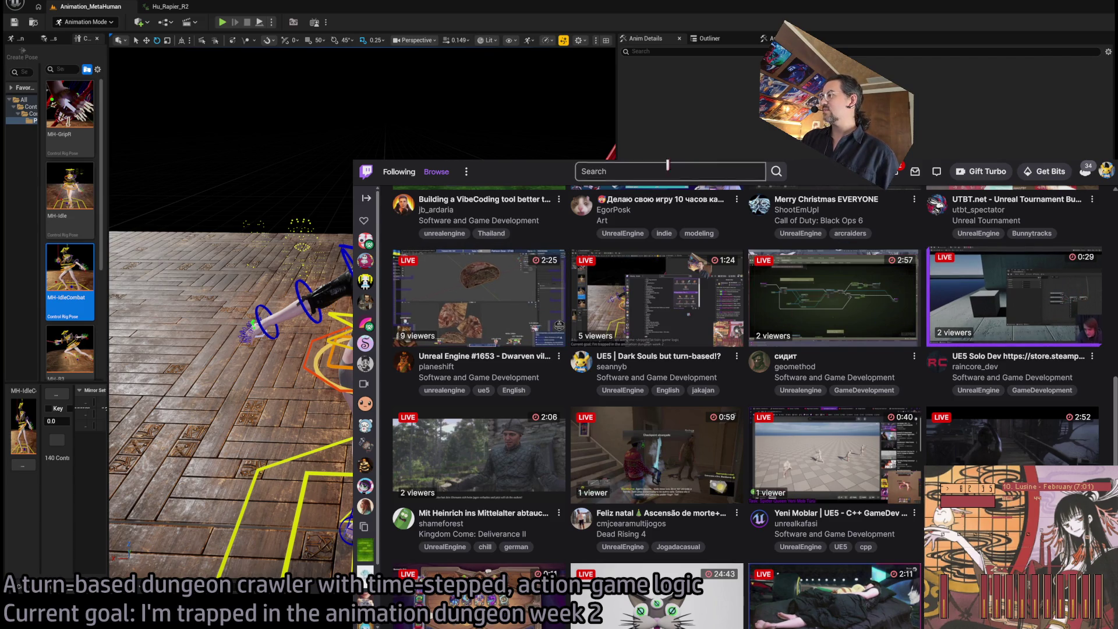
{"action": "left_click", "coordinate": [1013, 294]}
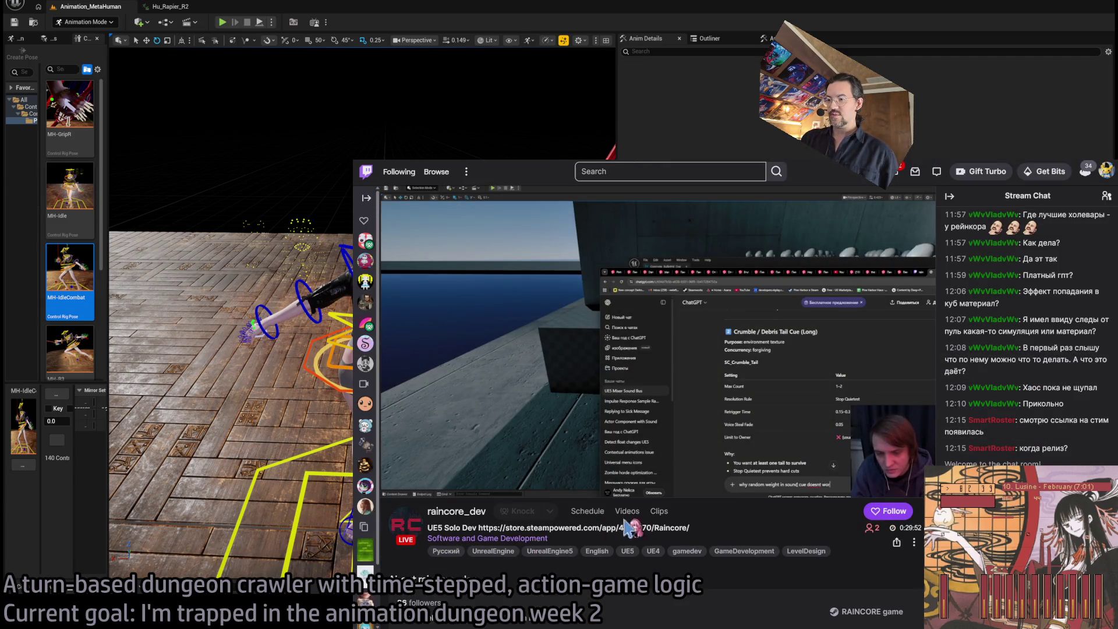
{"action": "scroll", "coordinate": [663, 533], "scroll_direction": "down", "scroll_amount": 2}
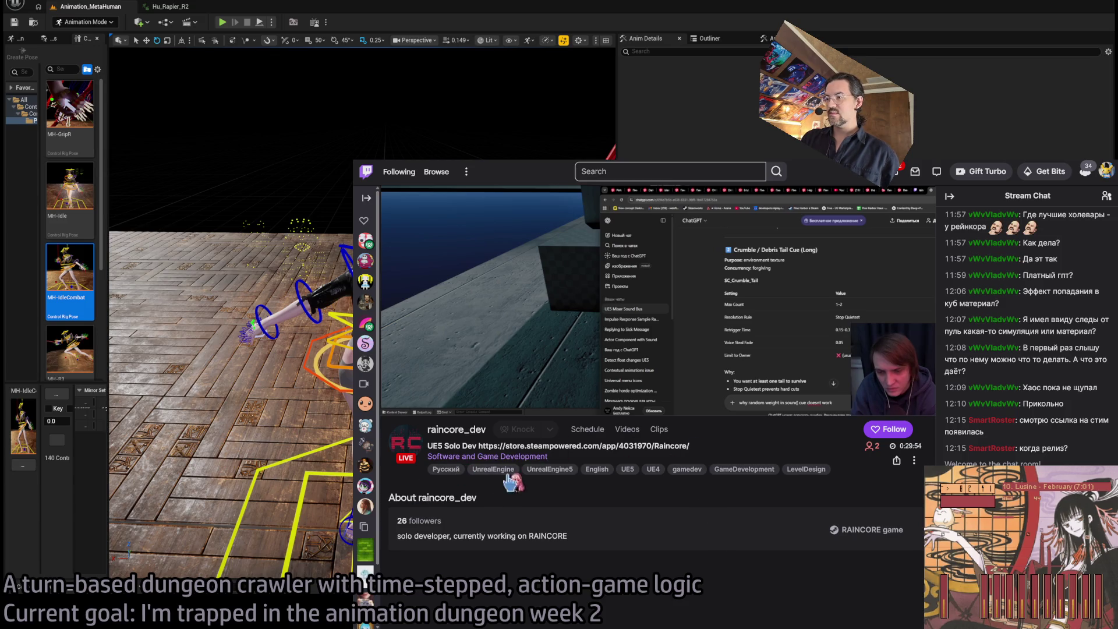
{"action": "key", "text": "alt+Left"}
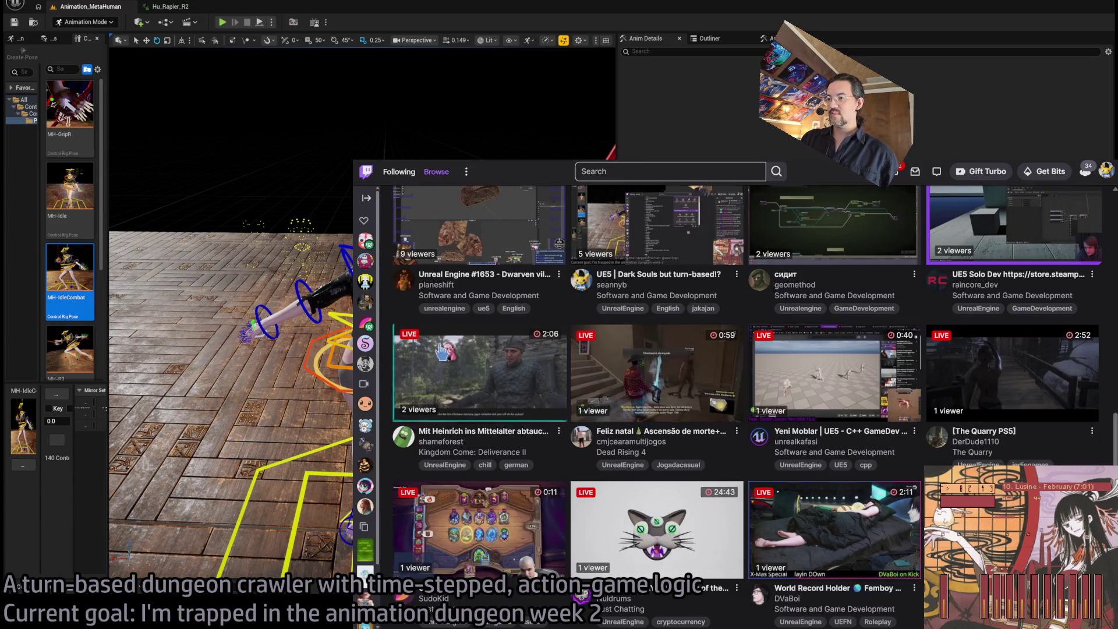
Watch the AI CAT stream and read its description, then return to Browse and Unreal.
{"action": "scroll", "coordinate": [652, 454], "scroll_direction": "down", "scroll_amount": 1}
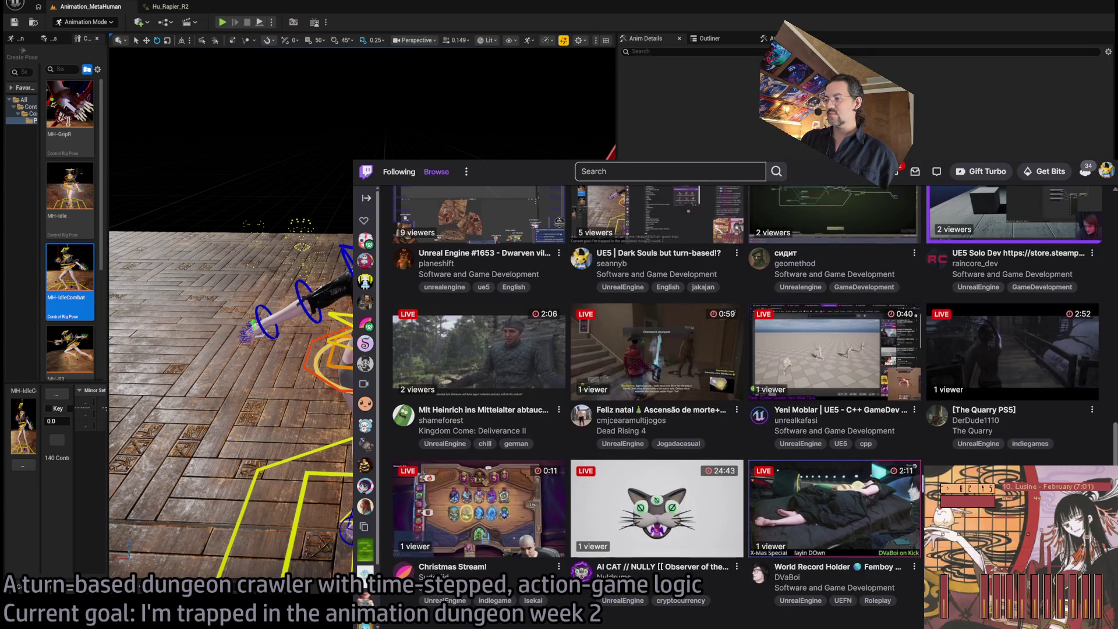
{"action": "left_click", "coordinate": [658, 506]}
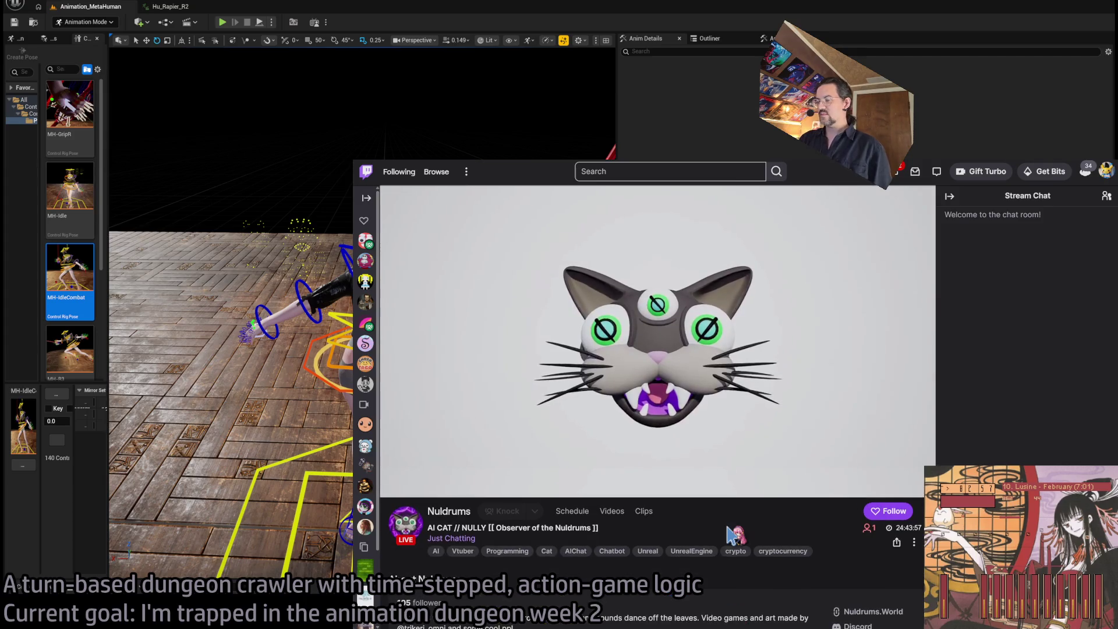
{"action": "scroll", "coordinate": [669, 535], "scroll_direction": "down", "scroll_amount": 3}
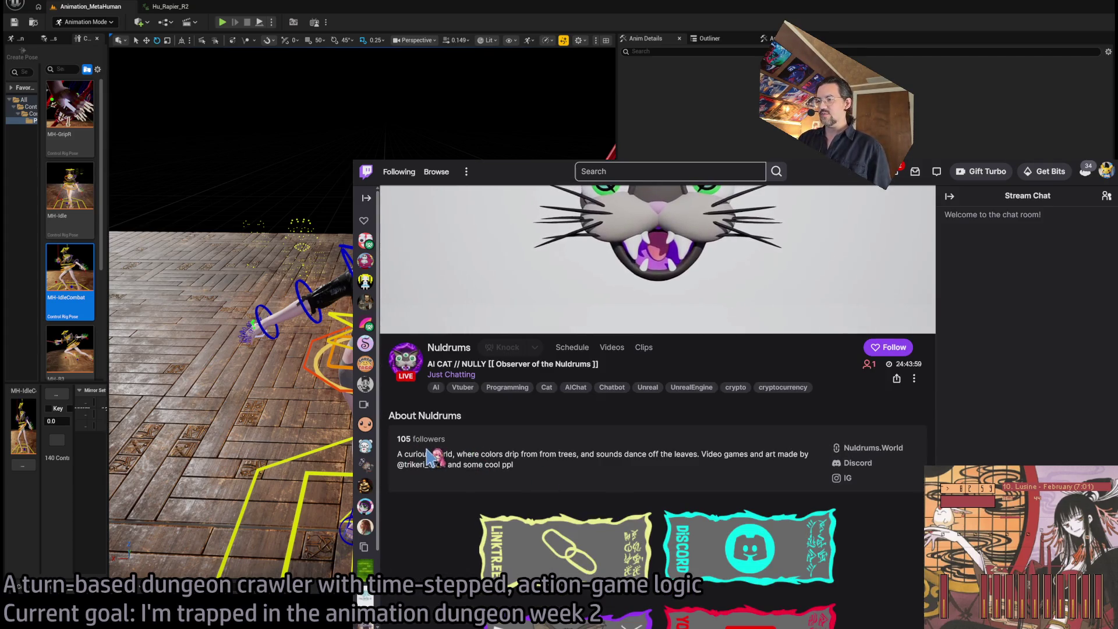
{"action": "left_click_drag", "start_coordinate": [431, 457], "coordinate": [524, 453]}
{"action": "scroll", "coordinate": [643, 460], "scroll_direction": "down", "scroll_amount": 4}
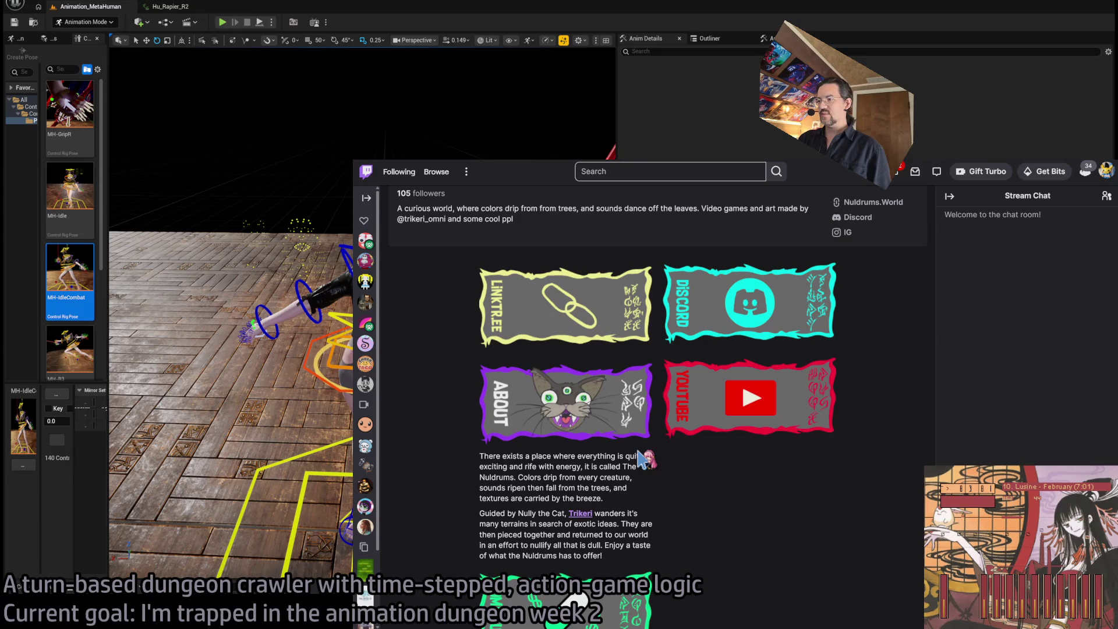
{"action": "scroll", "coordinate": [643, 460], "scroll_direction": "down", "scroll_amount": 1}
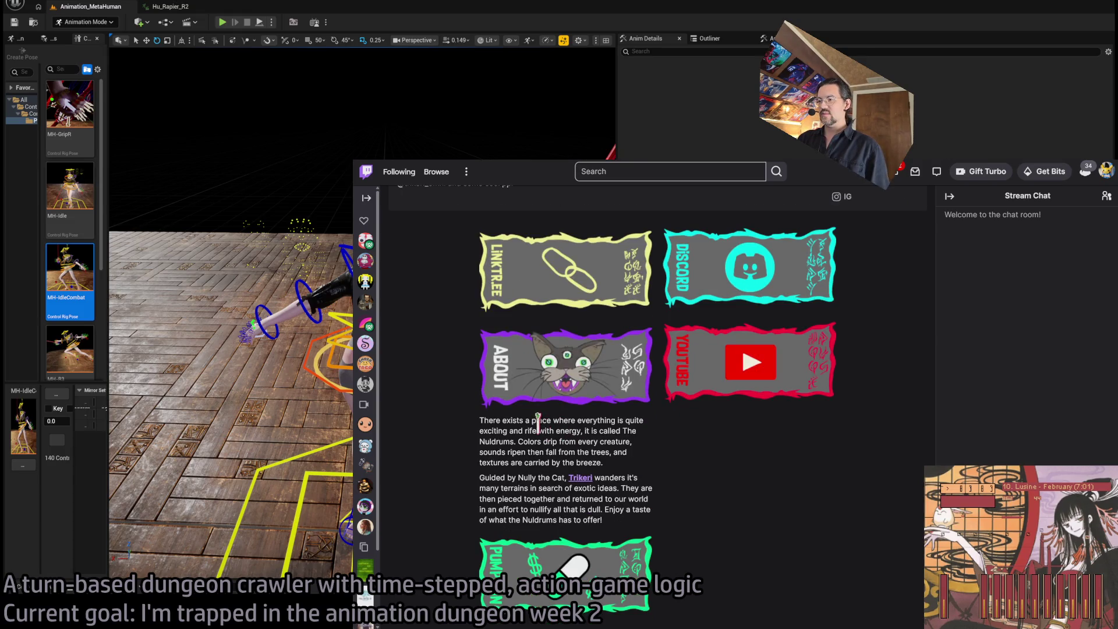
{"action": "mouse_move", "coordinate": [538, 422]}
{"action": "left_mouse_down"}
{"action": "mouse_move", "coordinate": [637, 518]}
{"action": "mouse_move", "coordinate": [629, 530]}
{"action": "mouse_move", "coordinate": [628, 501]}
{"action": "mouse_move", "coordinate": [661, 466]}
{"action": "left_mouse_up"}
{"action": "scroll", "coordinate": [661, 466], "scroll_direction": "up", "scroll_amount": 10}
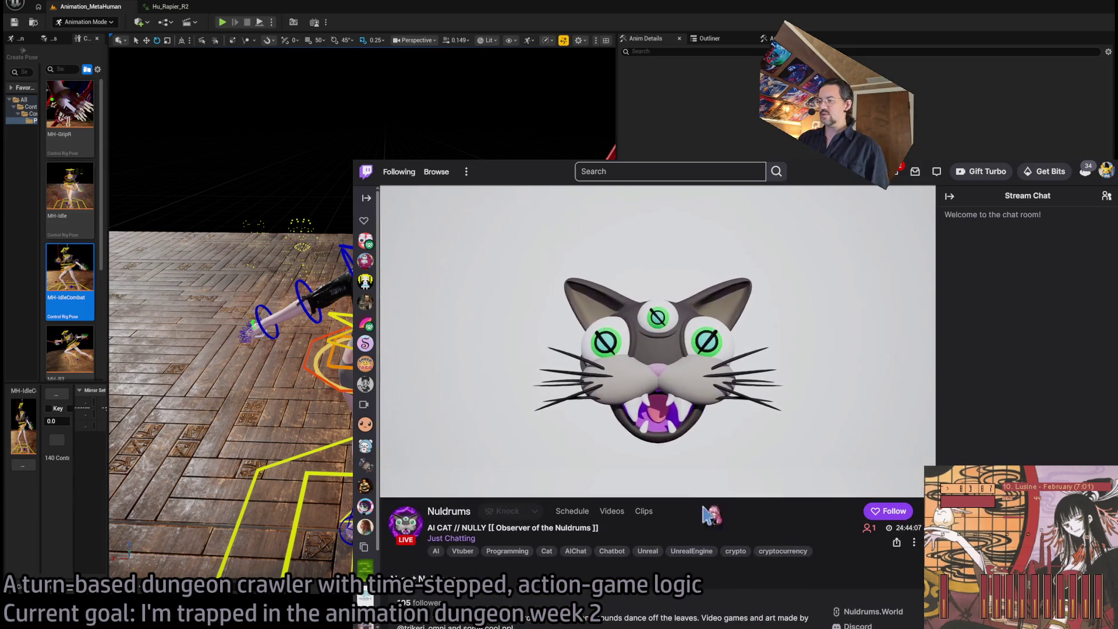
{"action": "scroll", "coordinate": [641, 408], "scroll_direction": "down", "scroll_amount": 4}
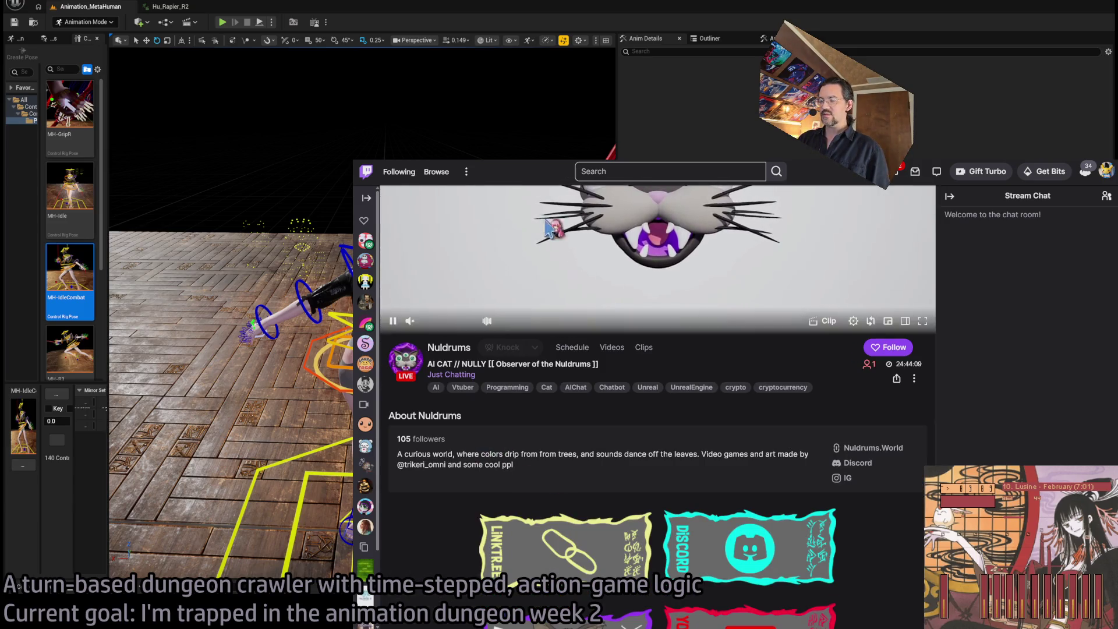
{"action": "left_click", "coordinate": [436, 172]}
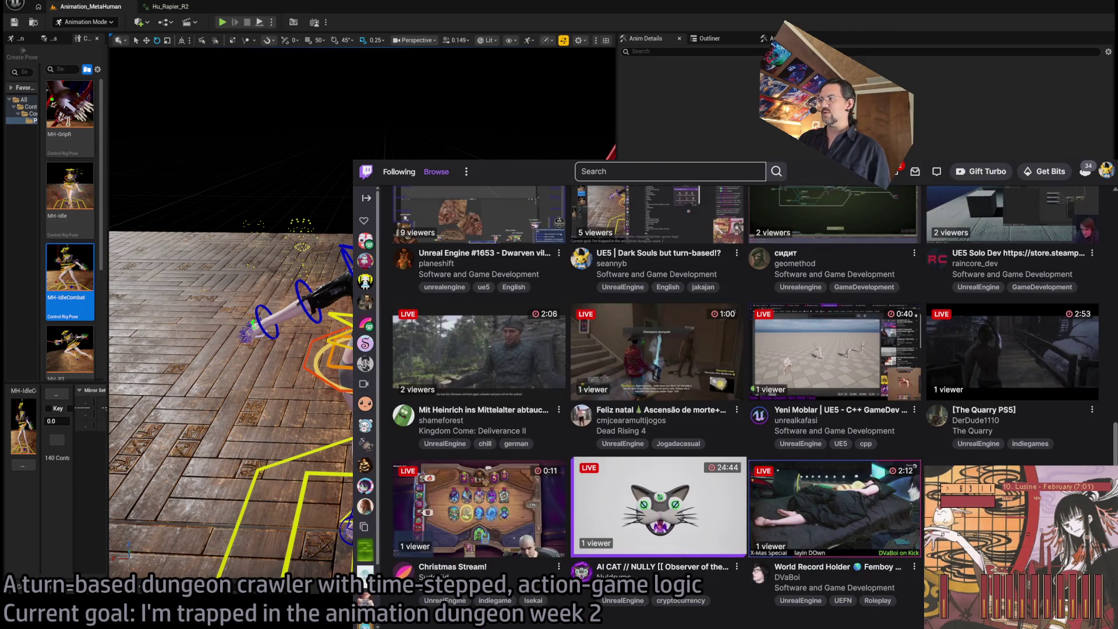
{"action": "left_click", "coordinate": [438, 3]}
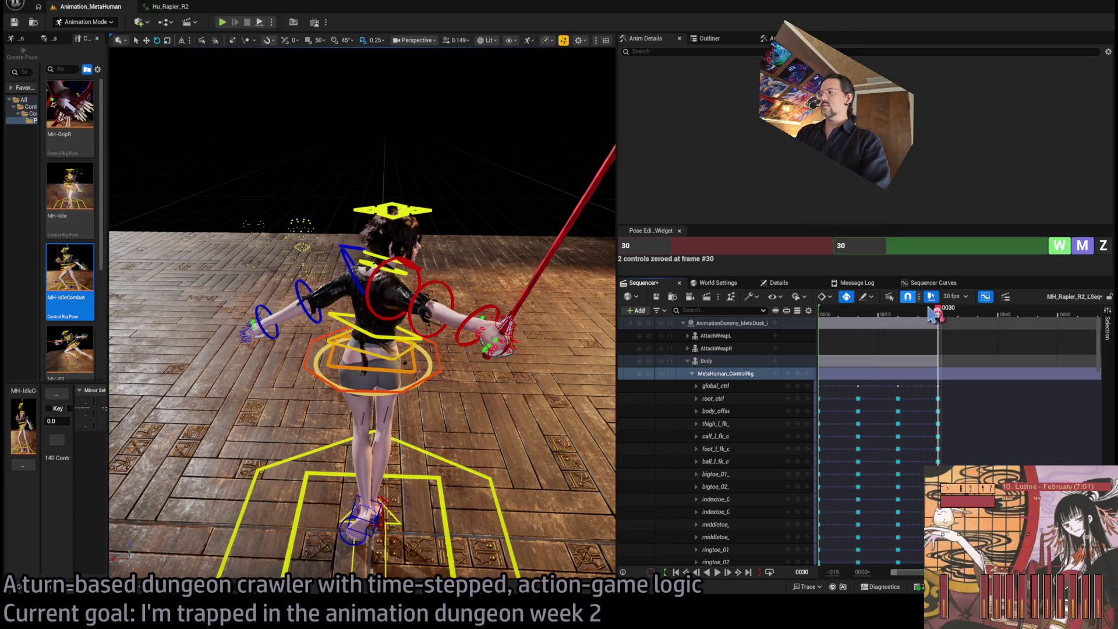
Scrub the Sequencer playhead back to frame 16.
{"action": "mouse_move", "coordinate": [937, 308]}
{"action": "left_mouse_down"}
{"action": "mouse_move", "coordinate": [848, 314]}
{"action": "mouse_move", "coordinate": [943, 324]}
{"action": "mouse_move", "coordinate": [822, 317]}
{"action": "mouse_move", "coordinate": [911, 323]}
{"action": "mouse_move", "coordinate": [857, 332]}
{"action": "mouse_move", "coordinate": [914, 323]}
{"action": "mouse_move", "coordinate": [866, 327]}
{"action": "left_mouse_up"}
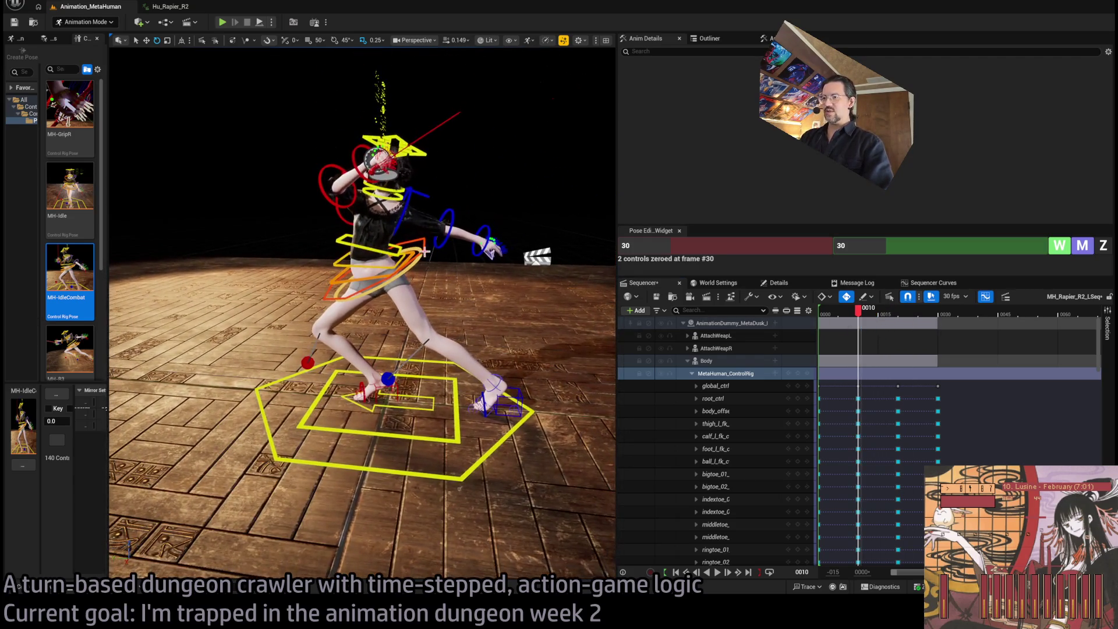
Shift body_ctrl up and to the right, then preview the motion to frame 18.
{"action": "left_click", "coordinate": [389, 256]}
{"action": "left_click_drag", "start_coordinate": [367, 264], "coordinate": [395, 242]}
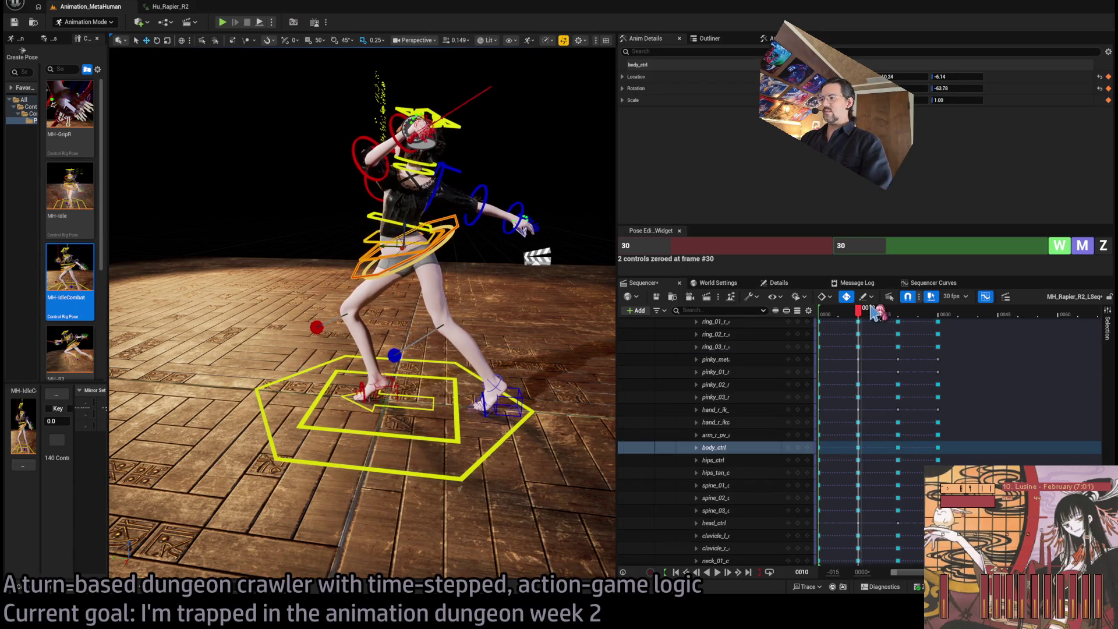
{"action": "mouse_move", "coordinate": [865, 313]}
{"action": "left_mouse_down"}
{"action": "mouse_move", "coordinate": [836, 314]}
{"action": "mouse_move", "coordinate": [911, 329]}
{"action": "mouse_move", "coordinate": [949, 318]}
{"action": "mouse_move", "coordinate": [847, 317]}
{"action": "mouse_move", "coordinate": [850, 329]}
{"action": "mouse_move", "coordinate": [858, 319]}
{"action": "mouse_move", "coordinate": [849, 317]}
{"action": "mouse_move", "coordinate": [893, 313]}
{"action": "mouse_move", "coordinate": [856, 332]}
{"action": "mouse_move", "coordinate": [870, 329]}
{"action": "left_mouse_up"}
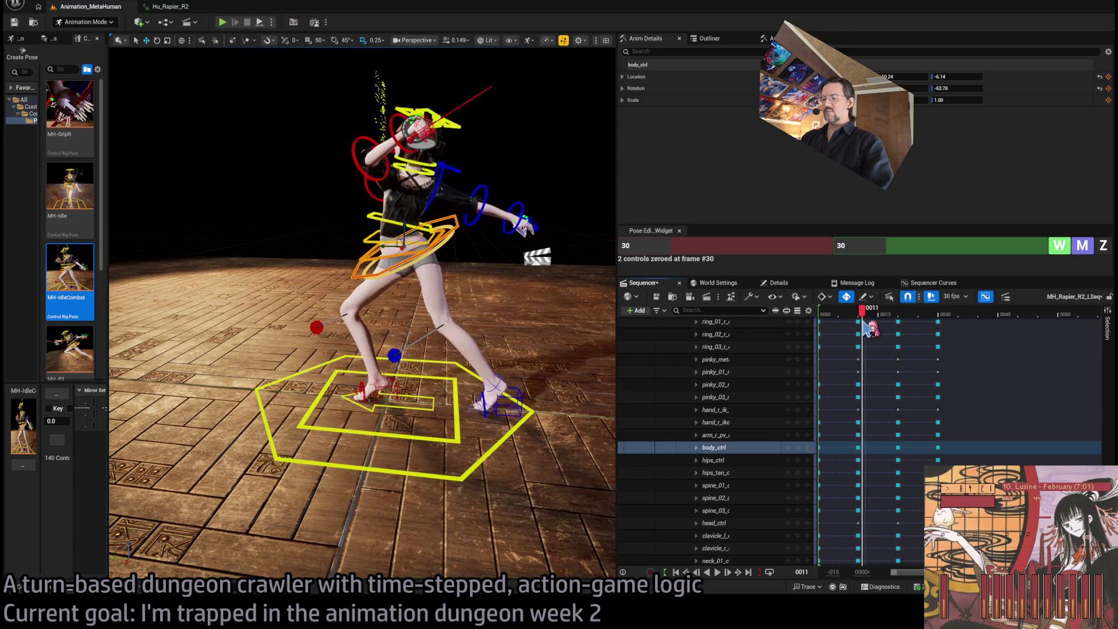
From a frontal view, undo the body_ctrl torso twist and scrub to the frame-20 lunge.
{"action": "left_click_drag", "start_coordinate": [530, 301], "coordinate": [332, 355]}
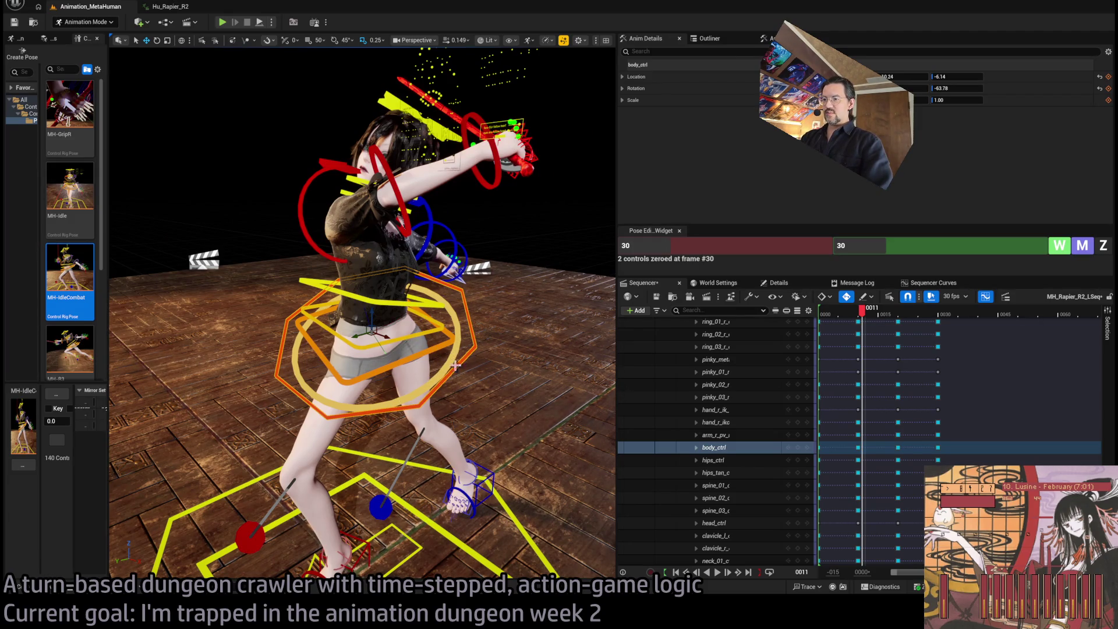
{"action": "mouse_move", "coordinate": [456, 365]}
{"action": "left_mouse_down"}
{"action": "mouse_move", "coordinate": [404, 341]}
{"action": "mouse_move", "coordinate": [387, 295]}
{"action": "mouse_move", "coordinate": [352, 290]}
{"action": "left_mouse_up"}
{"action": "key", "text": "ctrl+z"}
{"action": "key", "text": "ctrl+z"}
{"action": "key", "text": "ctrl+z"}
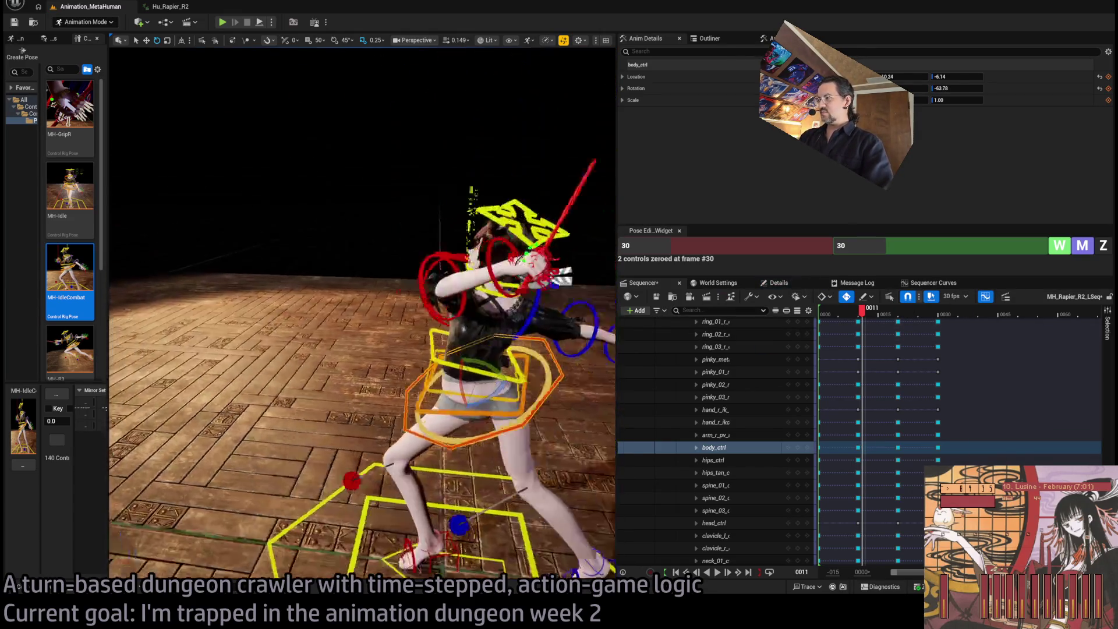
{"action": "left_click", "coordinate": [858, 316]}
{"action": "mouse_move", "coordinate": [862, 320]}
{"action": "left_mouse_down"}
{"action": "mouse_move", "coordinate": [917, 322]}
{"action": "mouse_move", "coordinate": [906, 326]}
{"action": "left_mouse_up"}
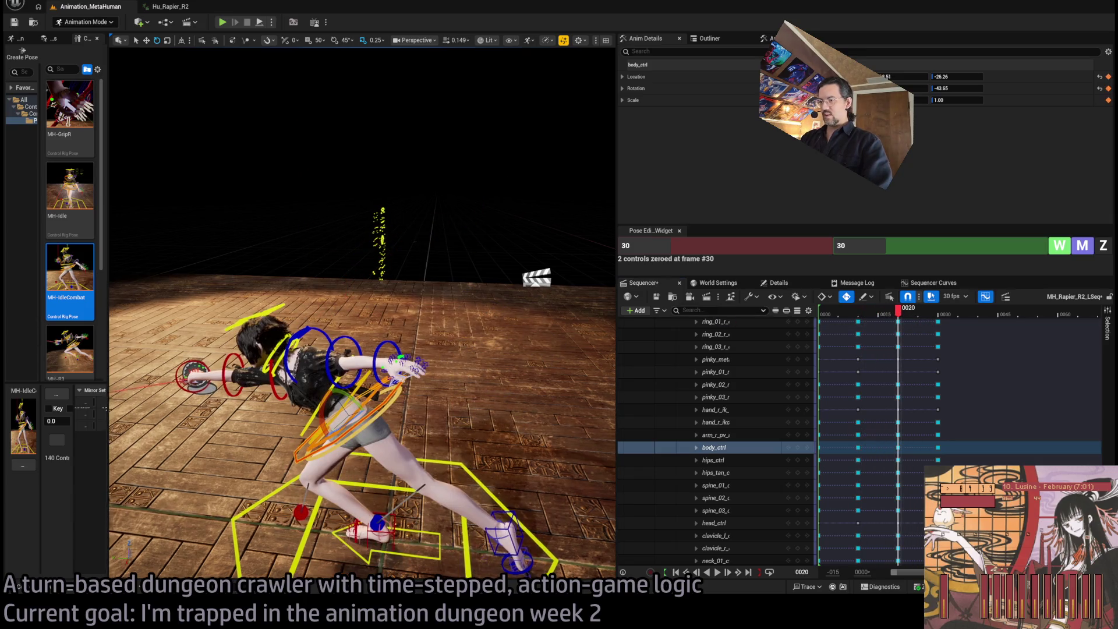
Around frame 31, rotate the right forearm and hand controls to level the rapier, then preview.
{"action": "mouse_move", "coordinate": [365, 80]}
{"action": "left_mouse_down"}
{"action": "mouse_move", "coordinate": [326, 83]}
{"action": "mouse_move", "coordinate": [364, 81]}
{"action": "mouse_move", "coordinate": [348, 122]}
{"action": "left_mouse_up"}
{"action": "mouse_move", "coordinate": [909, 313]}
{"action": "left_mouse_down"}
{"action": "mouse_move", "coordinate": [948, 313]}
{"action": "mouse_move", "coordinate": [924, 313]}
{"action": "mouse_move", "coordinate": [943, 325]}
{"action": "left_mouse_up"}
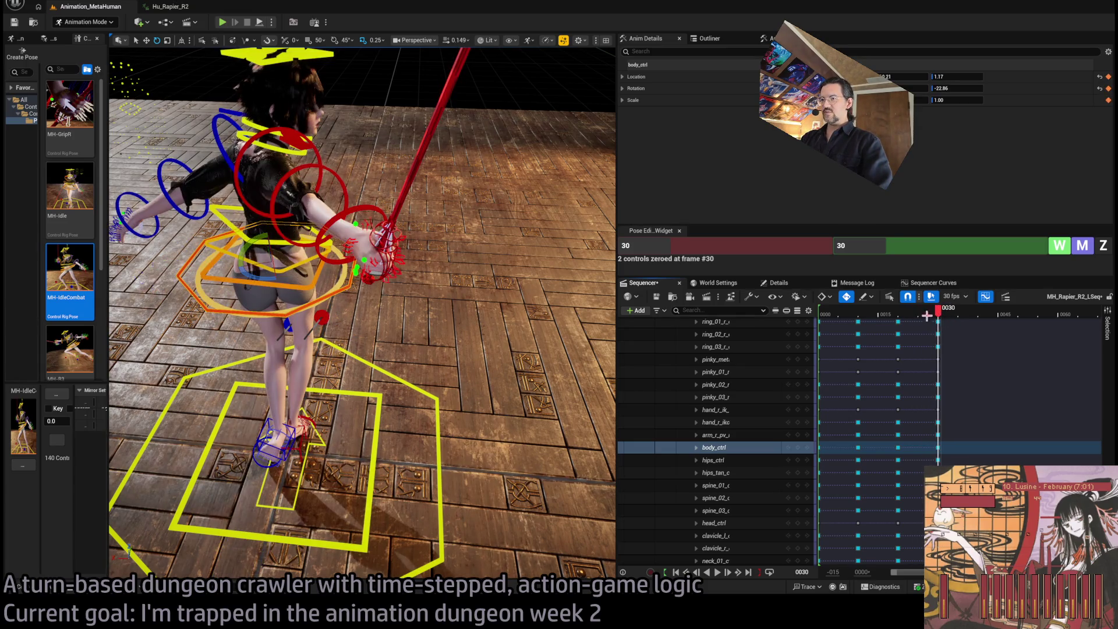
{"action": "mouse_move", "coordinate": [361, 315]}
{"action": "left_mouse_down"}
{"action": "mouse_move", "coordinate": [442, 293]}
{"action": "mouse_move", "coordinate": [457, 259]}
{"action": "left_mouse_up"}
{"action": "left_click", "coordinate": [489, 345]}
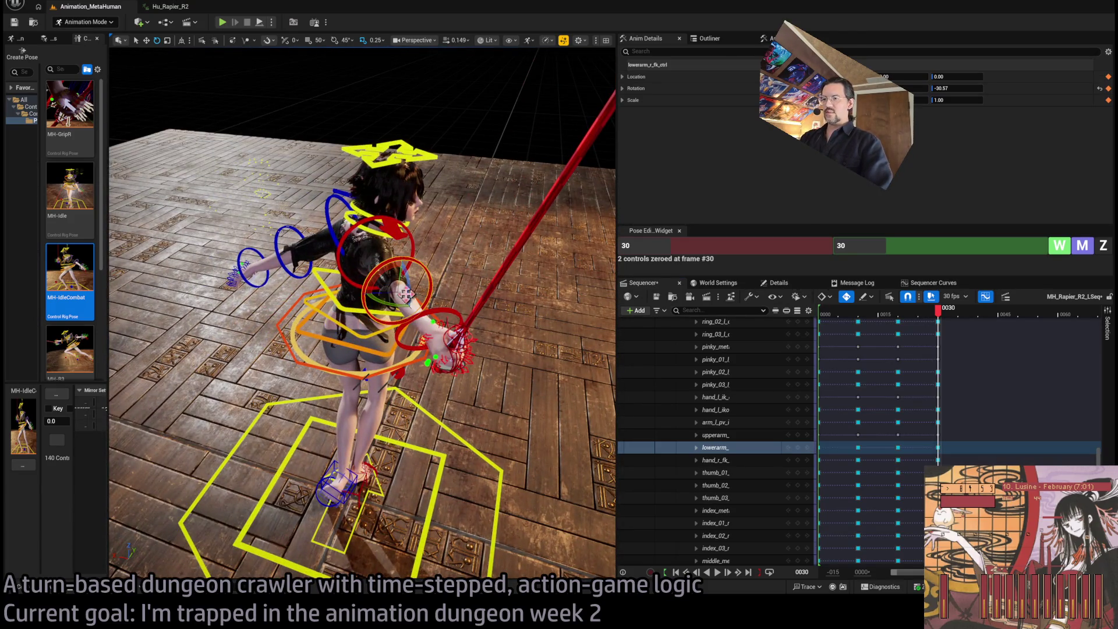
{"action": "left_click_drag", "start_coordinate": [384, 269], "coordinate": [367, 279]}
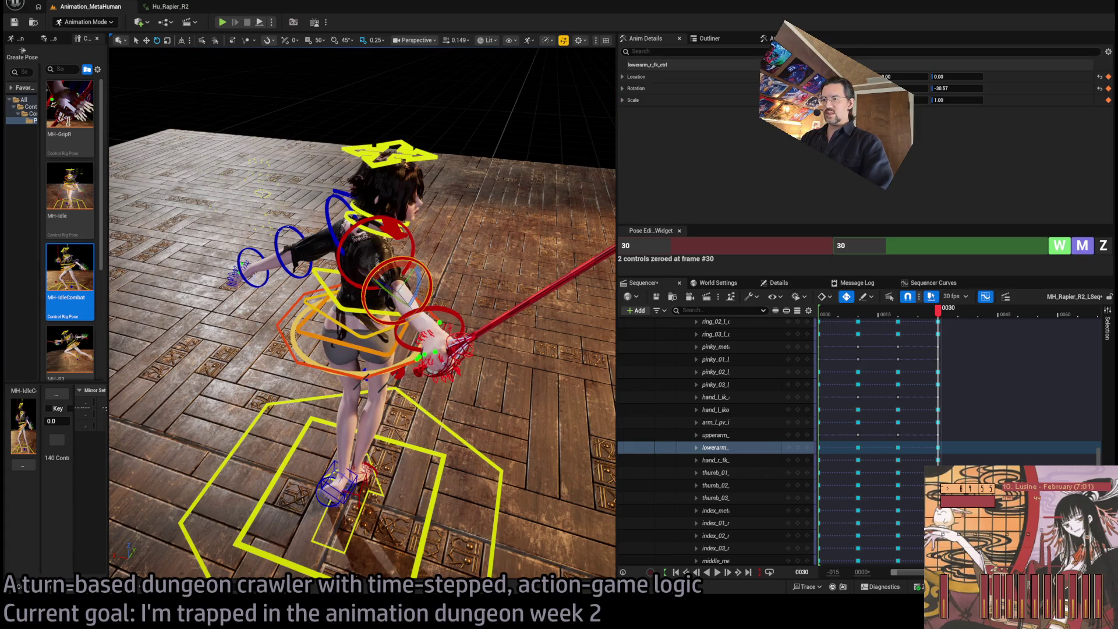
{"action": "left_click", "coordinate": [452, 336]}
{"action": "mouse_move", "coordinate": [441, 320]}
{"action": "left_mouse_down"}
{"action": "mouse_move", "coordinate": [445, 352]}
{"action": "mouse_move", "coordinate": [421, 357]}
{"action": "mouse_move", "coordinate": [424, 368]}
{"action": "left_mouse_up"}
{"action": "mouse_move", "coordinate": [940, 311]}
{"action": "left_mouse_down"}
{"action": "mouse_move", "coordinate": [848, 312]}
{"action": "mouse_move", "coordinate": [954, 320]}
{"action": "mouse_move", "coordinate": [941, 324]}
{"action": "left_mouse_up"}
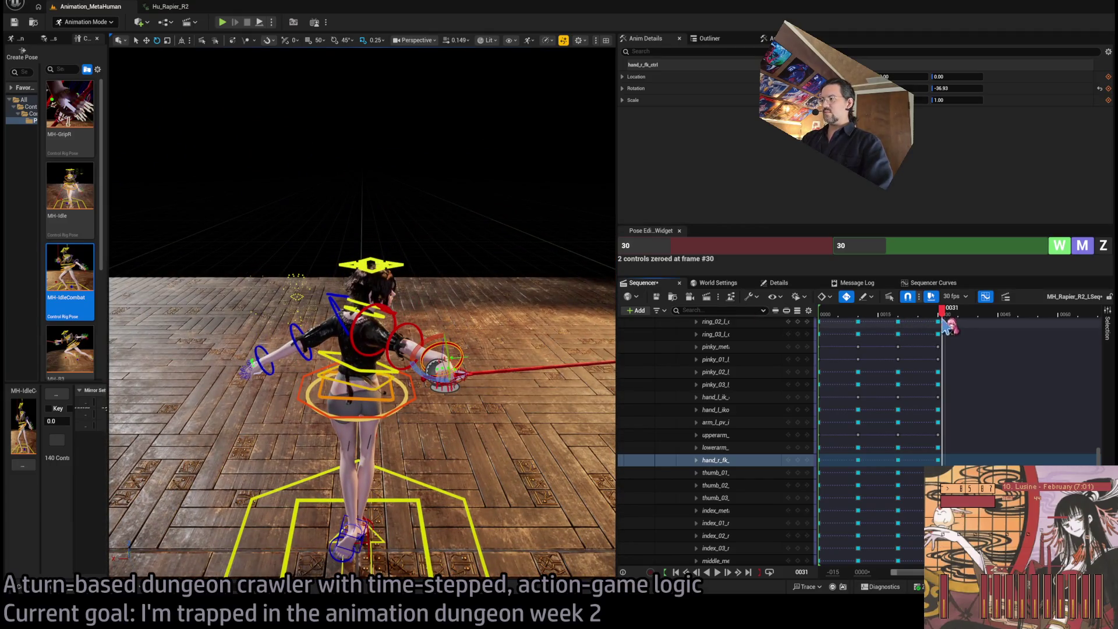
{"action": "mouse_move", "coordinate": [943, 317]}
{"action": "left_mouse_down"}
{"action": "mouse_move", "coordinate": [997, 319]}
{"action": "mouse_move", "coordinate": [979, 325]}
{"action": "left_mouse_up"}
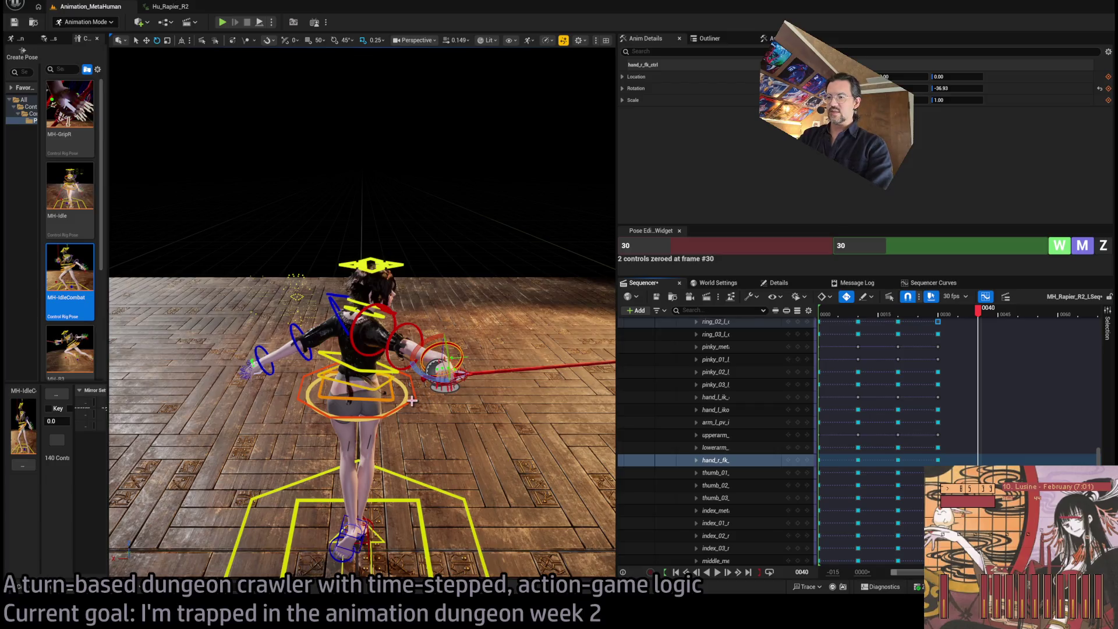
Key all Control Rig controls at frame 40 with S, then select the hips body control.
{"action": "scroll", "coordinate": [809, 376], "scroll_direction": "up", "scroll_amount": 15}
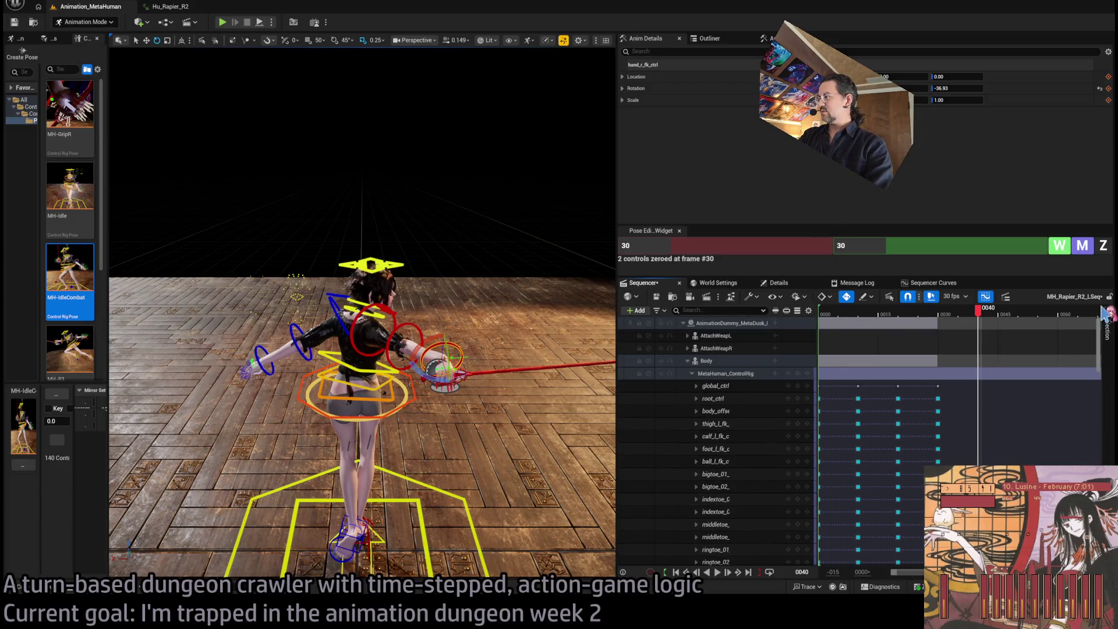
{"action": "key", "text": "s"}
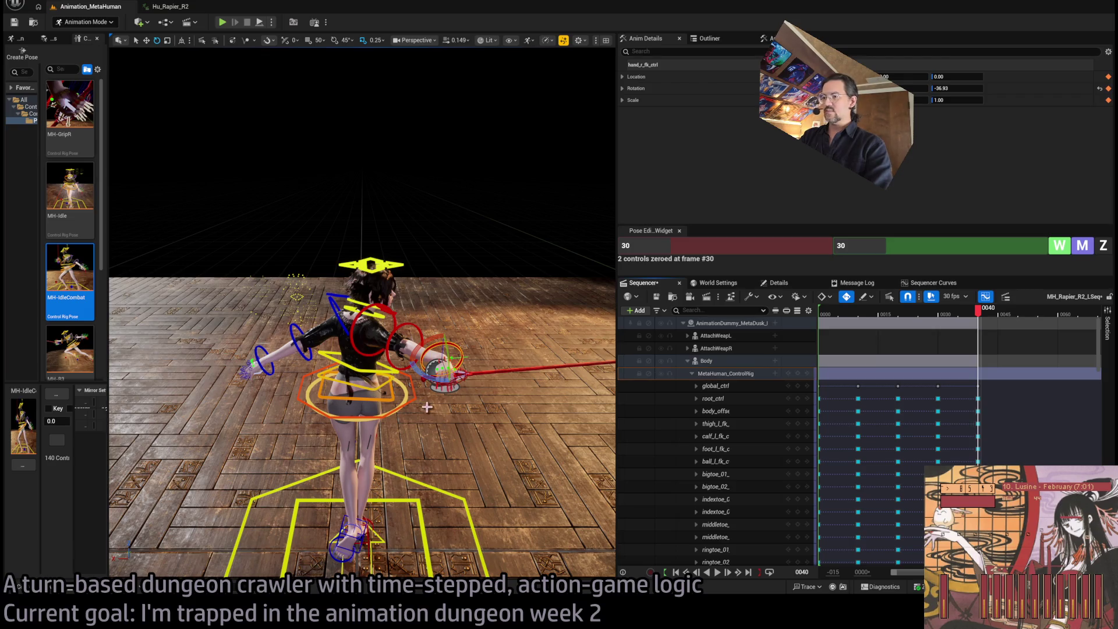
{"action": "left_click_drag", "start_coordinate": [430, 421], "coordinate": [429, 421]}
{"action": "left_click_drag", "start_coordinate": [479, 258], "coordinate": [479, 258]}
{"action": "left_click", "coordinate": [490, 238]}
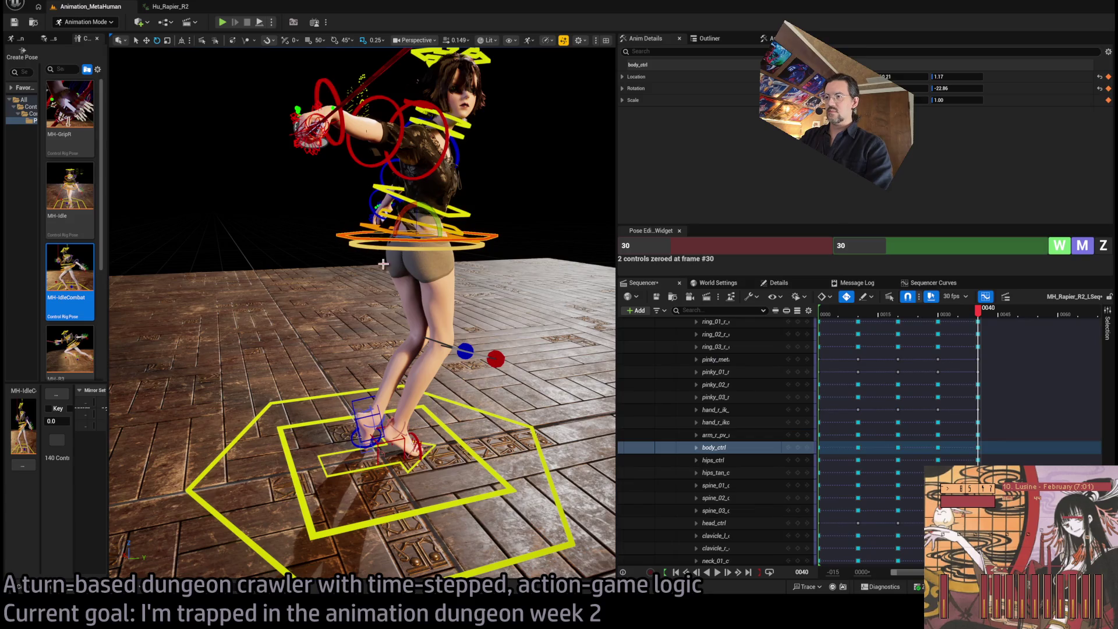
At frame 30, lower the body control and slide the left foot IK control to the left.
{"action": "left_click_drag", "start_coordinate": [416, 218], "coordinate": [461, 237]}
{"action": "key", "text": "comma"}
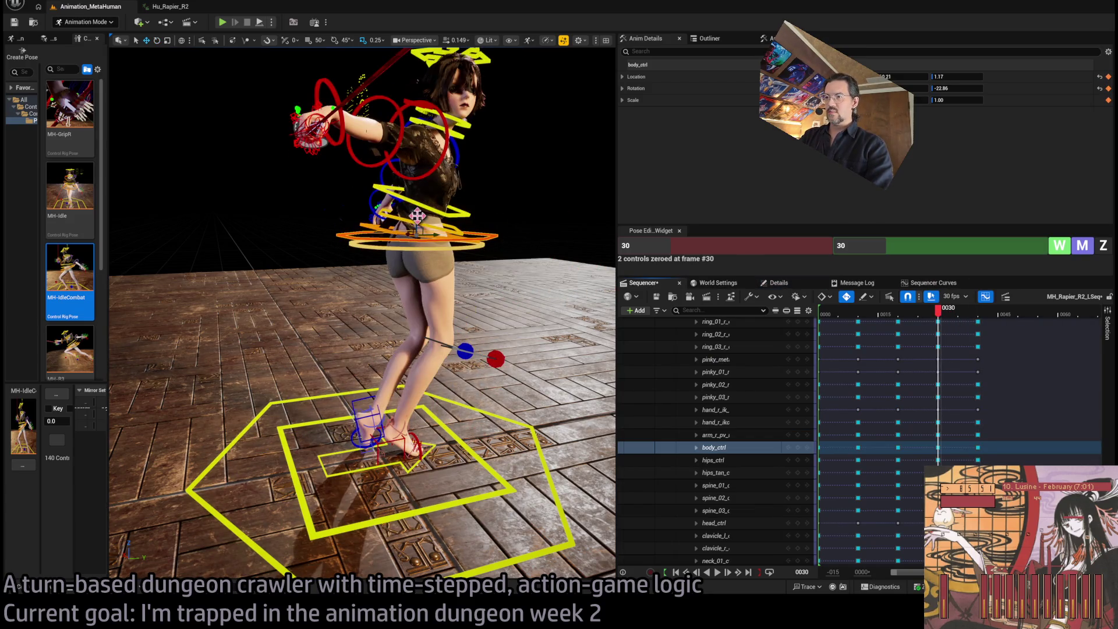
{"action": "left_click_drag", "start_coordinate": [417, 216], "coordinate": [416, 237]}
{"action": "left_click", "coordinate": [375, 414]}
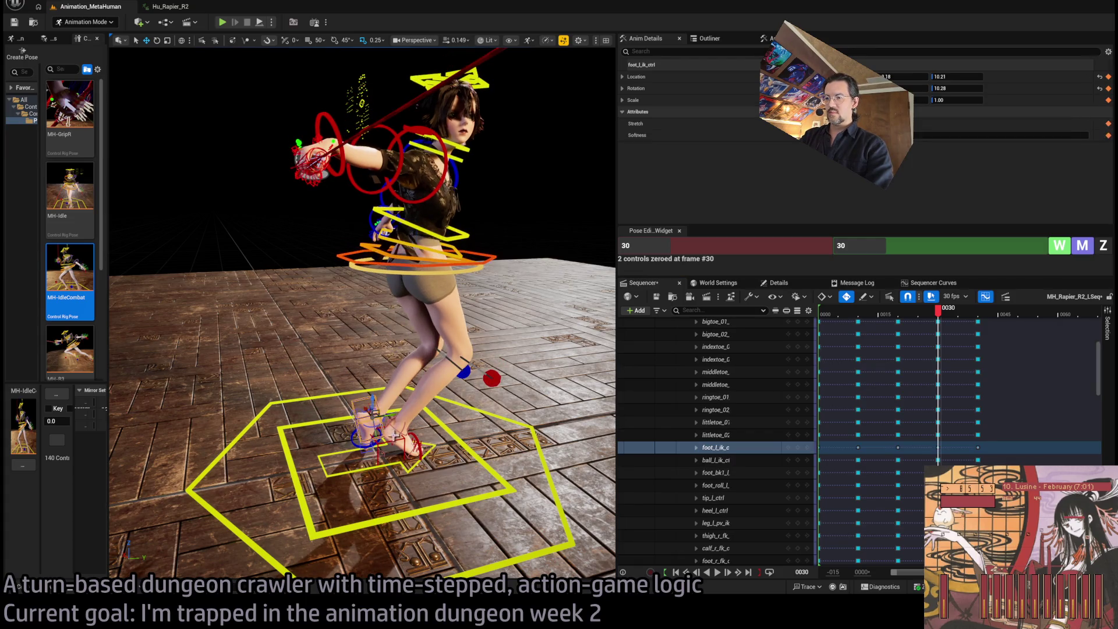
{"action": "left_click_drag", "start_coordinate": [394, 414], "coordinate": [333, 423]}
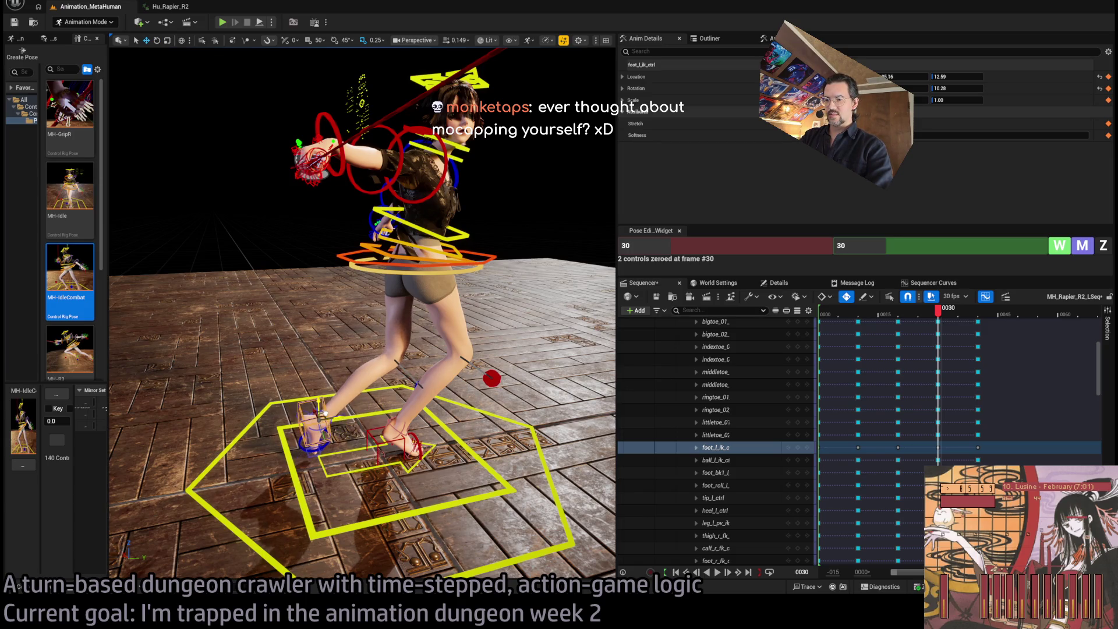
At frame 40, turn the body control about 75 degrees and reposition the right foot IK control.
{"action": "left_click_drag", "start_coordinate": [947, 318], "coordinate": [986, 319]}
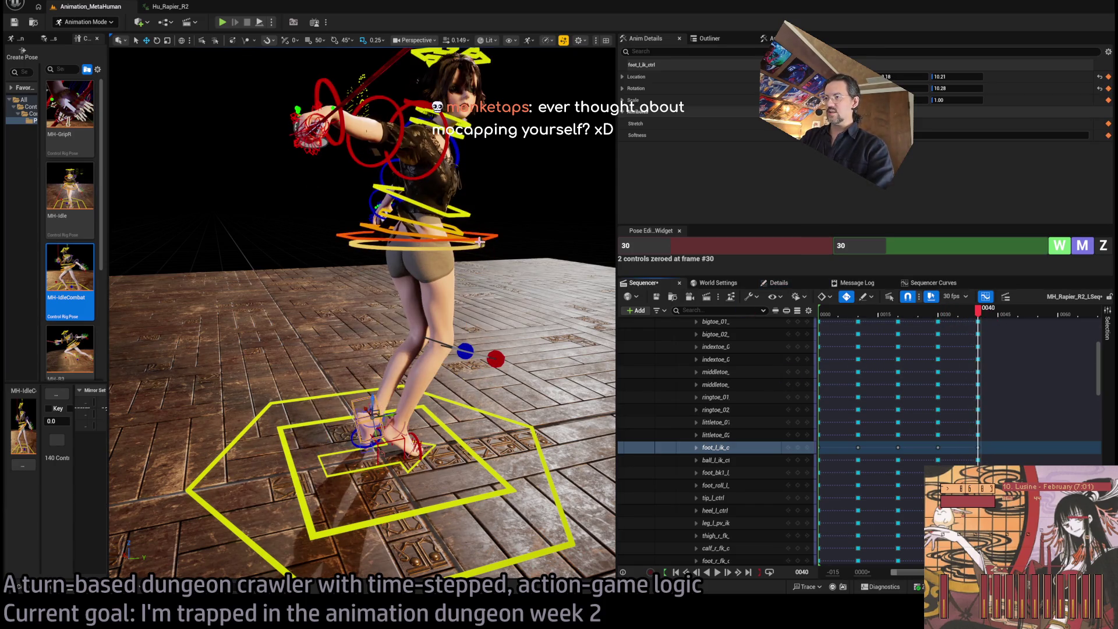
{"action": "left_click", "coordinate": [478, 242]}
{"action": "key", "text": "e"}
{"action": "left_click_drag", "start_coordinate": [424, 237], "coordinate": [559, 241]}
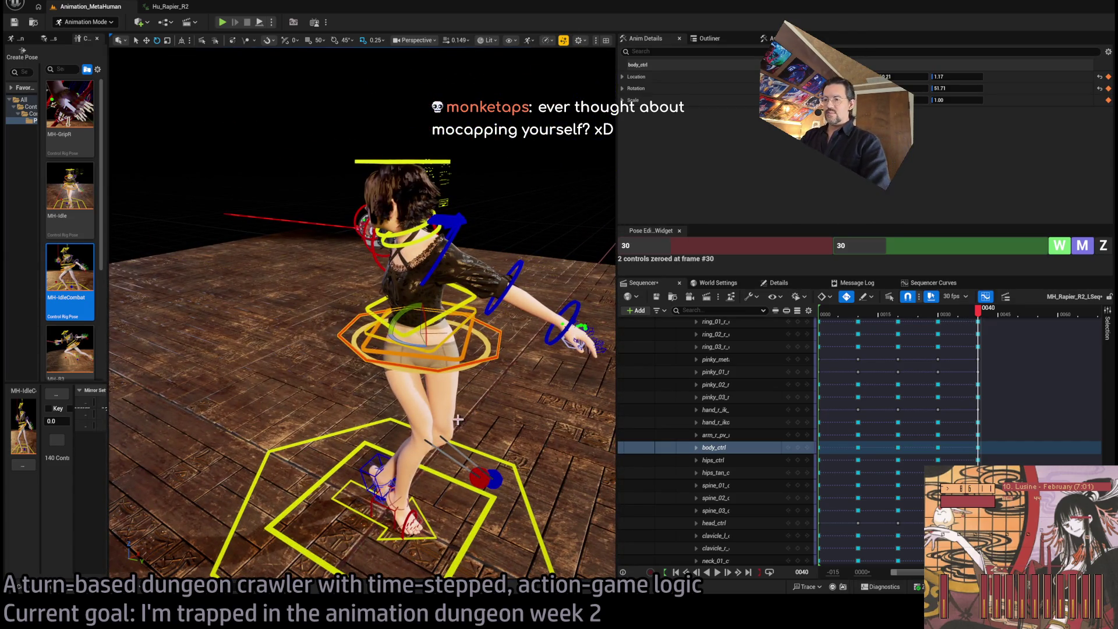
{"action": "scroll", "coordinate": [411, 512], "scroll_direction": "up", "scroll_amount": 5}
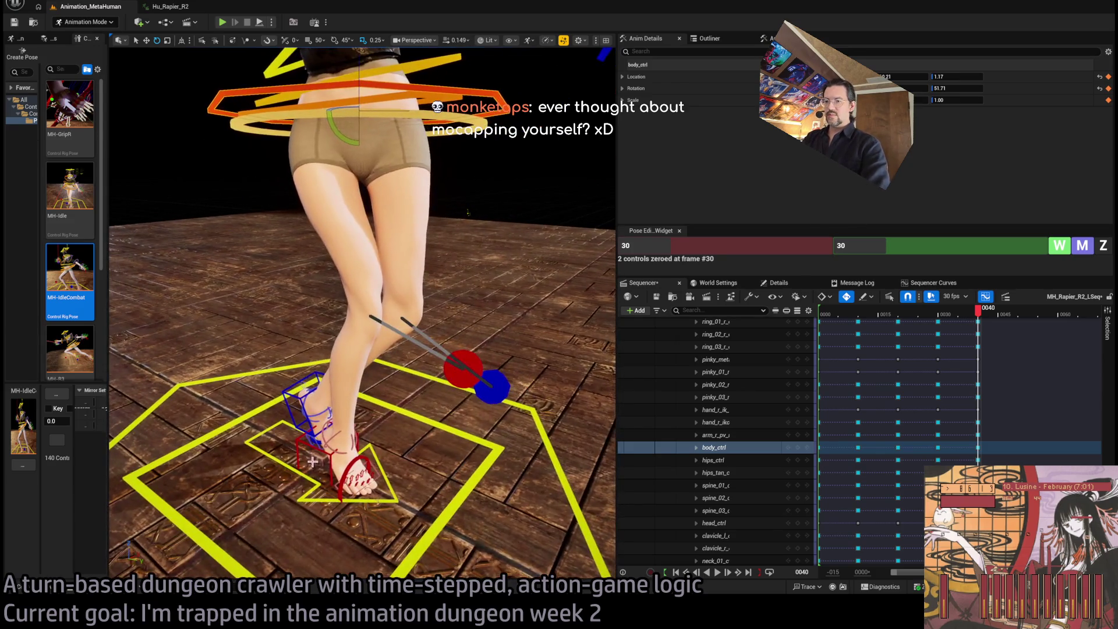
{"action": "left_click", "coordinate": [309, 419]}
{"action": "mouse_move", "coordinate": [338, 454]}
{"action": "left_mouse_down"}
{"action": "mouse_move", "coordinate": [354, 466]}
{"action": "mouse_move", "coordinate": [442, 420]}
{"action": "left_mouse_up"}
{"action": "key", "text": "w"}
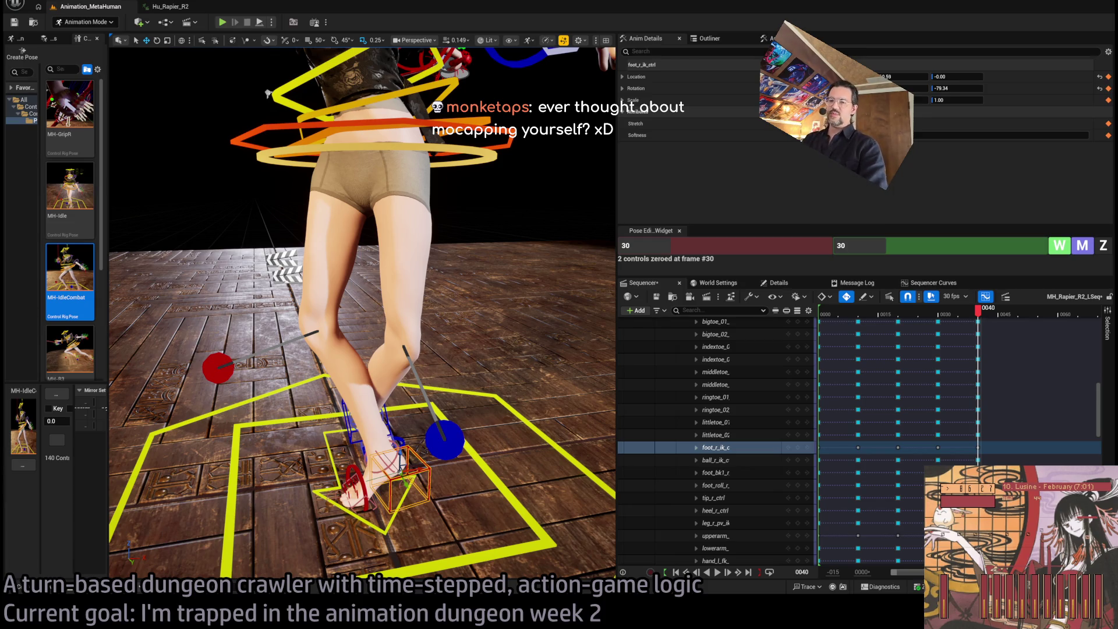
{"action": "key", "text": "alt+Tab"}
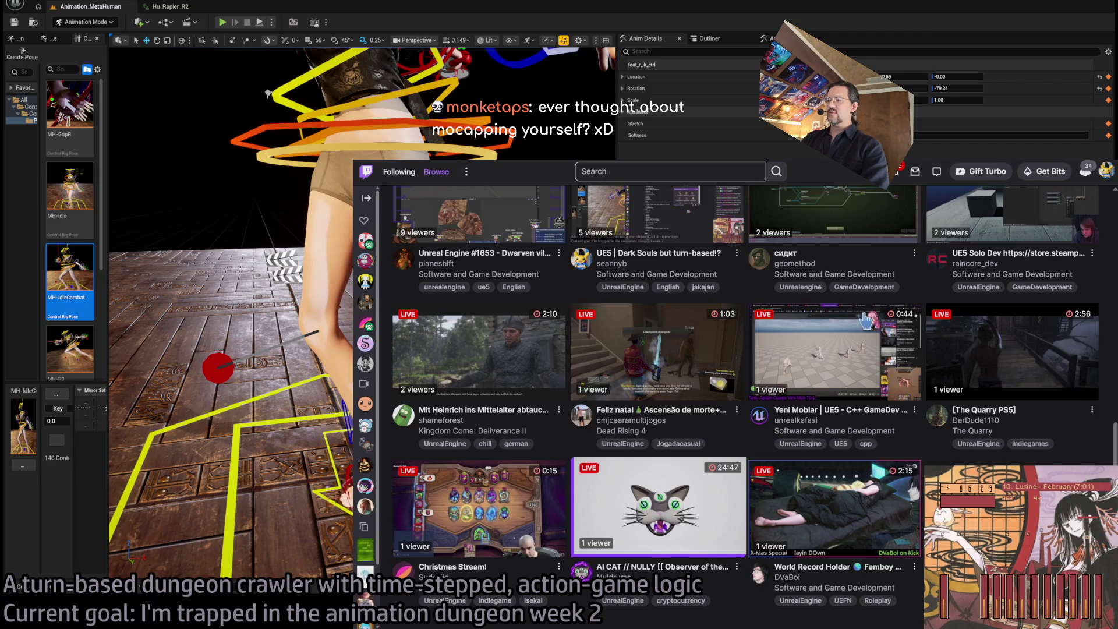
Go to docs from the address bar and open GLD RPG systems from Recent documents.
{"action": "scroll", "coordinate": [867, 319], "scroll_direction": "up", "scroll_amount": 10}
{"action": "left_click", "coordinate": [707, 164]}
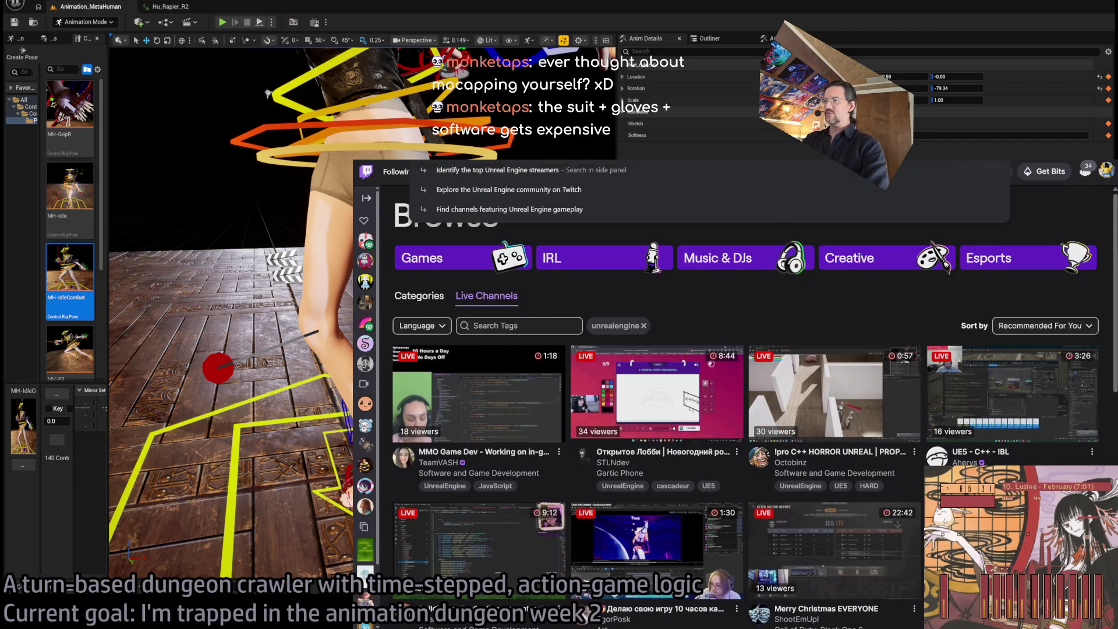
{"action": "type", "text": "docs"}
{"action": "key", "text": "Return"}
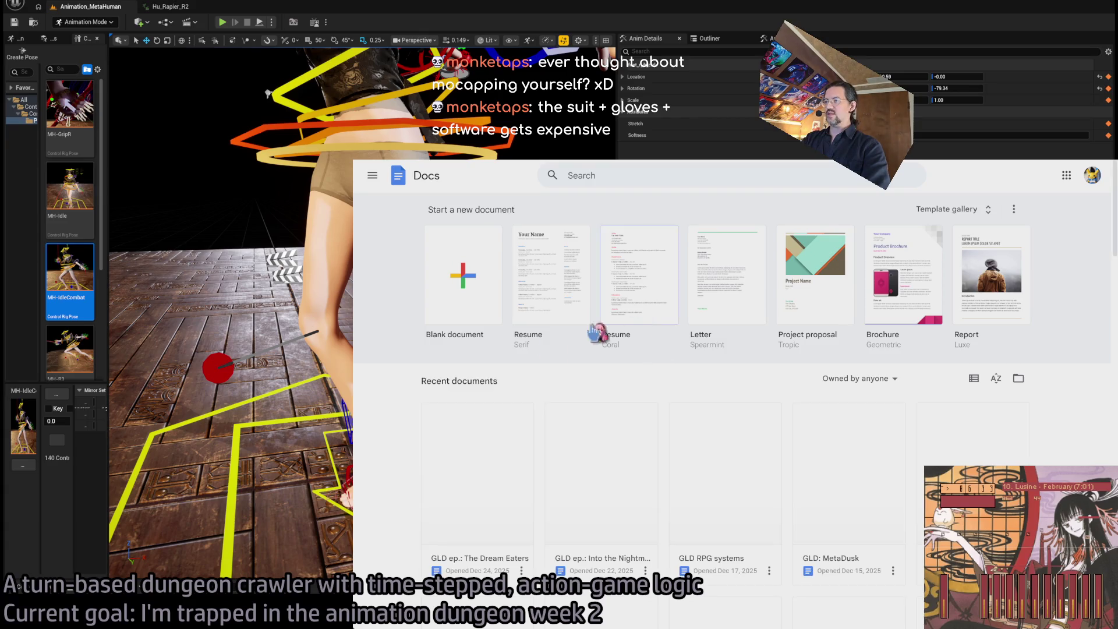
{"action": "left_click", "coordinate": [739, 451]}
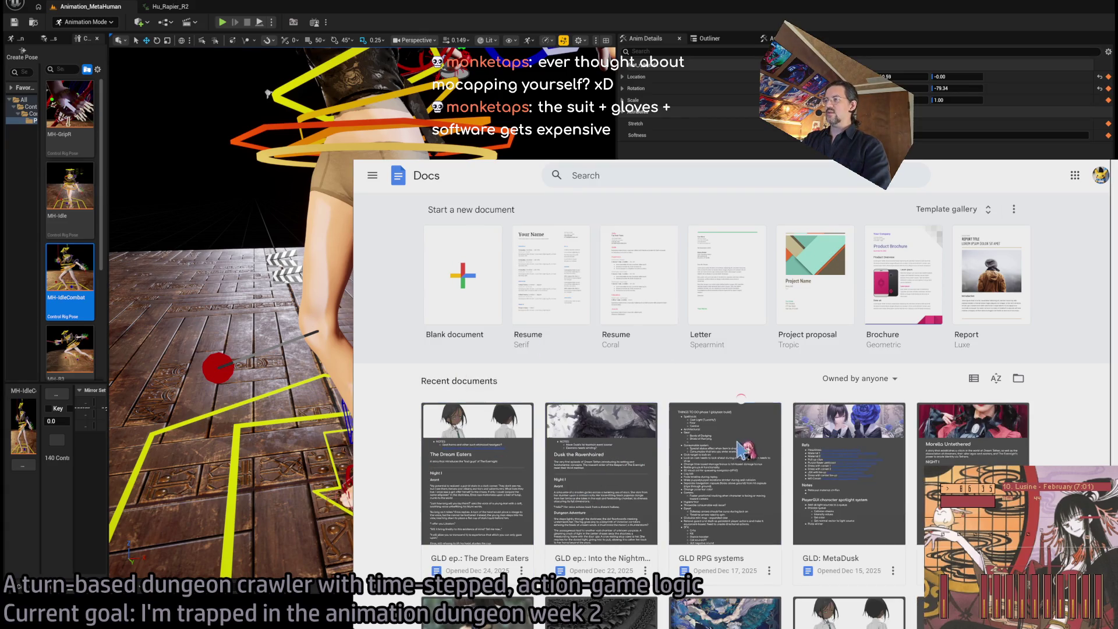
{"action": "scroll", "coordinate": [579, 437], "scroll_direction": "down", "scroll_amount": 15}
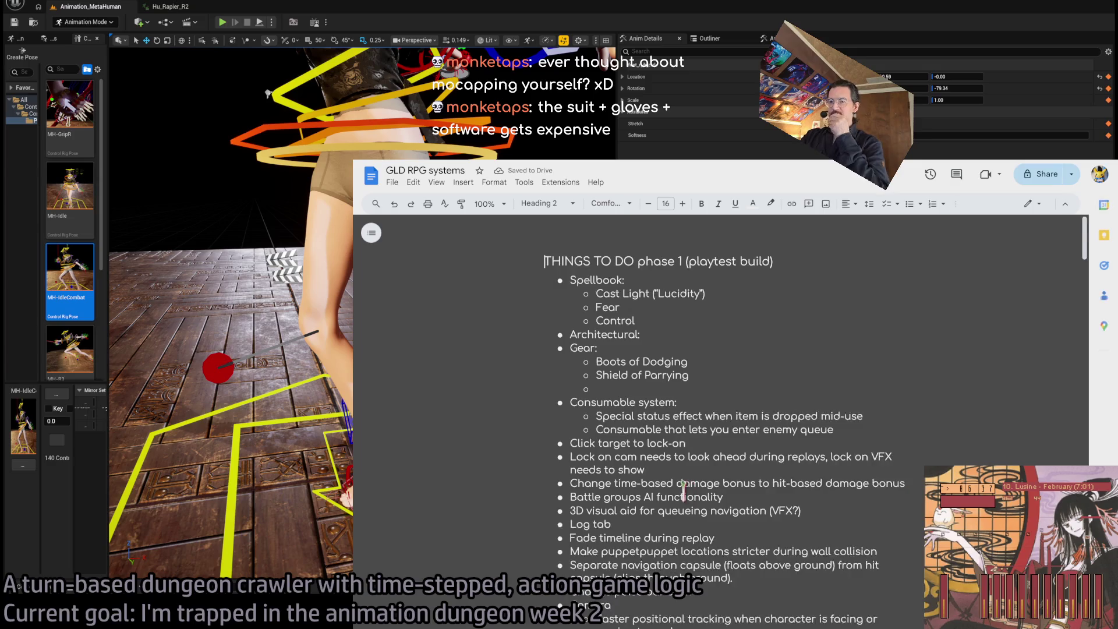
Add an empty sub-bullet after the Vive Ultimate link and zoom the document to 125%.
{"action": "scroll", "coordinate": [652, 465], "scroll_direction": "down", "scroll_amount": 5}
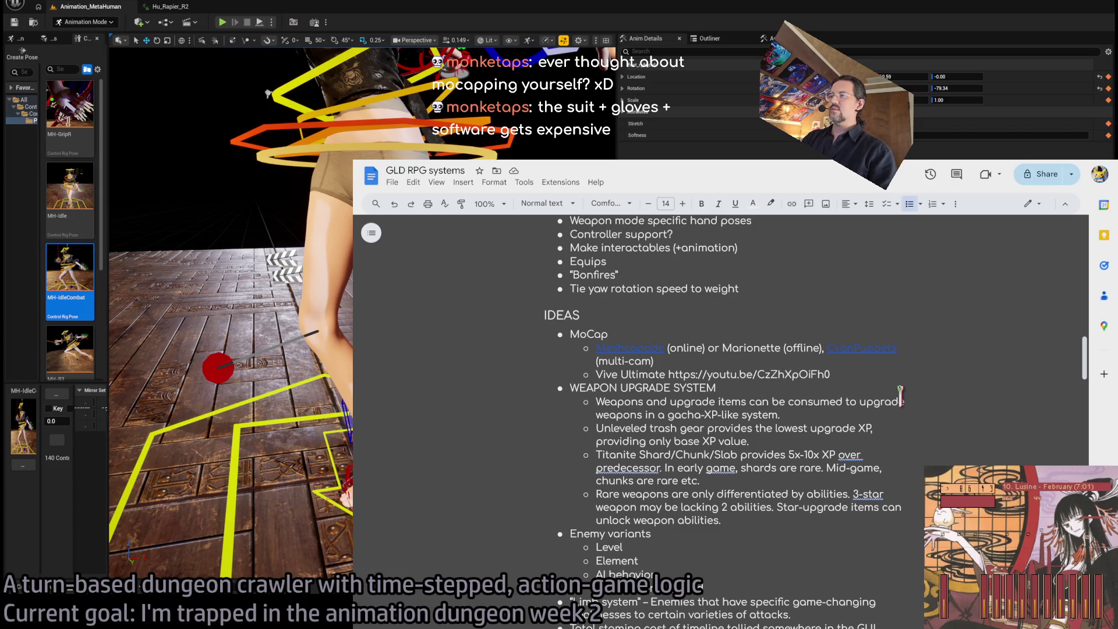
{"action": "key", "text": "Return"}
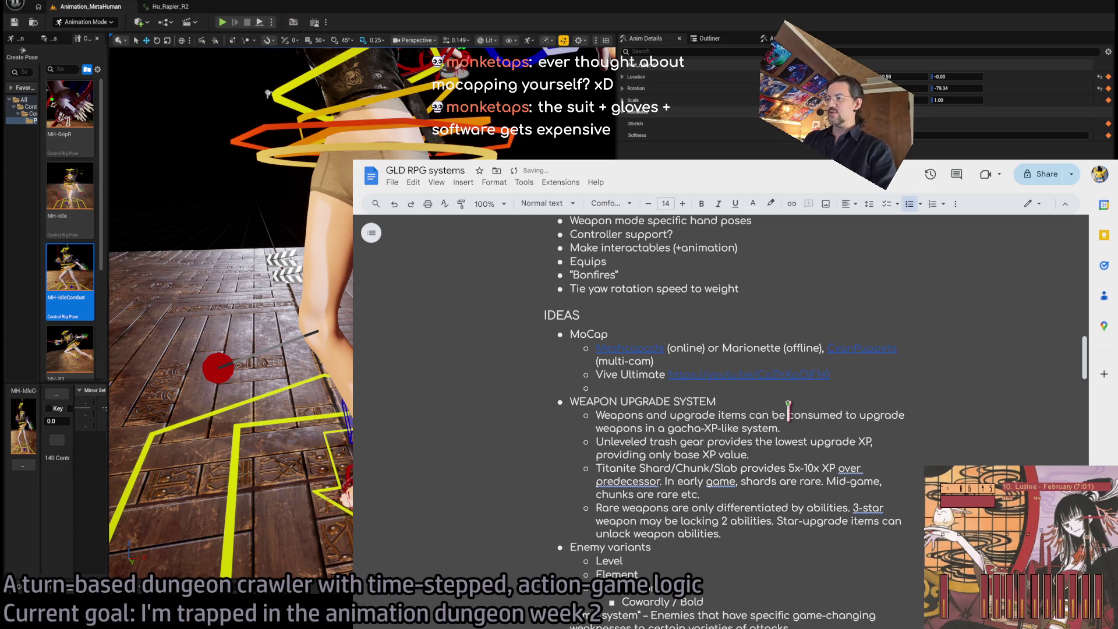
{"action": "left_click", "coordinate": [493, 203]}
{"action": "left_click", "coordinate": [487, 319]}
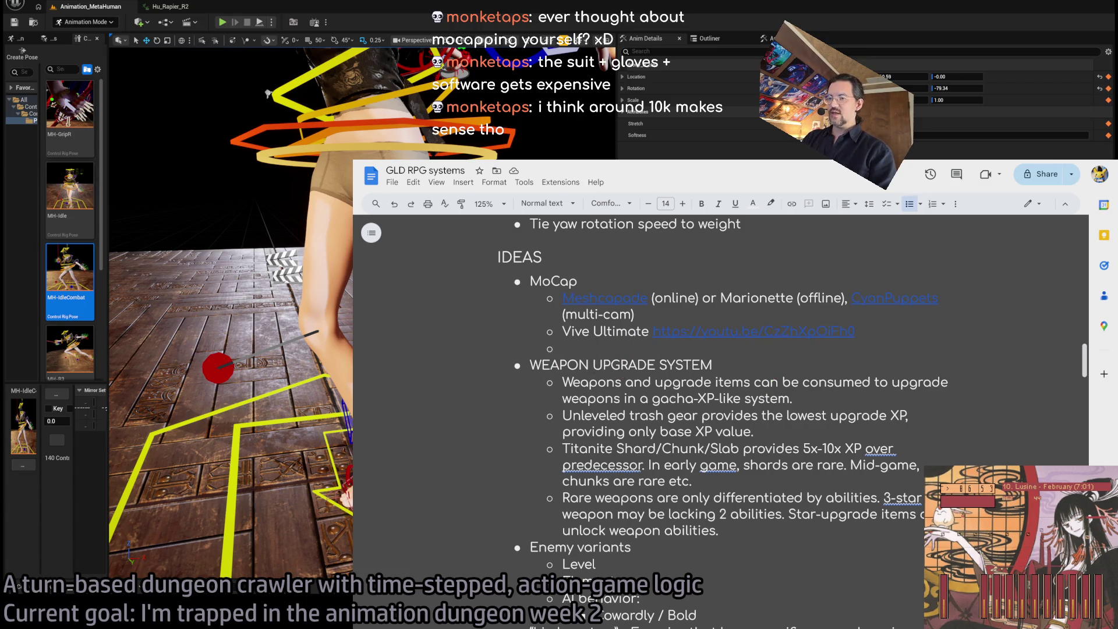
Inspect the Meshcapade link under MoCap ideas and open its motion capture video.
{"action": "mouse_move", "coordinate": [696, 300]}
{"action": "left_mouse_down"}
{"action": "mouse_move", "coordinate": [706, 326]}
{"action": "mouse_move", "coordinate": [932, 331]}
{"action": "mouse_move", "coordinate": [905, 340]}
{"action": "mouse_move", "coordinate": [838, 299]}
{"action": "mouse_move", "coordinate": [780, 300]}
{"action": "left_mouse_up"}
{"action": "left_click", "coordinate": [776, 308]}
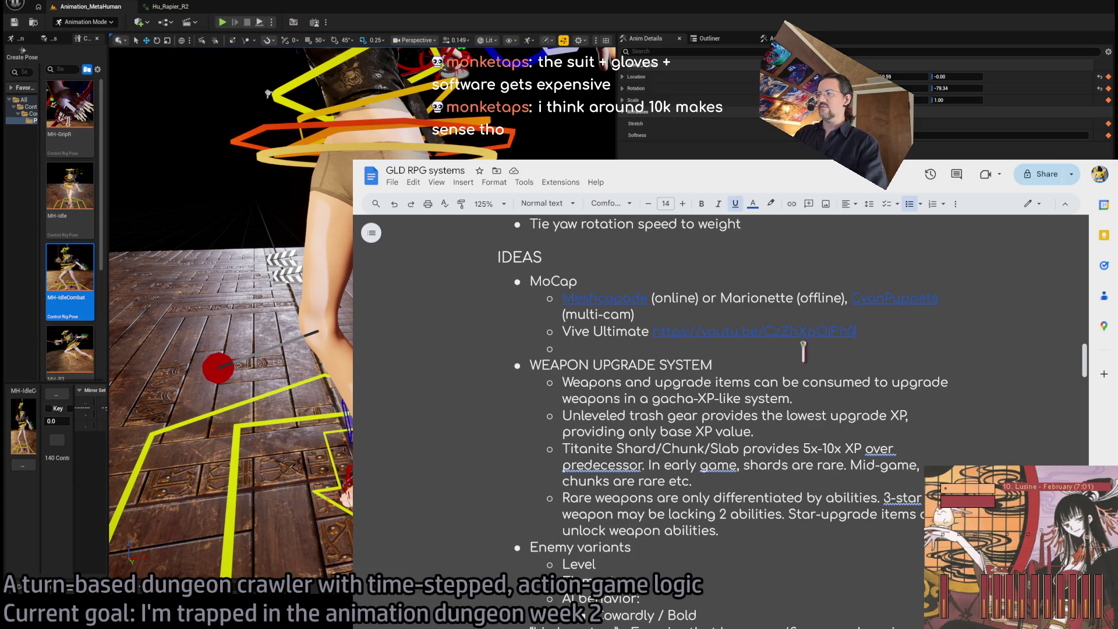
{"action": "left_click", "coordinate": [614, 297]}
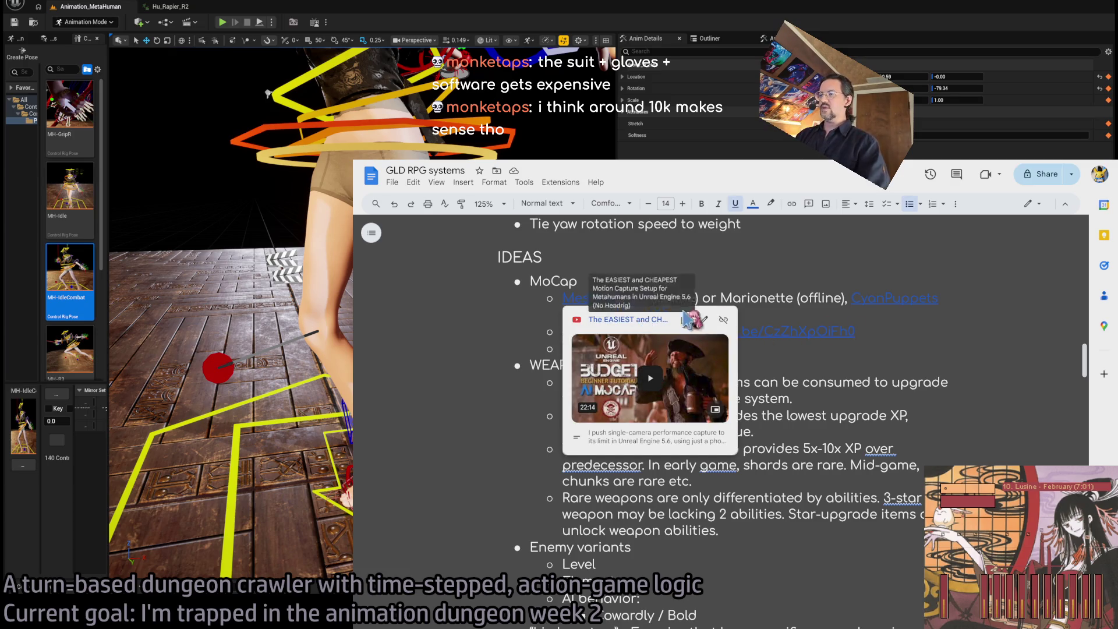
{"action": "left_click", "coordinate": [755, 300]}
{"action": "left_click_drag", "start_coordinate": [587, 308], "coordinate": [561, 300]}
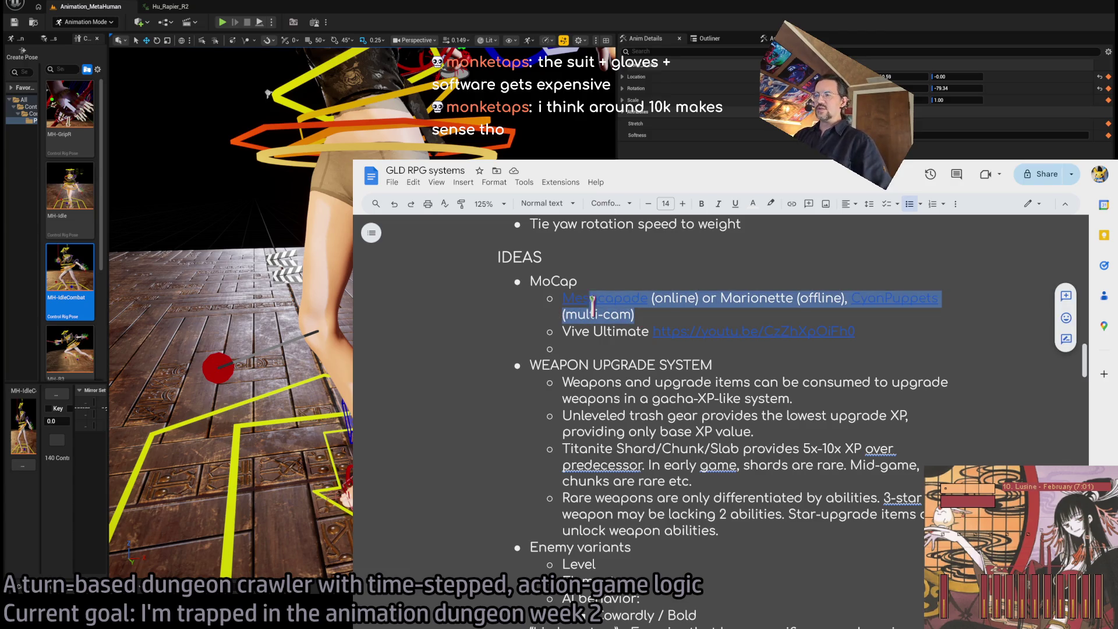
{"action": "left_click", "coordinate": [697, 313]}
{"action": "left_click", "coordinate": [632, 298]}
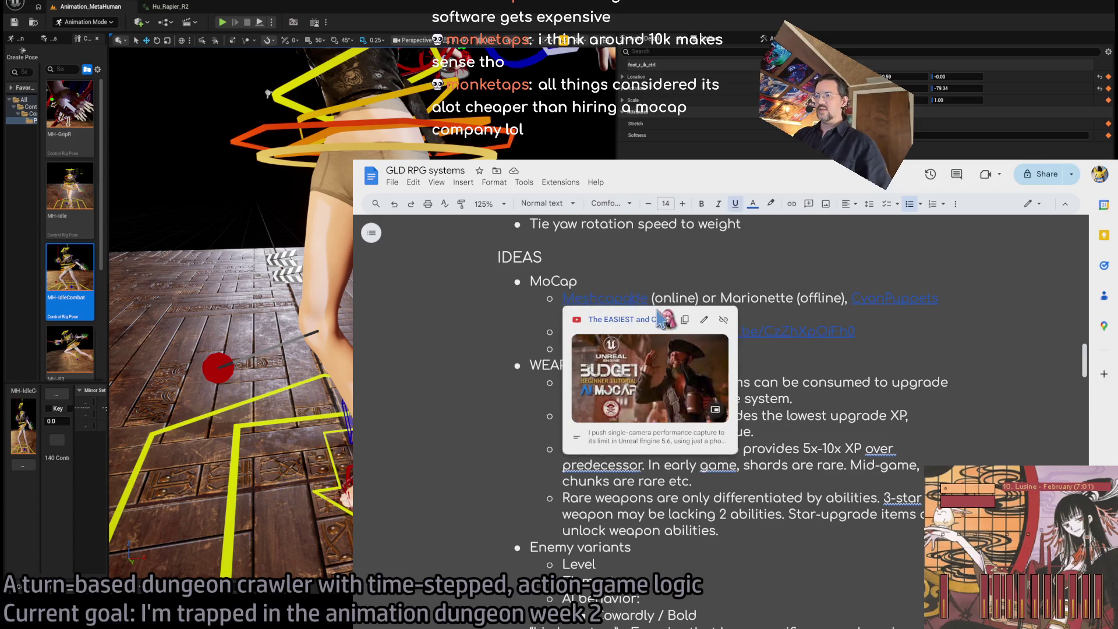
{"action": "left_click", "coordinate": [648, 321]}
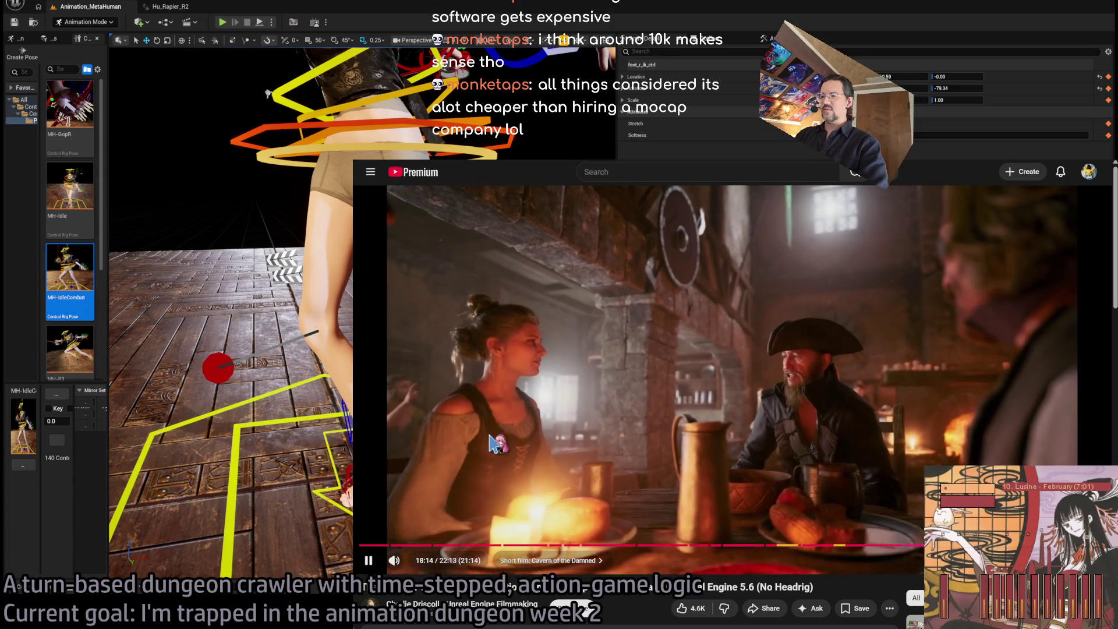
Pause the MetaHuman mocap video and return to the GLD RPG systems notes.
{"action": "key", "text": "space"}
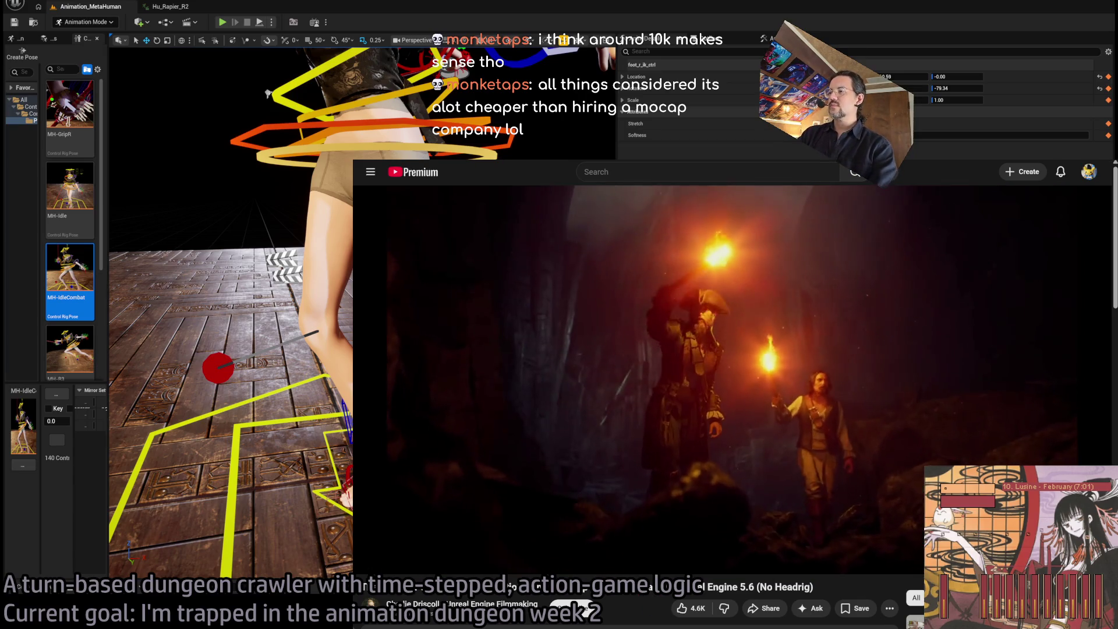
{"action": "key", "text": "alt+Tab"}
{"action": "left_click", "coordinate": [885, 303]}
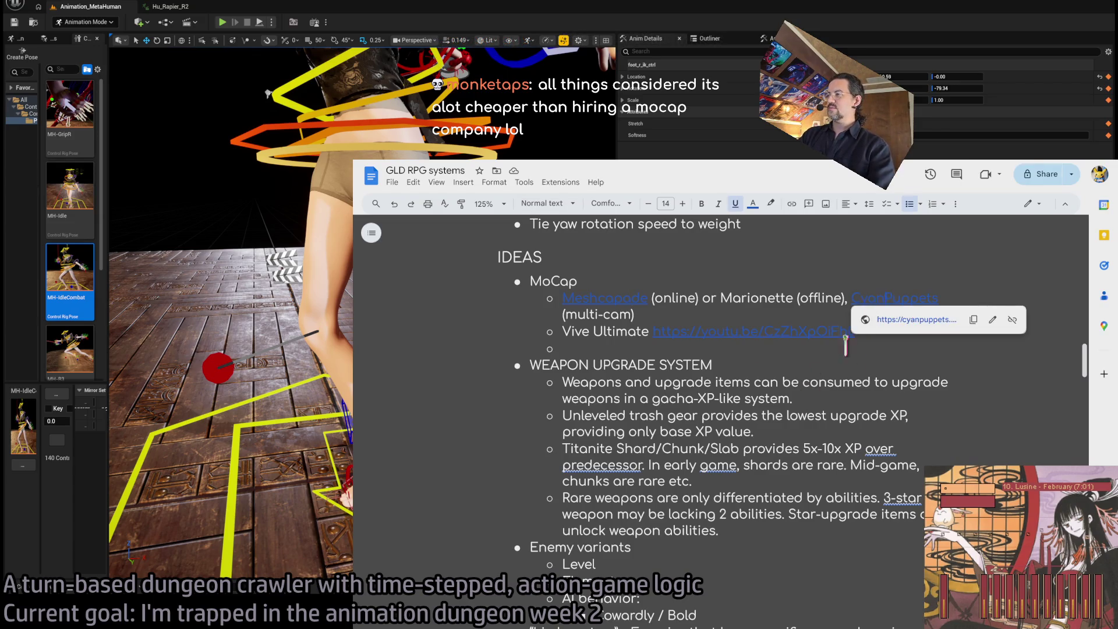
{"action": "left_click", "coordinate": [916, 320]}
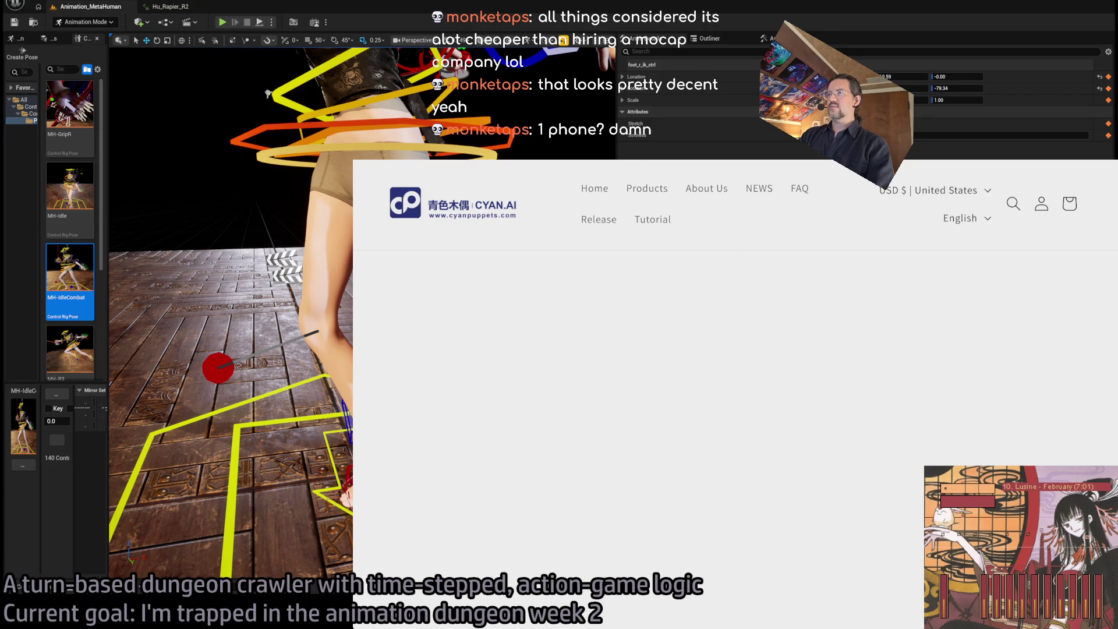
{"action": "key", "text": "ctrl+l"}
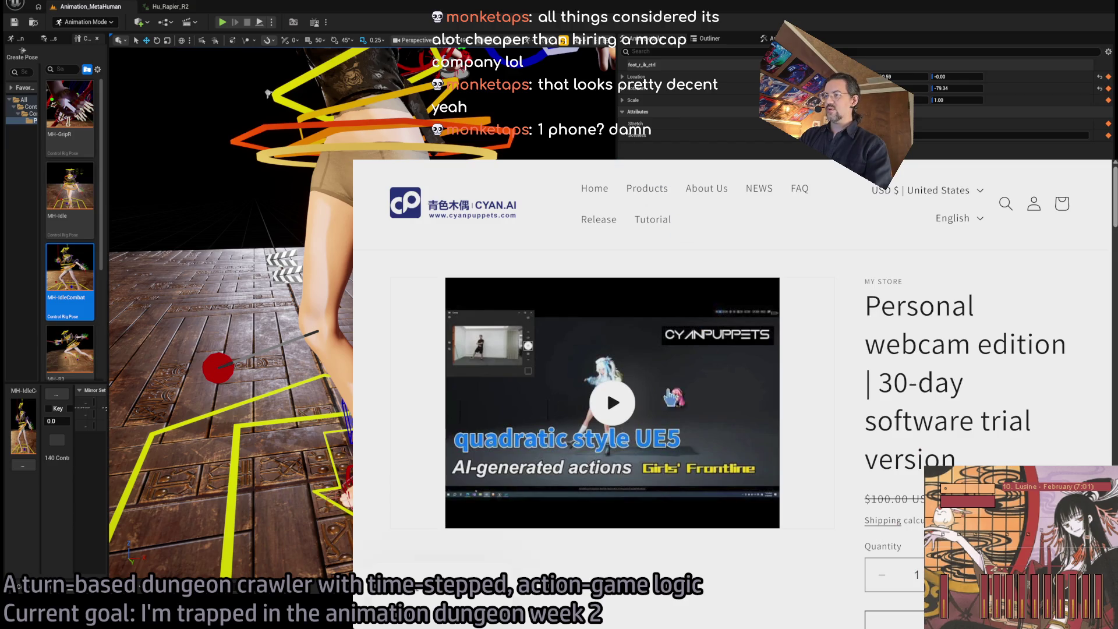
{"action": "scroll", "coordinate": [814, 323], "scroll_direction": "down", "scroll_amount": 2}
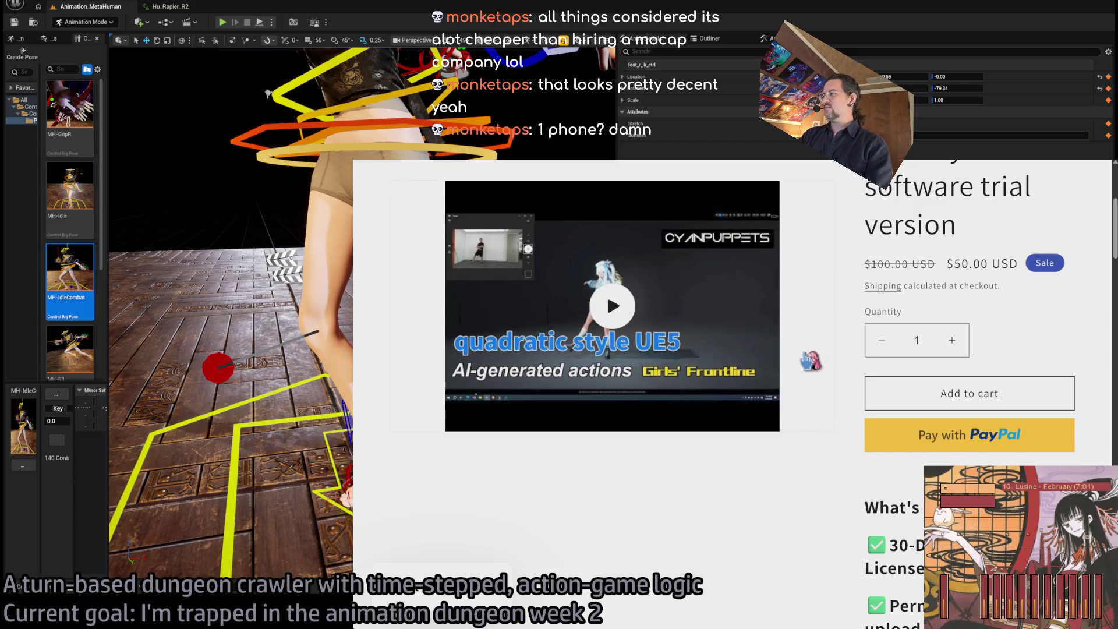
{"action": "scroll", "coordinate": [809, 361], "scroll_direction": "up", "scroll_amount": 2}
{"action": "left_click", "coordinate": [613, 385]}
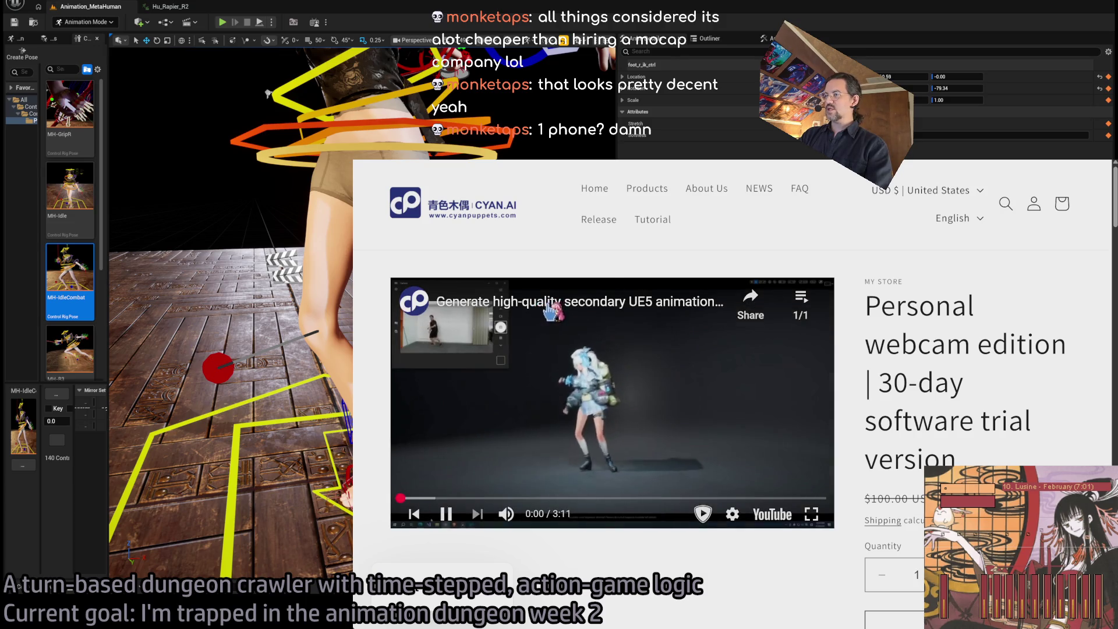
{"action": "key", "text": "m"}
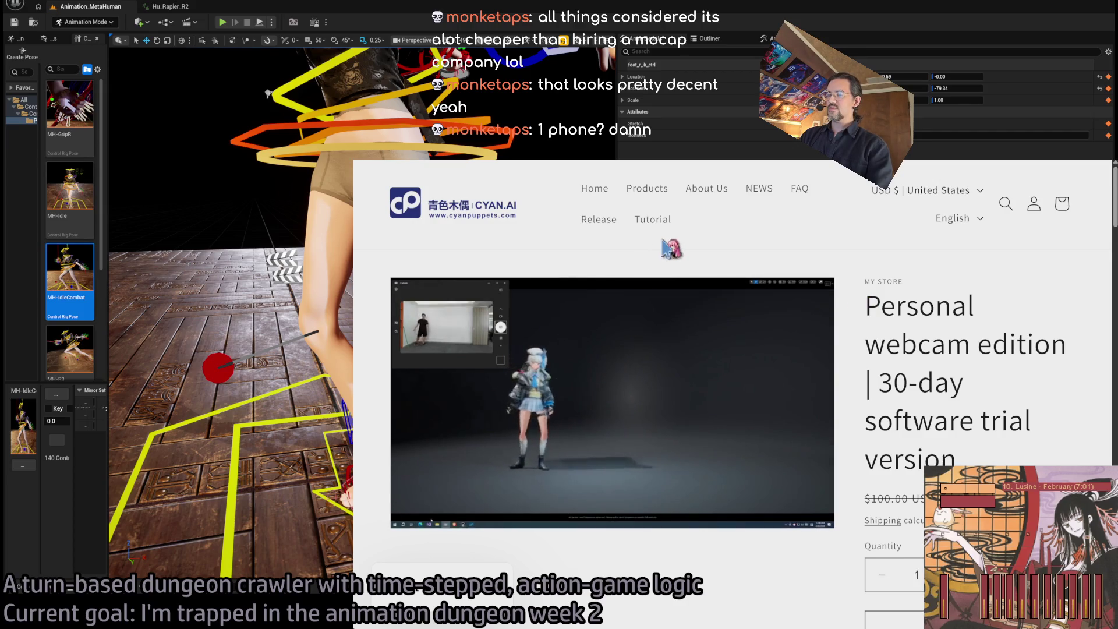
{"action": "scroll", "coordinate": [866, 312], "scroll_direction": "down", "scroll_amount": 3}
{"action": "scroll", "coordinate": [868, 315], "scroll_direction": "up", "scroll_amount": 1}
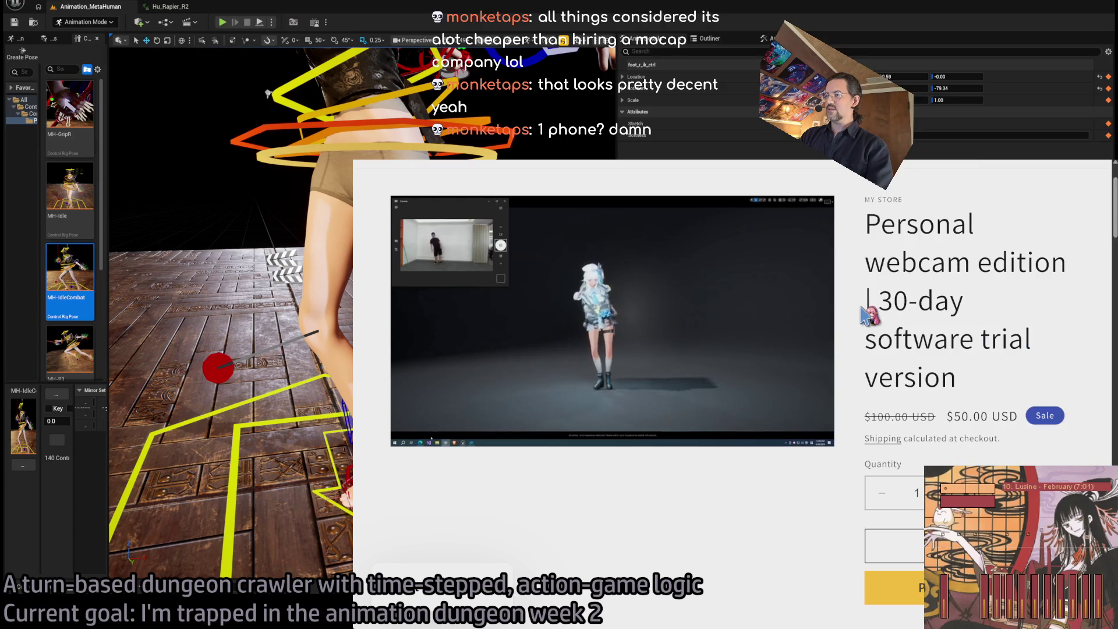
{"action": "scroll", "coordinate": [867, 315], "scroll_direction": "up", "scroll_amount": 2}
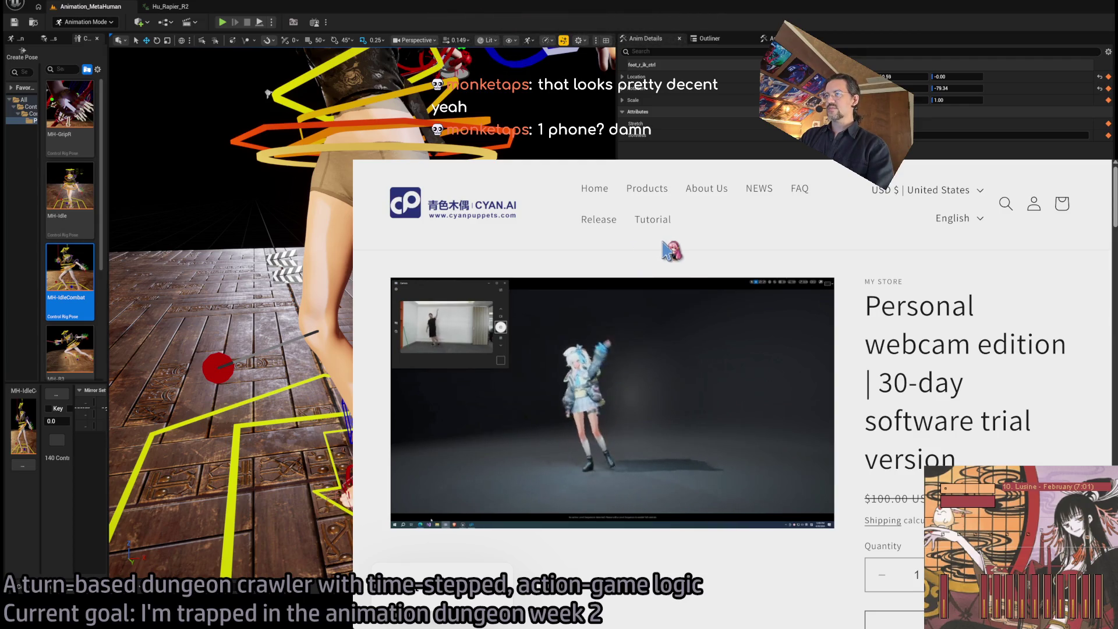
{"action": "key", "text": "ctrl+w"}
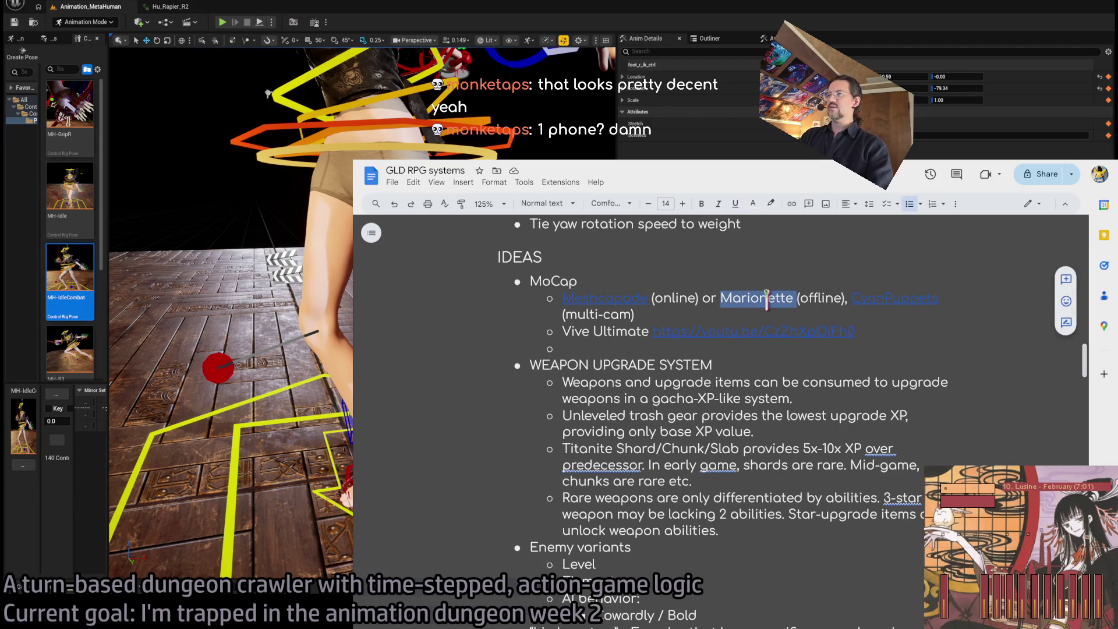
{"action": "key", "text": "ctrl+t"}
{"action": "key", "text": "ctrl+w"}
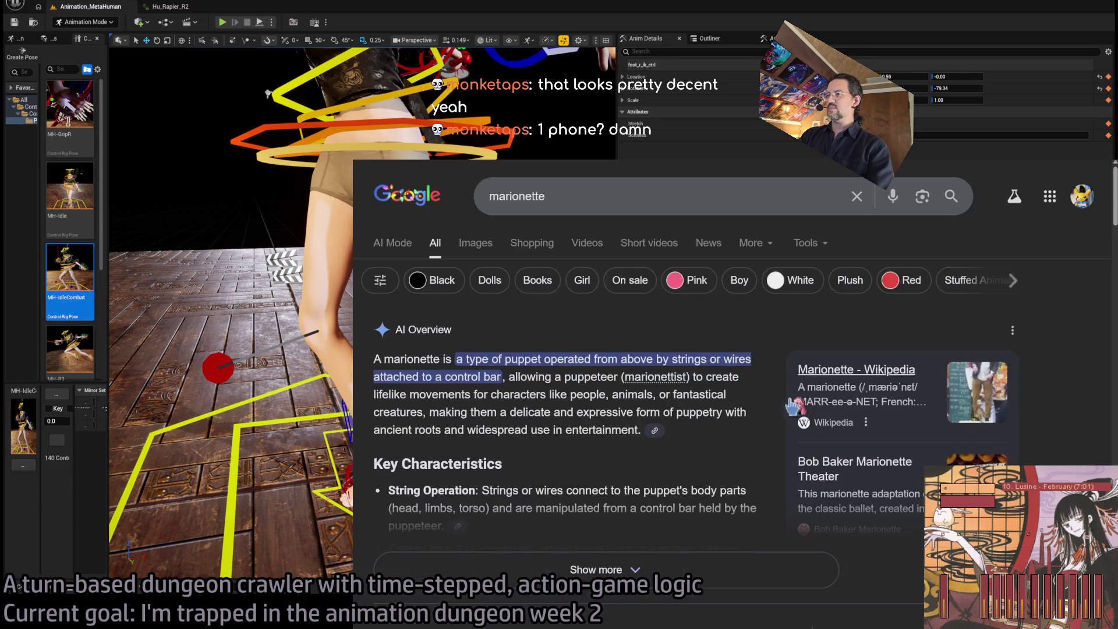
{"action": "scroll", "coordinate": [494, 381], "scroll_direction": "down", "scroll_amount": 5}
{"action": "scroll", "coordinate": [415, 349], "scroll_direction": "down", "scroll_amount": 3}
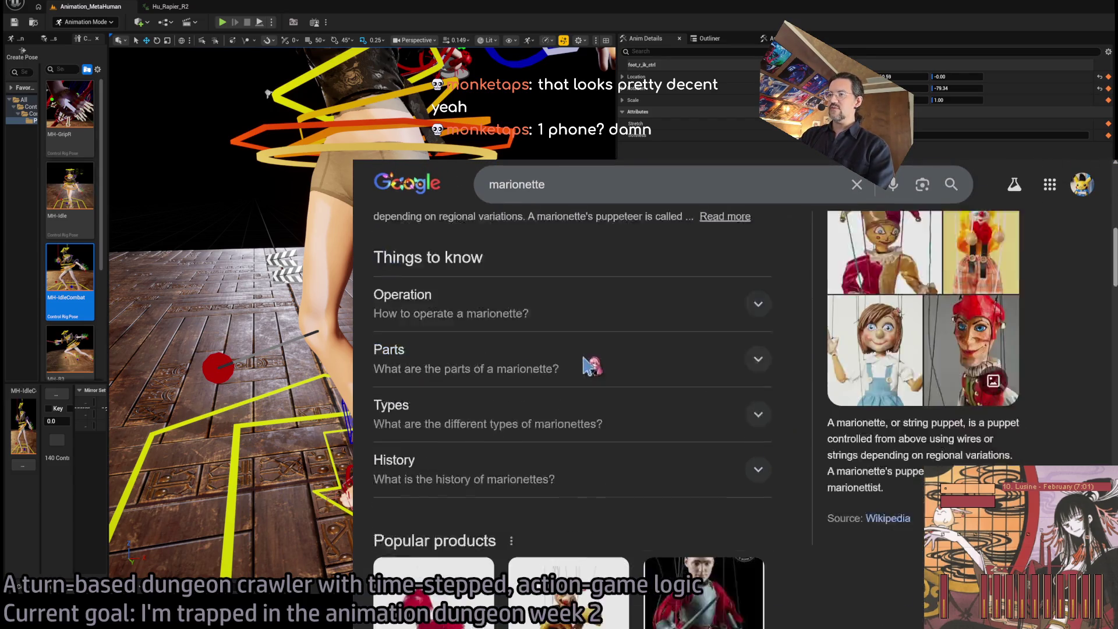
{"action": "scroll", "coordinate": [592, 364], "scroll_direction": "up", "scroll_amount": 5}
{"action": "left_click", "coordinate": [658, 194]}
{"action": "type", "text": "motion capture"}
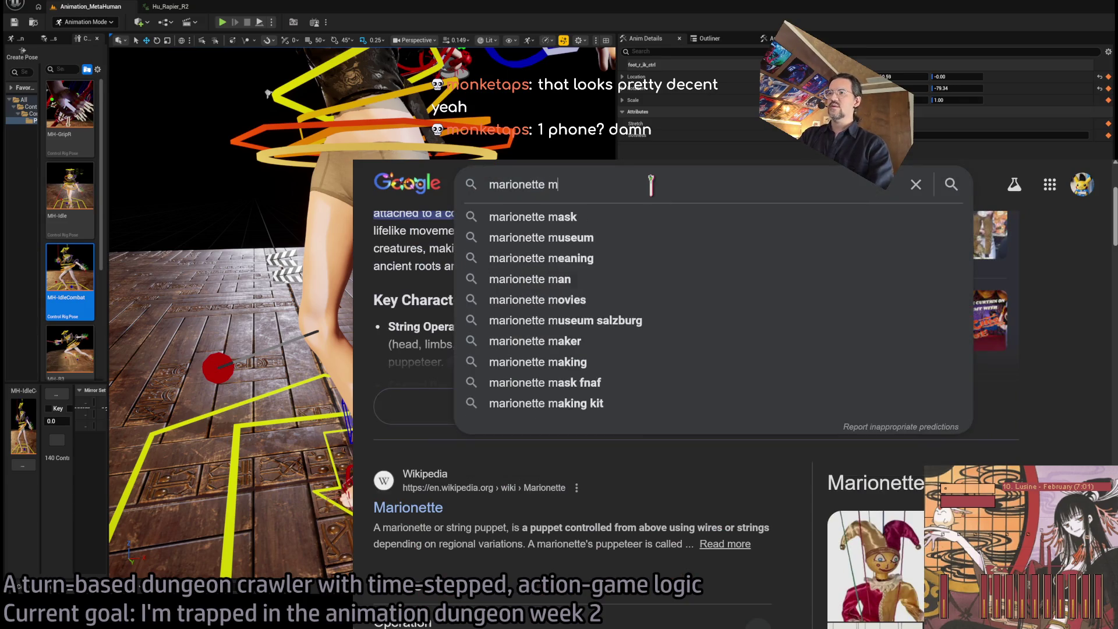
{"action": "key", "text": "Return"}
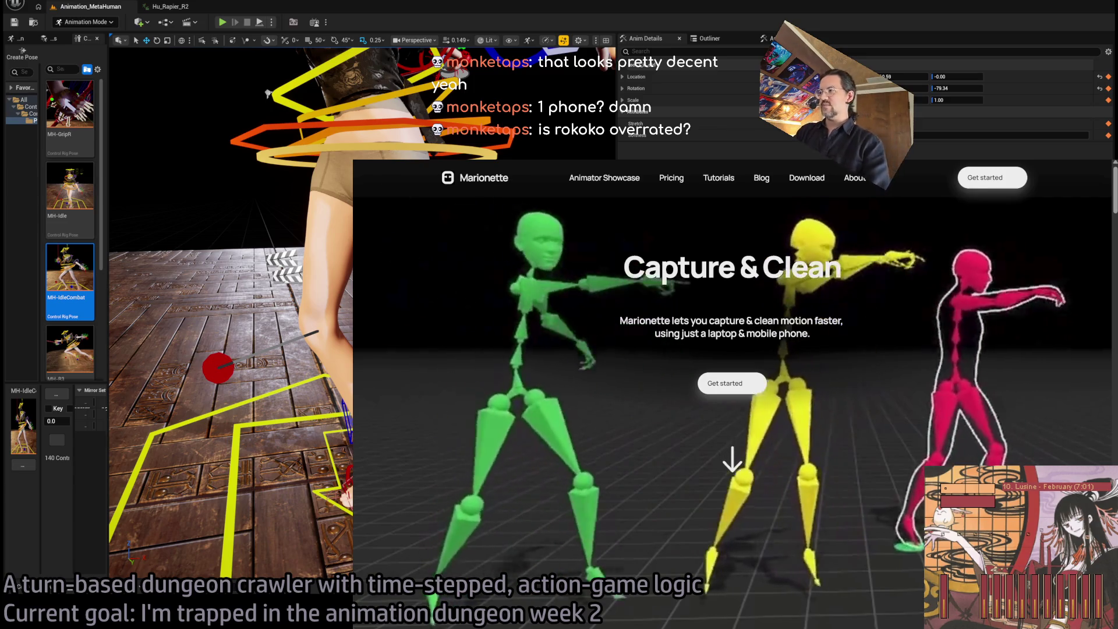
{"action": "key", "text": "ctrl+w"}
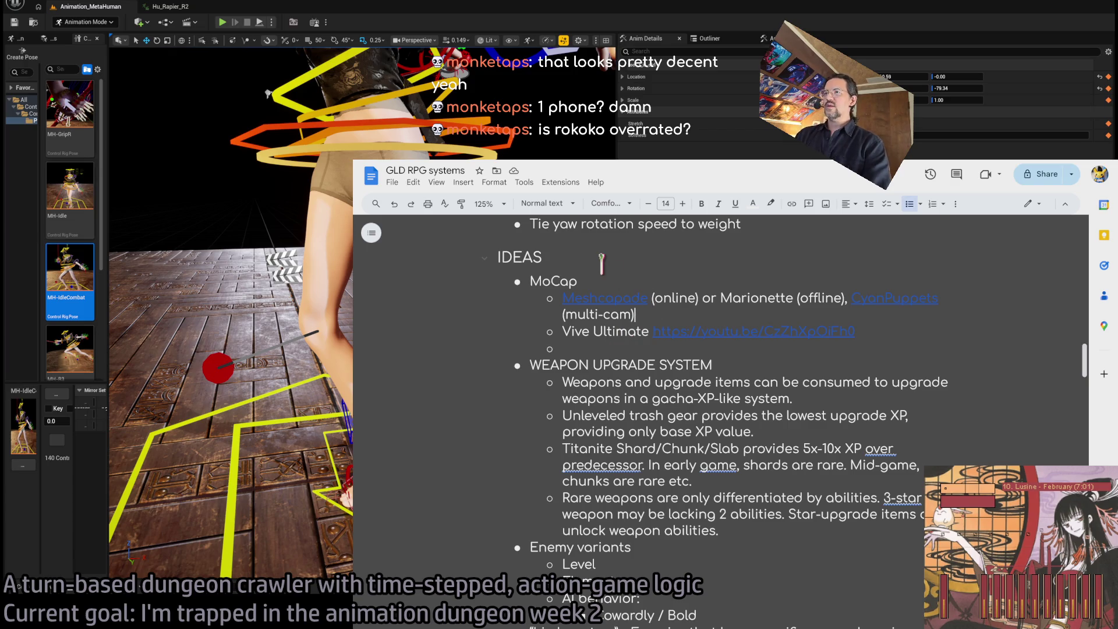
Search 'rokoko' in a new tab and browse the Rokoko Vision page before returning to the notes.
{"action": "key", "text": "ctrl+t"}
{"action": "type", "text": "rokoko"}
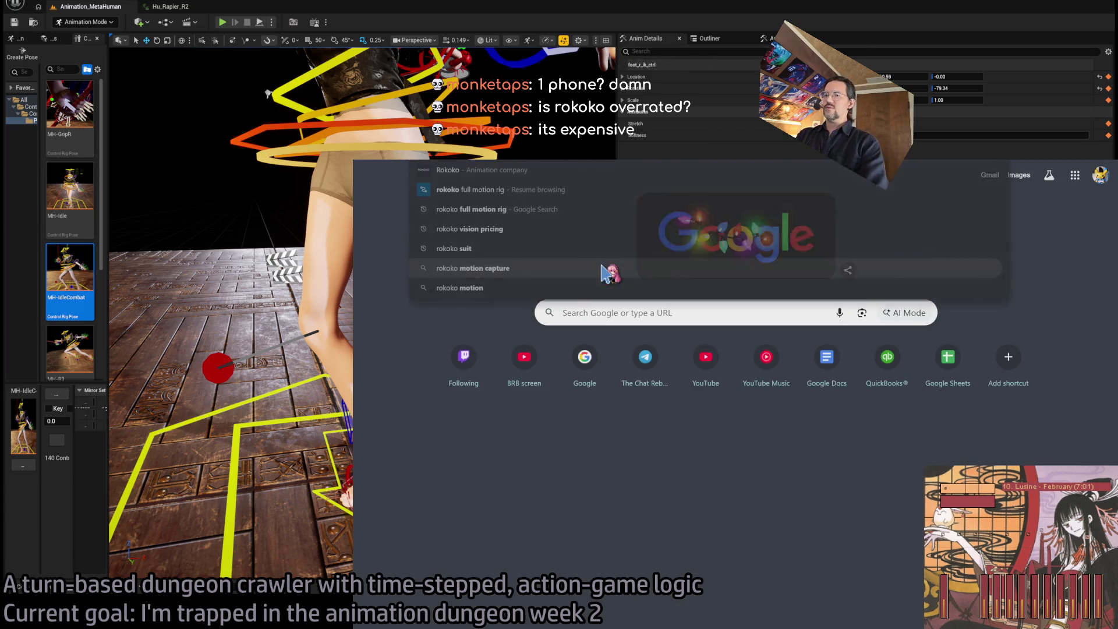
{"action": "key", "text": "Return"}
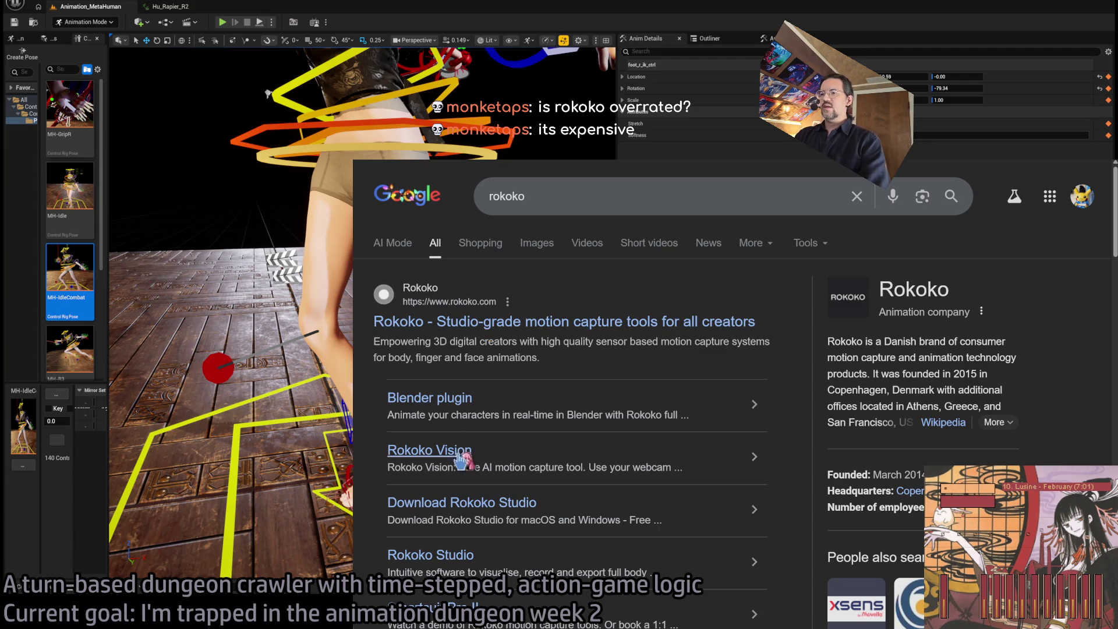
{"action": "left_click", "coordinate": [429, 450]}
{"action": "scroll", "coordinate": [549, 237], "scroll_direction": "down", "scroll_amount": 3}
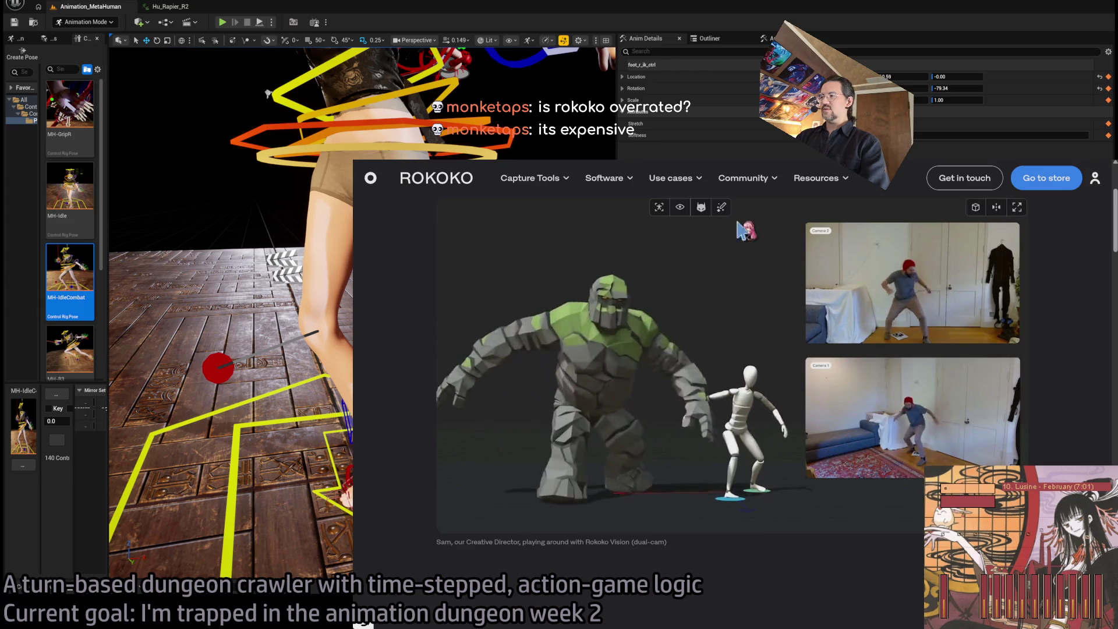
{"action": "scroll", "coordinate": [1091, 302], "scroll_direction": "up", "scroll_amount": 1}
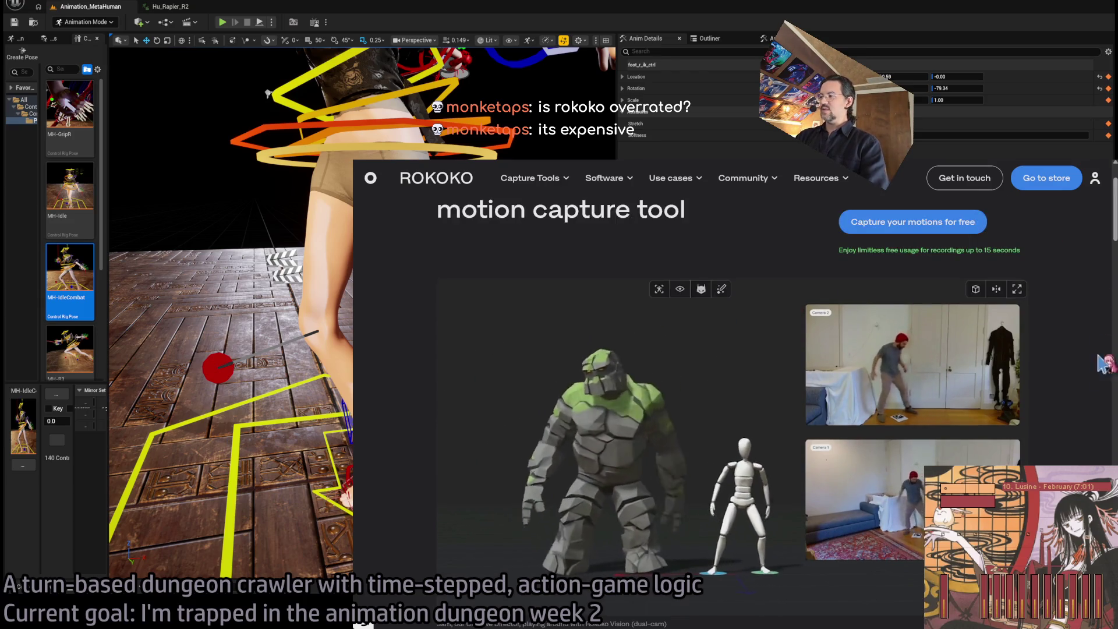
{"action": "scroll", "coordinate": [901, 356], "scroll_direction": "down", "scroll_amount": 1}
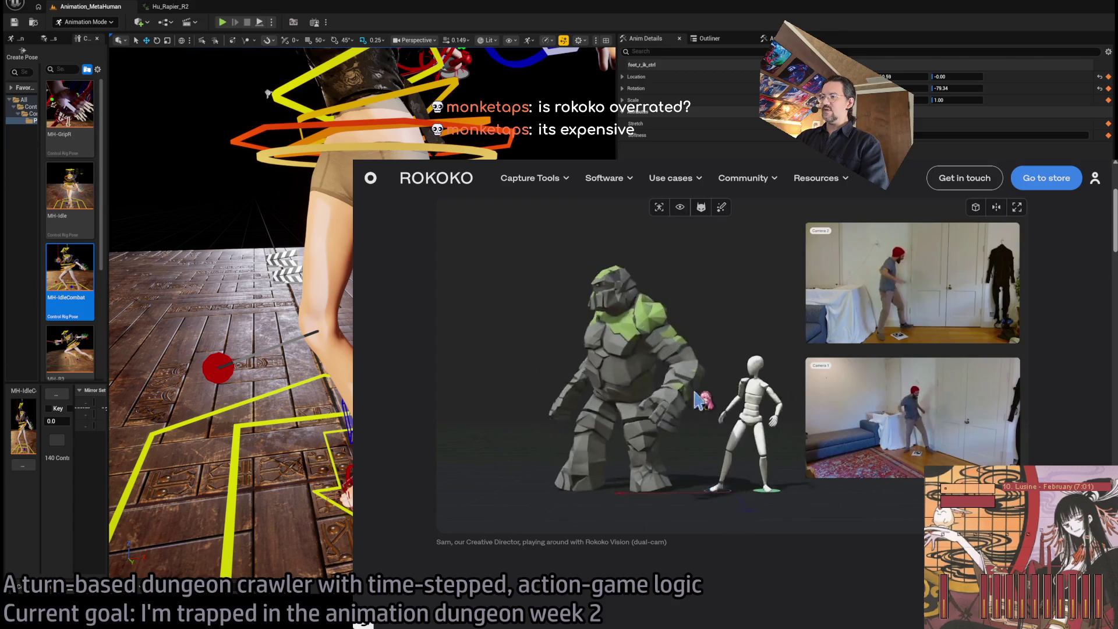
{"action": "scroll", "coordinate": [745, 356], "scroll_direction": "up", "scroll_amount": 1}
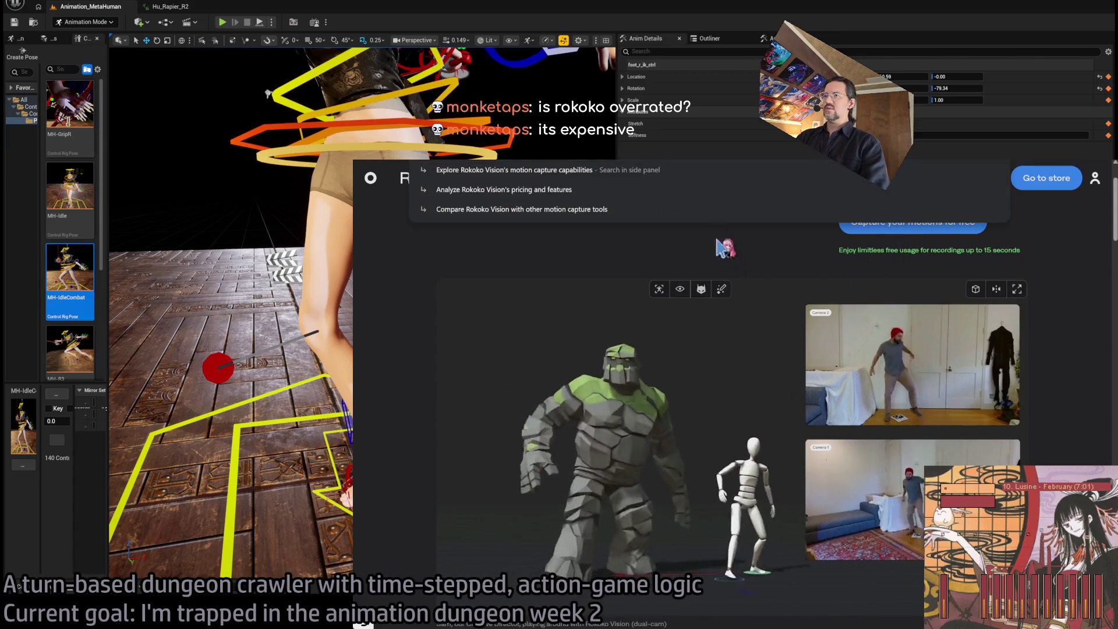
{"action": "key", "text": "ctrl+Tab"}
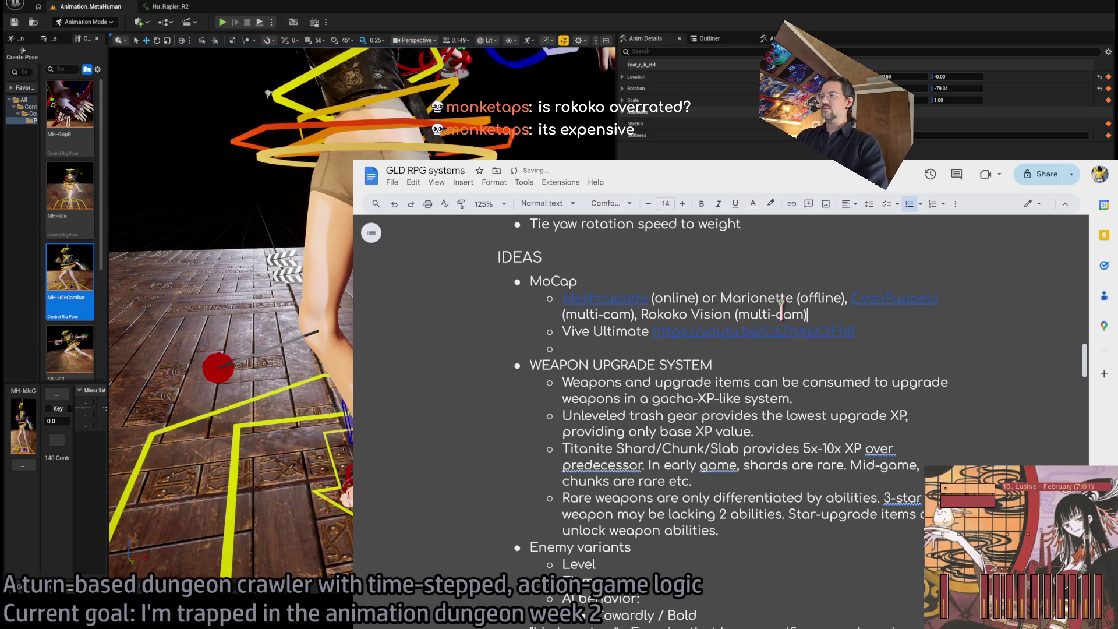
Hyperlink 'Rokoko Vision' in the notes to the Rokoko page and open it.
{"action": "right_click", "coordinate": [716, 311]}
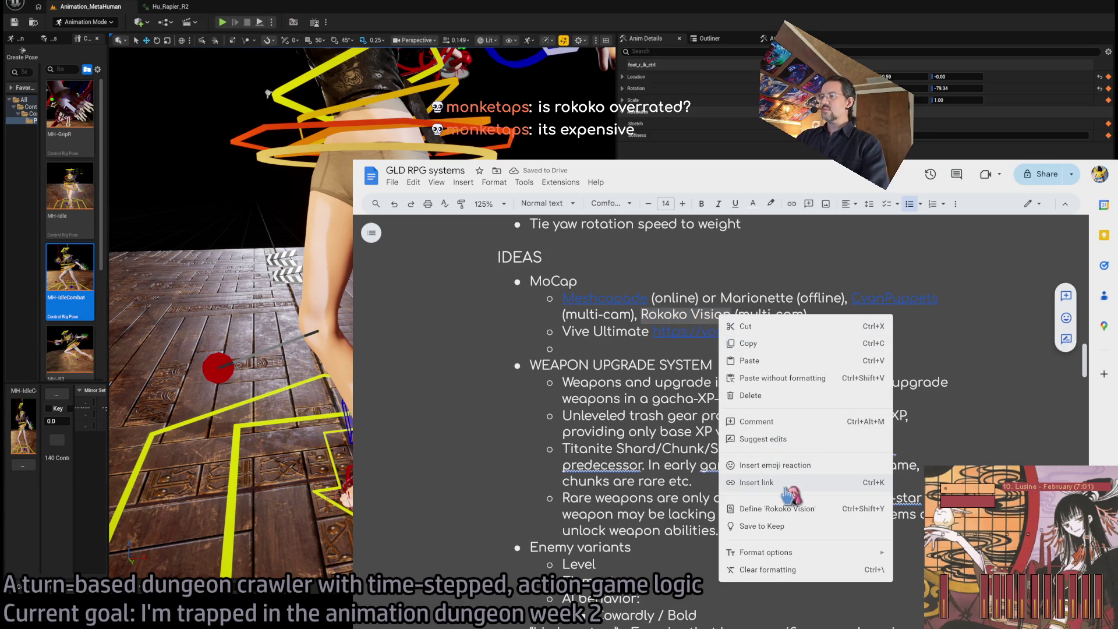
{"action": "left_click", "coordinate": [787, 494]}
{"action": "left_click", "coordinate": [808, 443]}
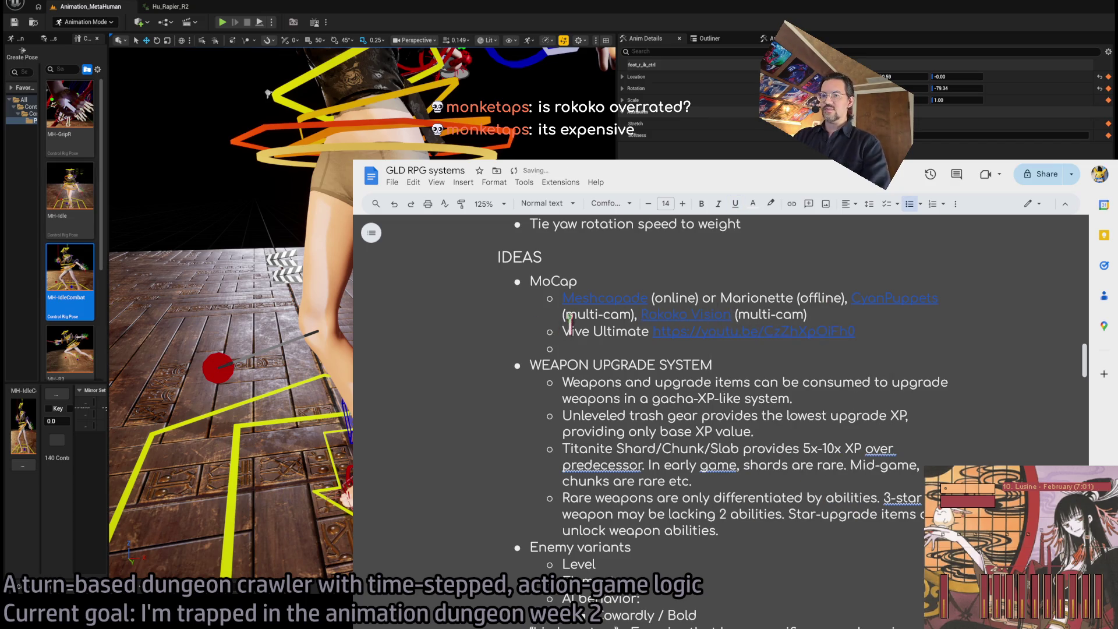
{"action": "left_click", "coordinate": [686, 315], "text": "ctrl"}
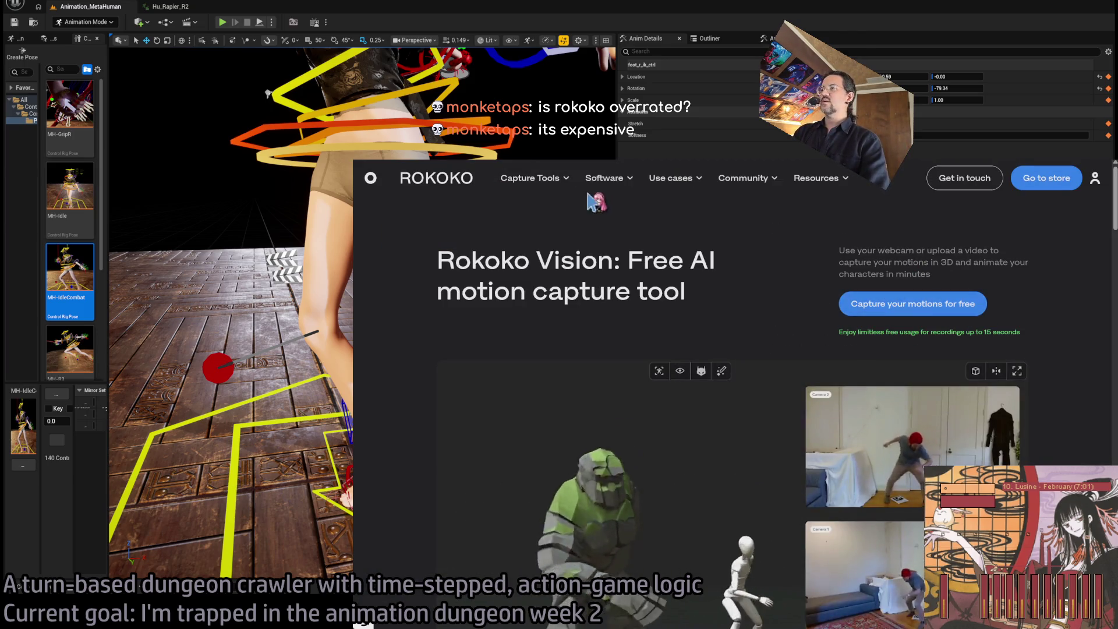
Search the web for 'rokoko vision pricing'.
{"action": "mouse_move", "coordinate": [586, 184]}
{"action": "key", "text": "ctrl+l"}
{"action": "type", "text": "roko"}
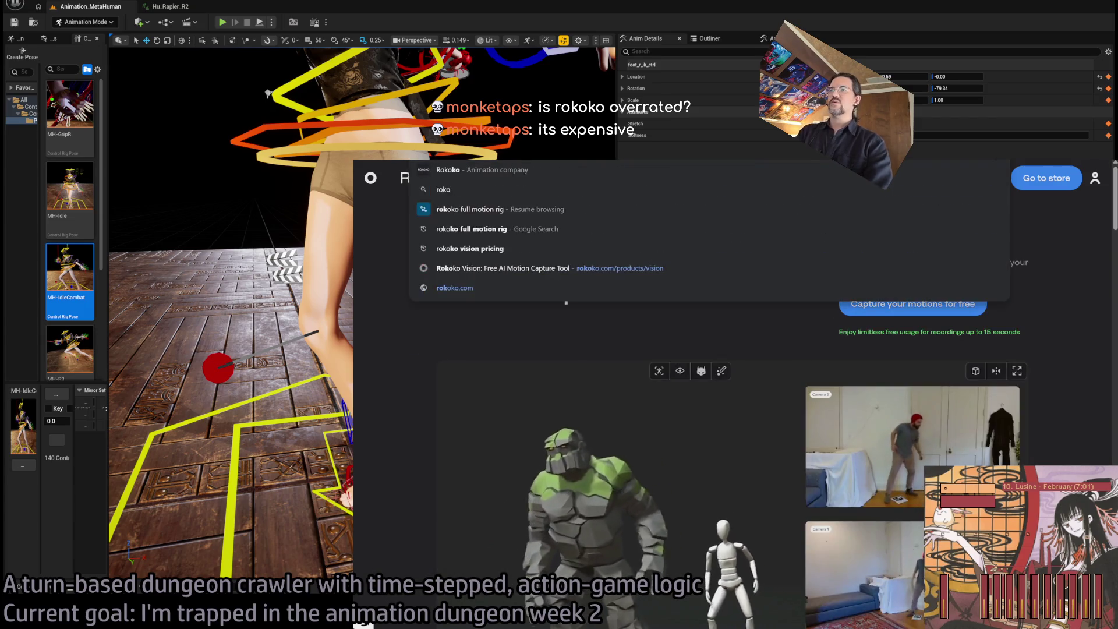
{"action": "type", "text": "ko vision pricing"}
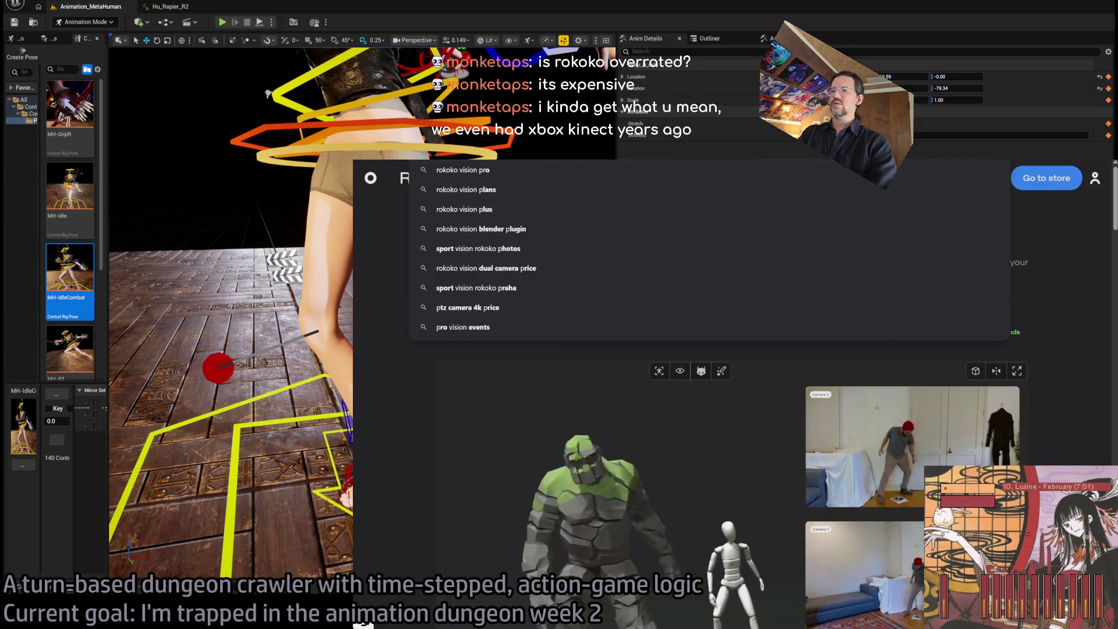
{"action": "key", "text": "Return"}
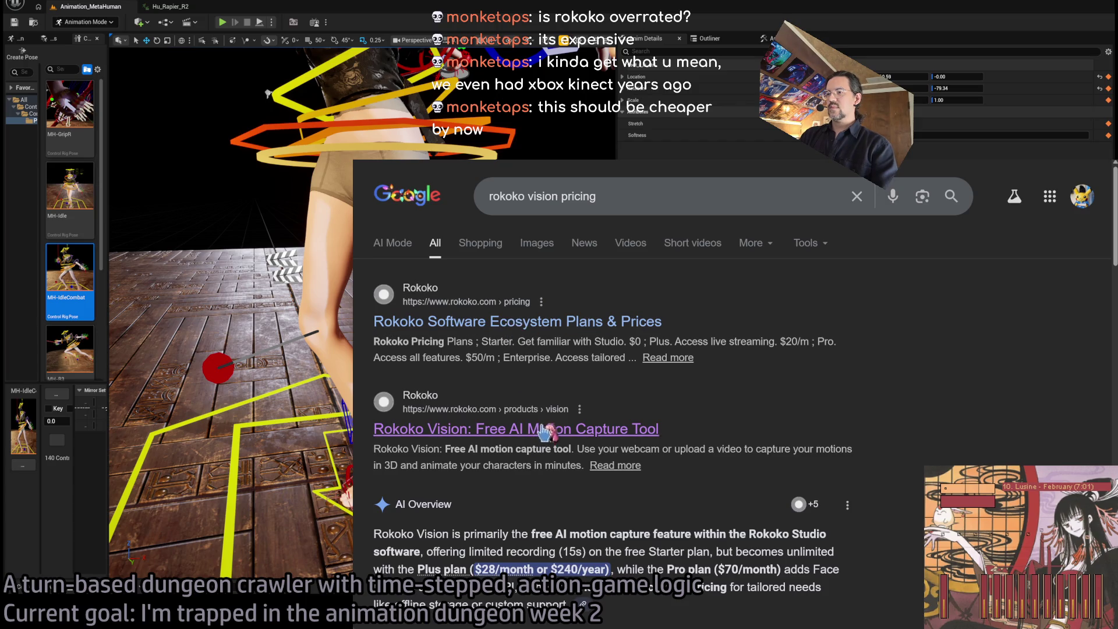
Open the Rokoko page from the results and look at the Rokoko Vision free capture sign-in.
{"action": "left_click", "coordinate": [570, 330]}
{"action": "scroll", "coordinate": [803, 371], "scroll_direction": "down", "scroll_amount": 10}
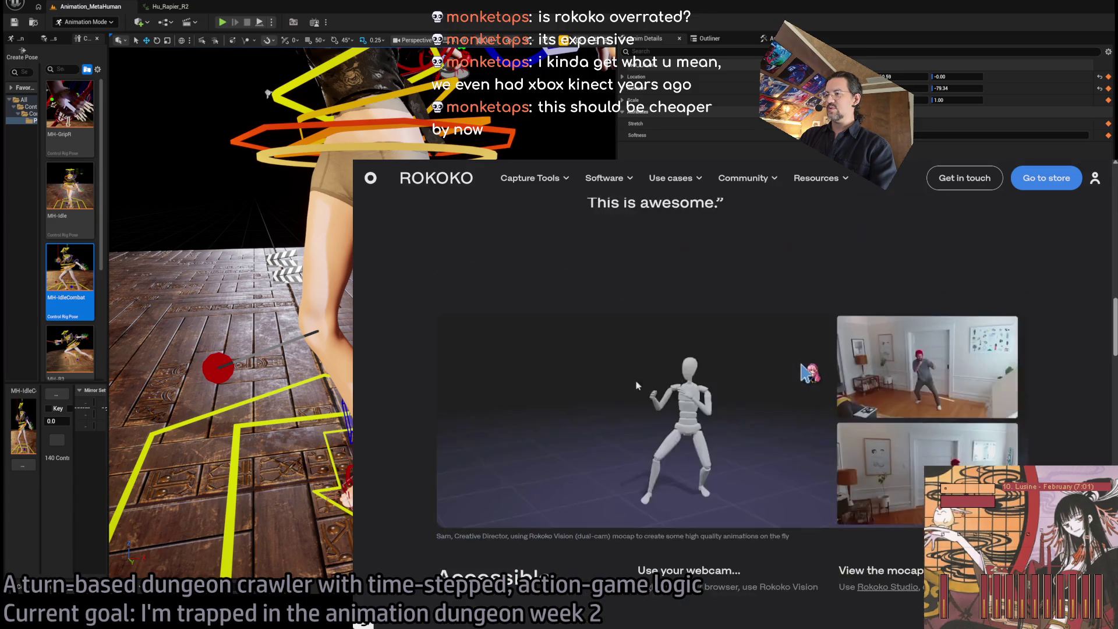
{"action": "scroll", "coordinate": [807, 373], "scroll_direction": "up", "scroll_amount": 10}
{"action": "left_click", "coordinate": [574, 375]}
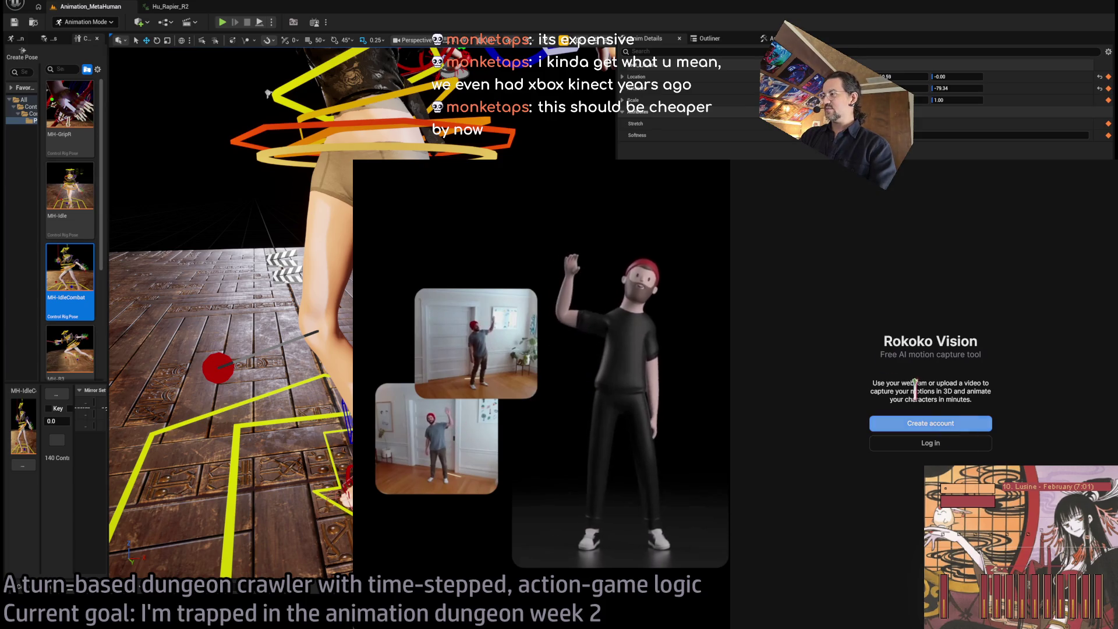
{"action": "key", "text": "alt+Left"}
{"action": "scroll", "coordinate": [670, 344], "scroll_direction": "down", "scroll_amount": 5}
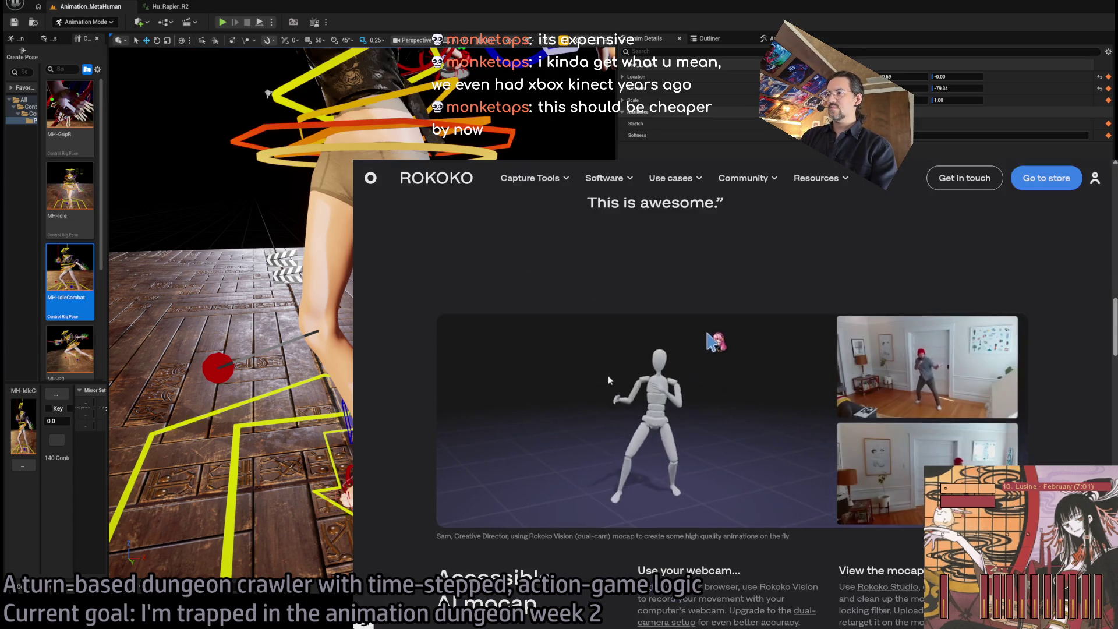
{"action": "scroll", "coordinate": [713, 337], "scroll_direction": "down", "scroll_amount": 5}
{"action": "scroll", "coordinate": [717, 336], "scroll_direction": "down", "scroll_amount": 15}
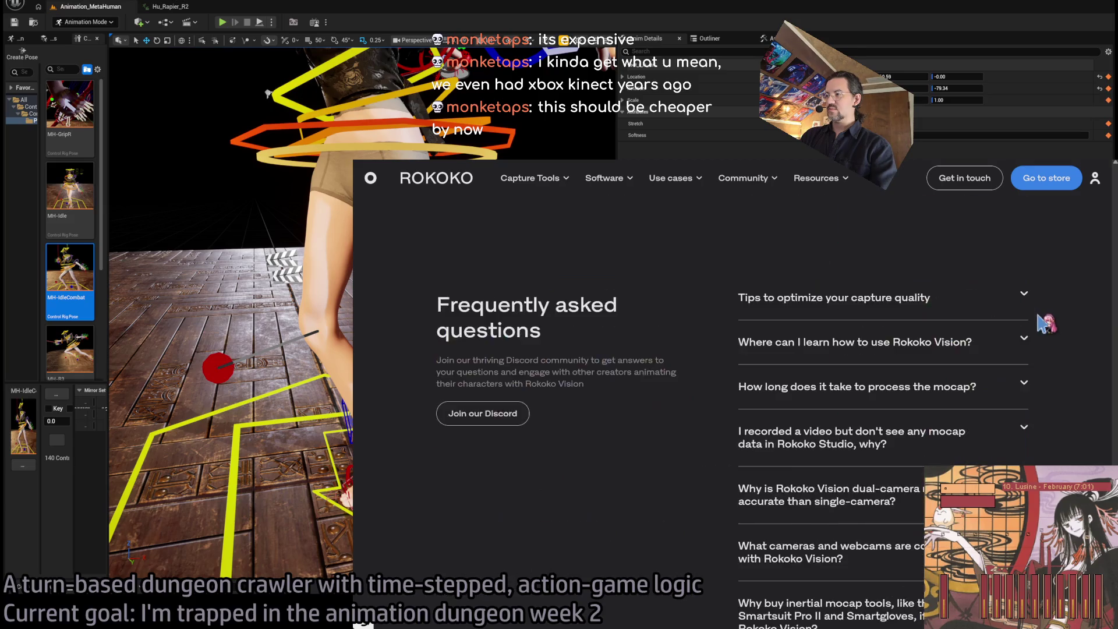
{"action": "scroll", "coordinate": [1046, 325], "scroll_direction": "up", "scroll_amount": 5}
Compare Rokoko plan prices under monthly and annual billing (Plus $20/m, Pro $50/m annual).
{"action": "key", "text": "alt+Left"}
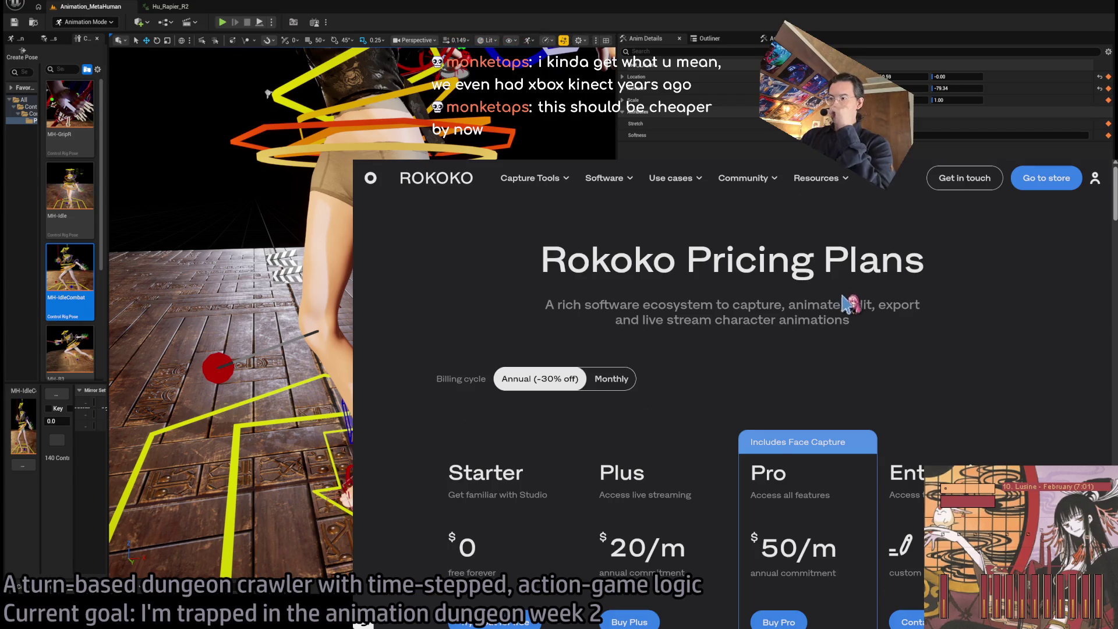
{"action": "scroll", "coordinate": [845, 302], "scroll_direction": "down", "scroll_amount": 3}
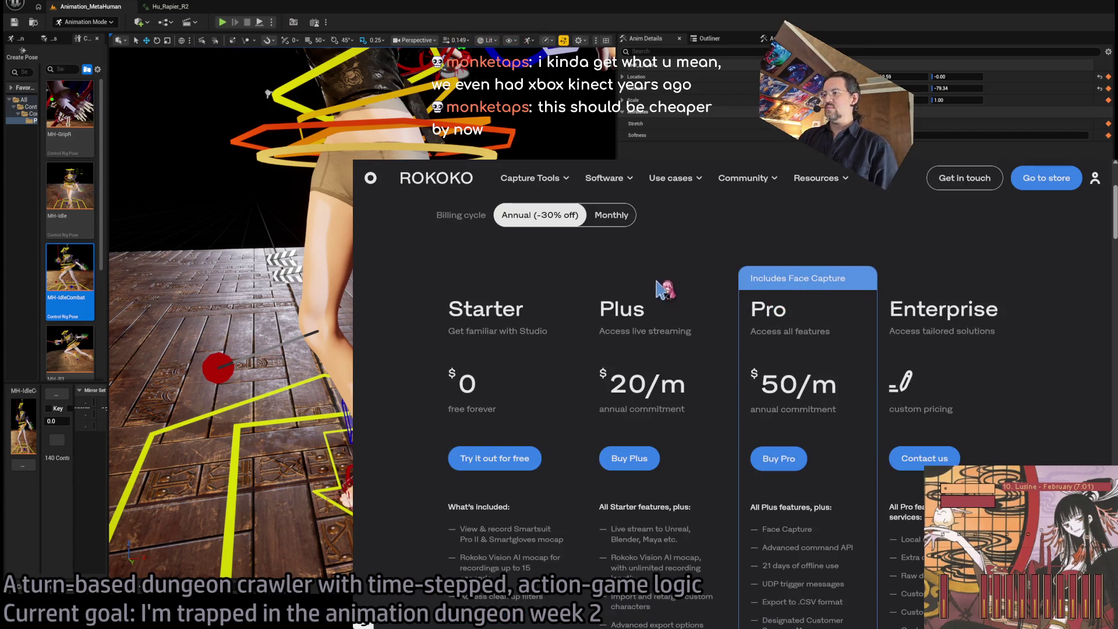
{"action": "scroll", "coordinate": [647, 340], "scroll_direction": "down", "scroll_amount": 2}
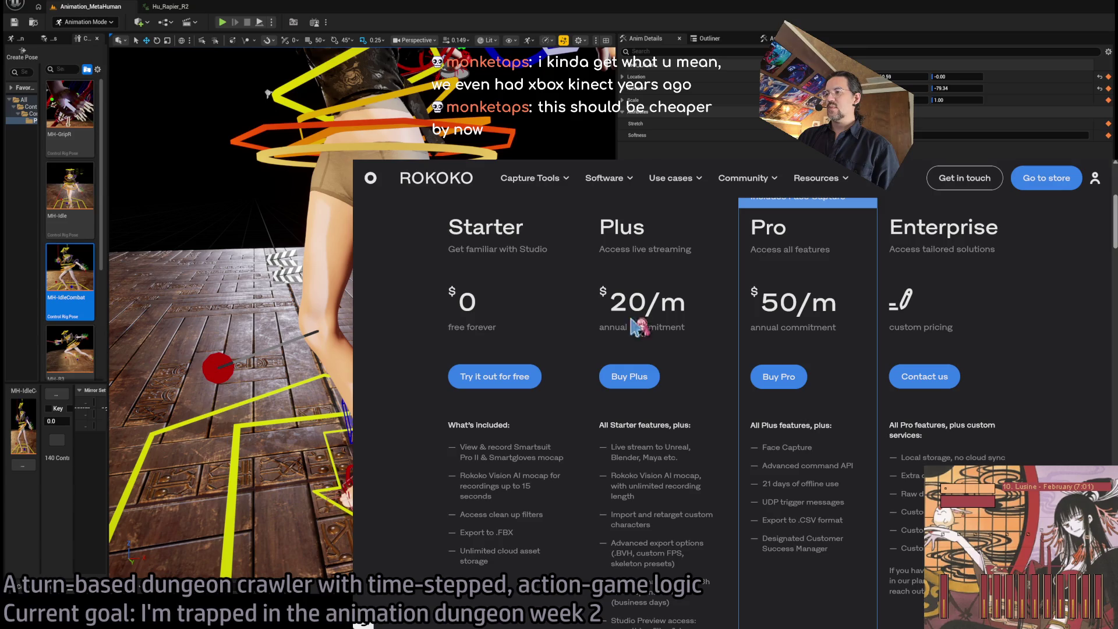
{"action": "scroll", "coordinate": [639, 327], "scroll_direction": "down", "scroll_amount": 6}
{"action": "scroll", "coordinate": [657, 300], "scroll_direction": "up", "scroll_amount": 10}
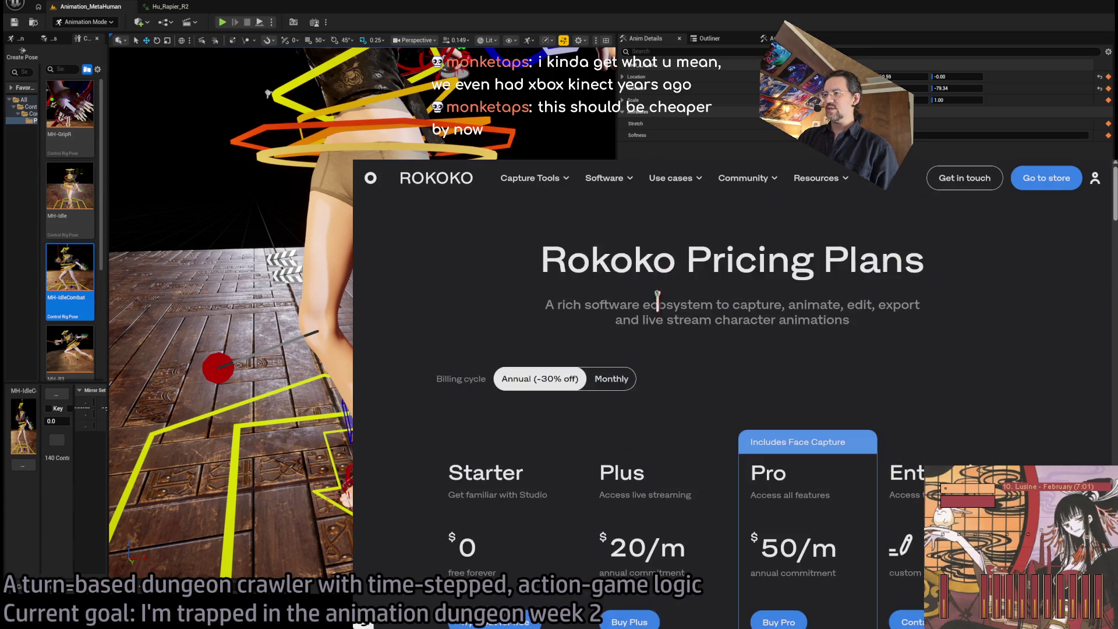
{"action": "scroll", "coordinate": [693, 368], "scroll_direction": "down", "scroll_amount": 5}
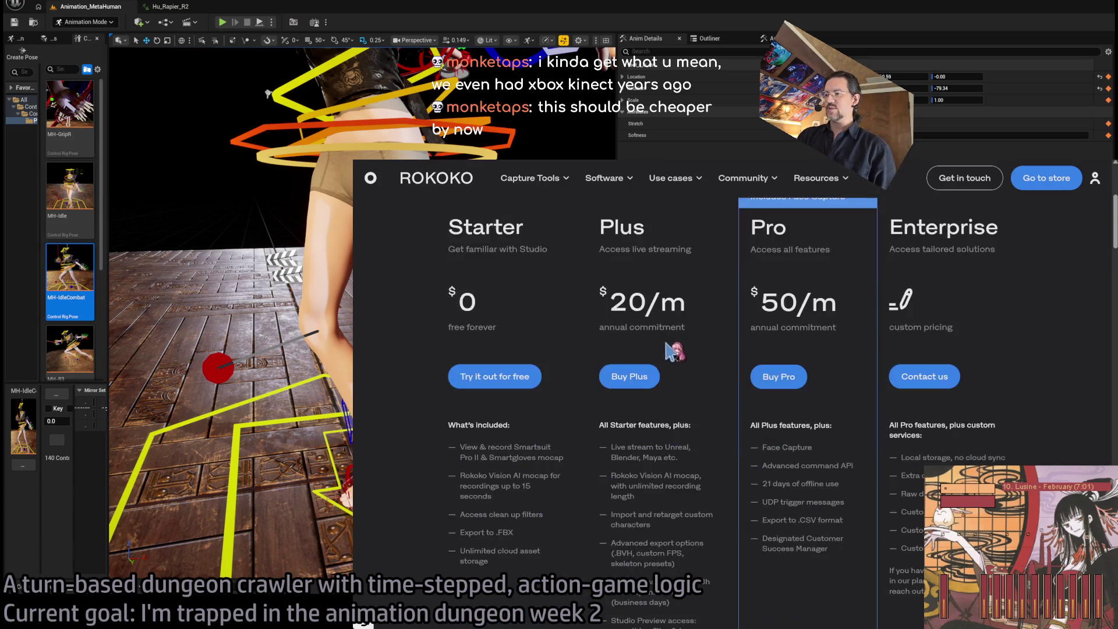
{"action": "scroll", "coordinate": [685, 348], "scroll_direction": "up", "scroll_amount": 5}
{"action": "left_click", "coordinate": [628, 379]}
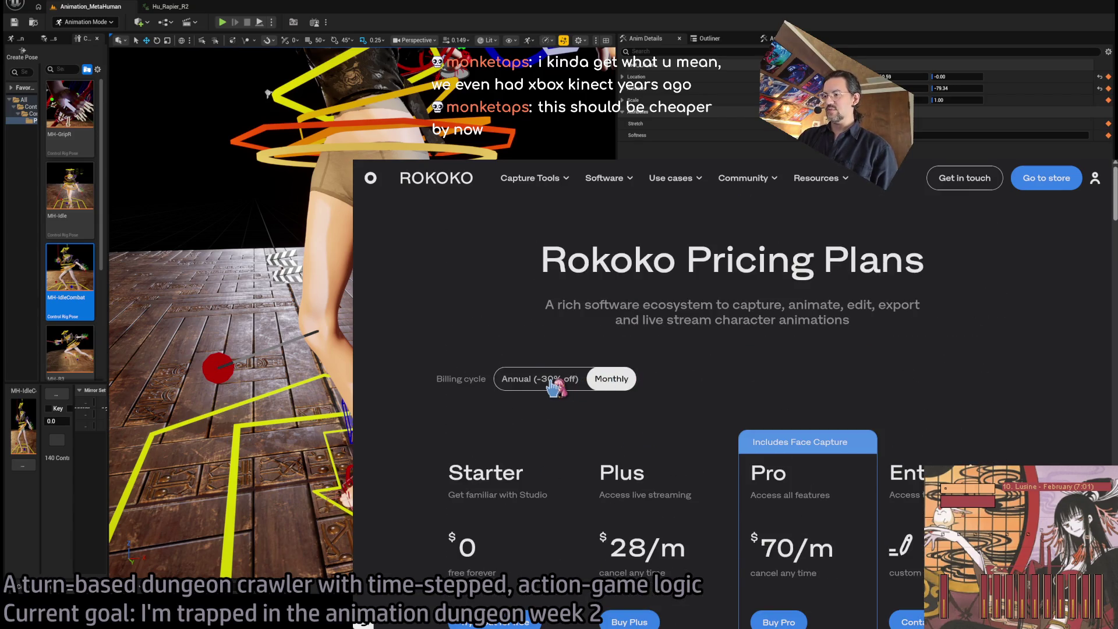
{"action": "left_click", "coordinate": [553, 384]}
{"action": "scroll", "coordinate": [690, 372], "scroll_direction": "down", "scroll_amount": 4}
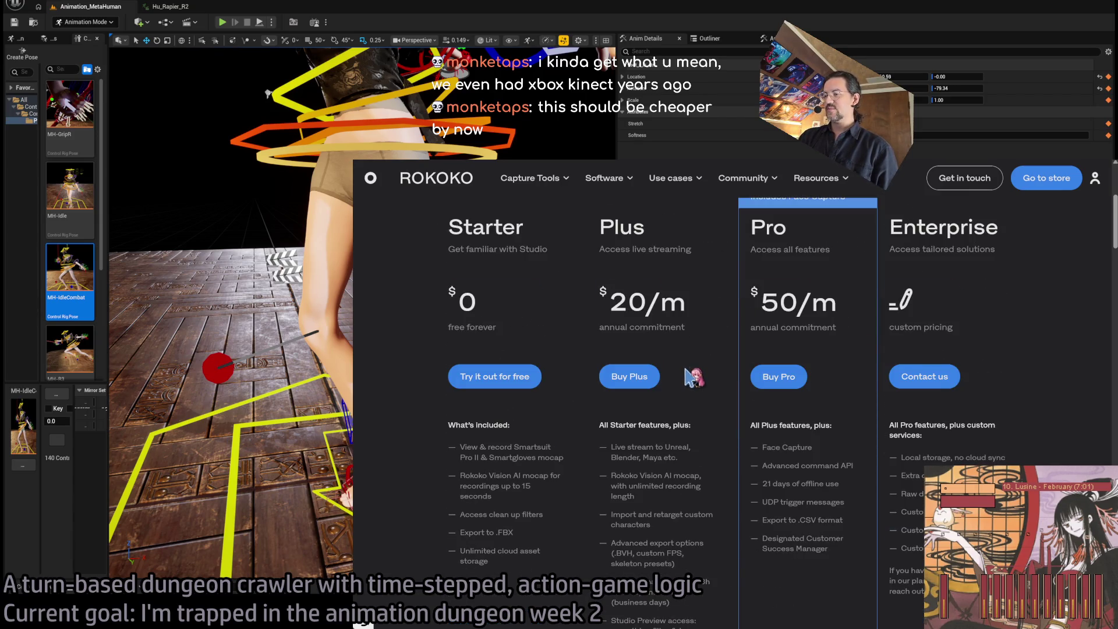
{"action": "scroll", "coordinate": [693, 378], "scroll_direction": "down", "scroll_amount": 2}
{"action": "scroll", "coordinate": [676, 375], "scroll_direction": "up", "scroll_amount": 1}
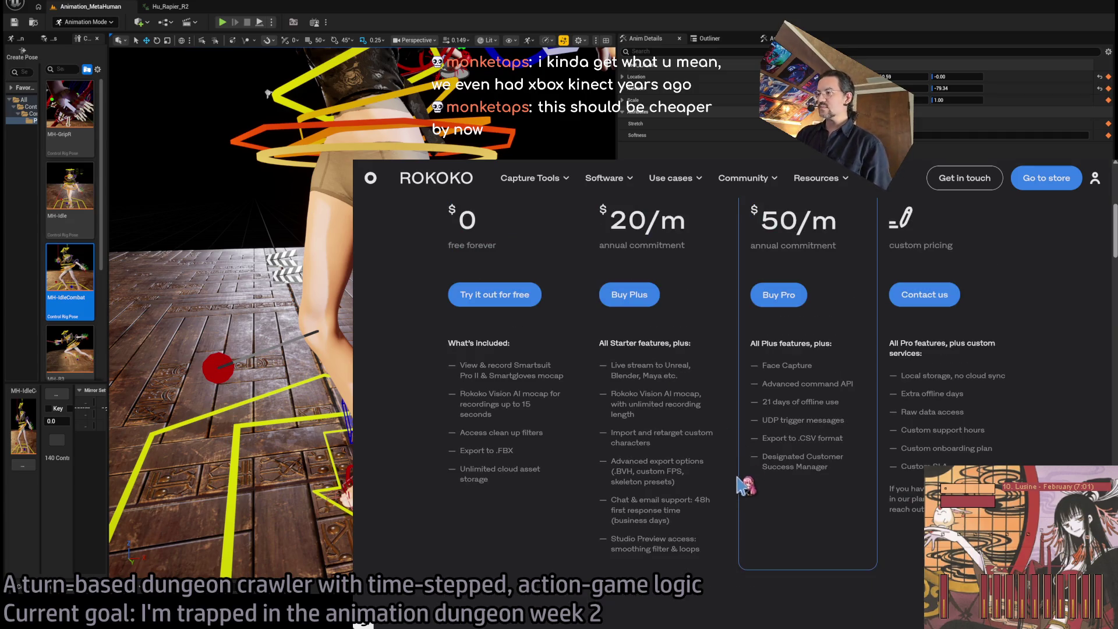
Return to the GLD RPG systems notes and show the Vive Ultimate video link details.
{"action": "key", "text": "alt+Left"}
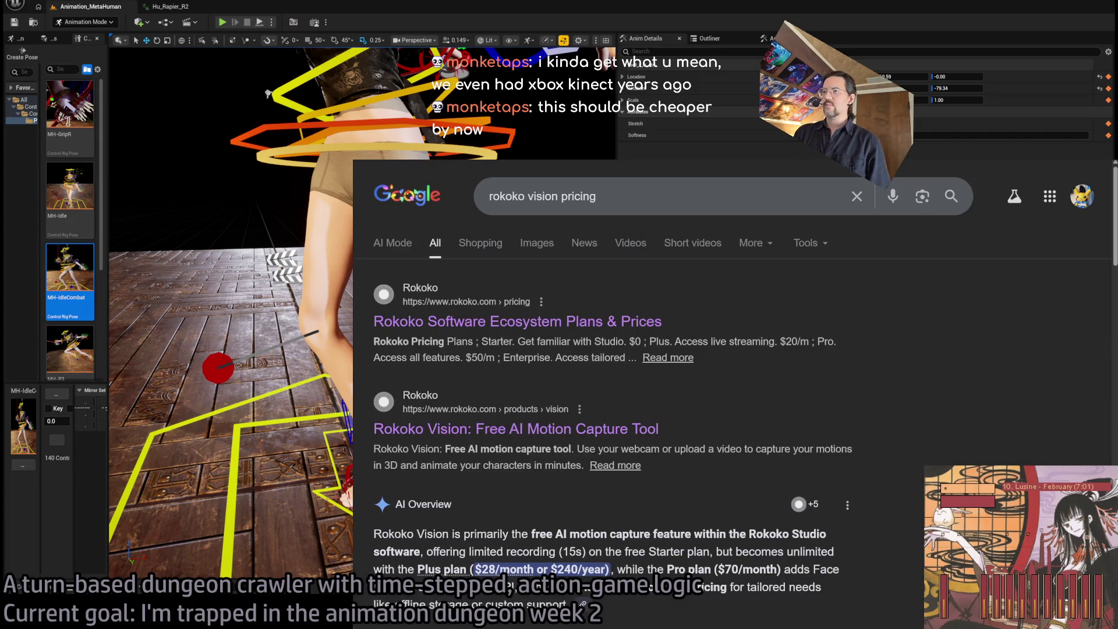
{"action": "key", "text": "ctrl+Tab"}
{"action": "left_click", "coordinate": [725, 331]}
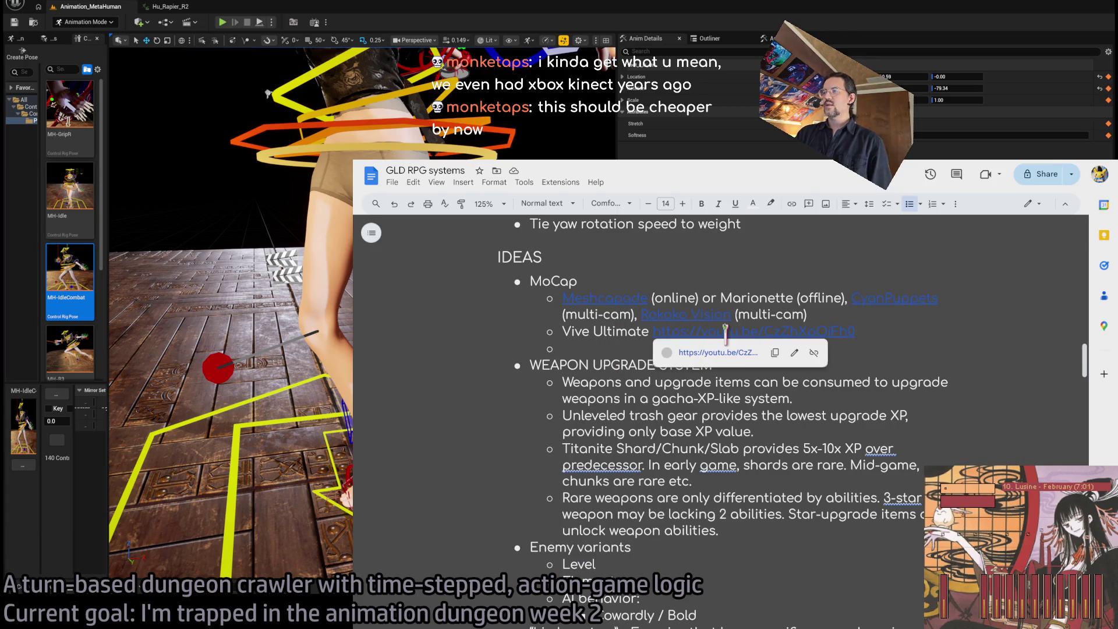
Watch the linked Vive Ultimate tracker video from 13:04 to about 13:35, then return to the notes.
{"action": "left_click", "coordinate": [724, 353]}
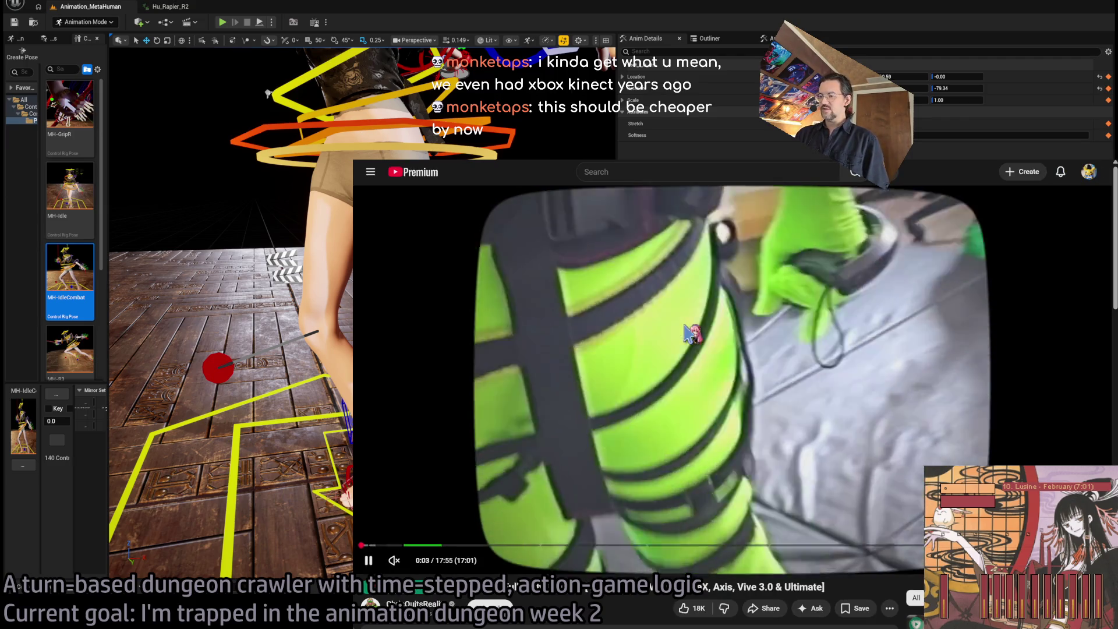
{"action": "left_click", "coordinate": [766, 417]}
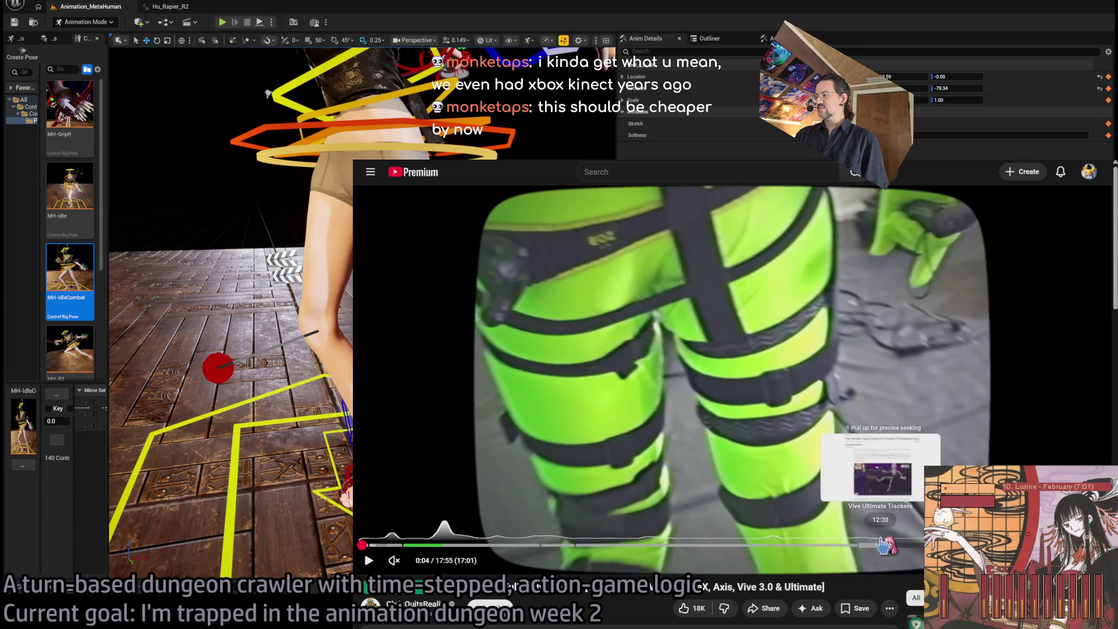
{"action": "left_click", "coordinate": [907, 544]}
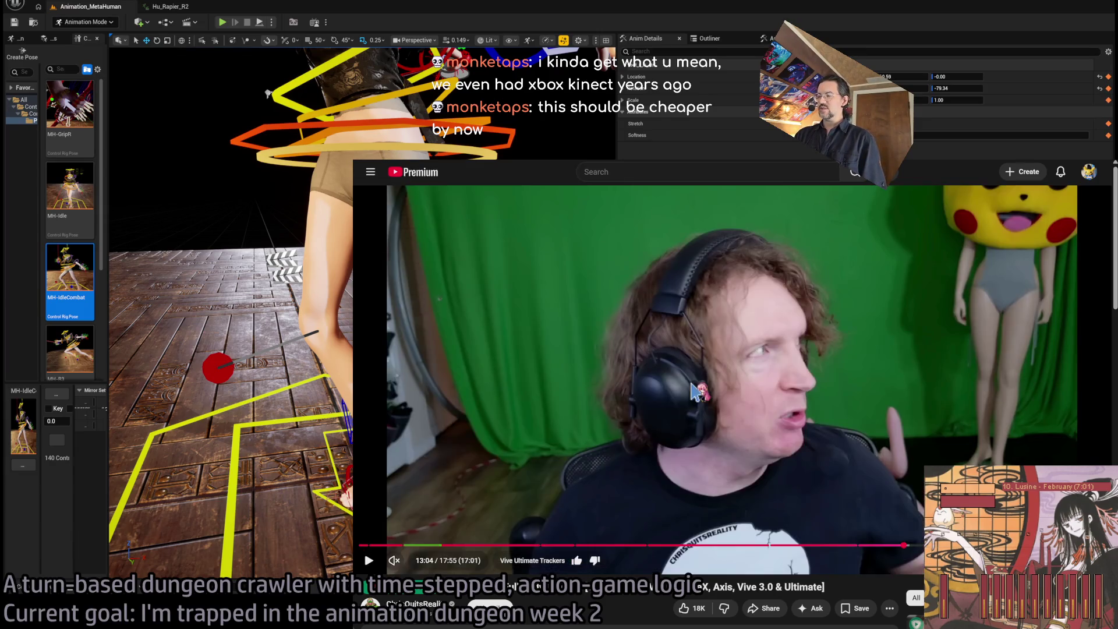
{"action": "left_click", "coordinate": [675, 385]}
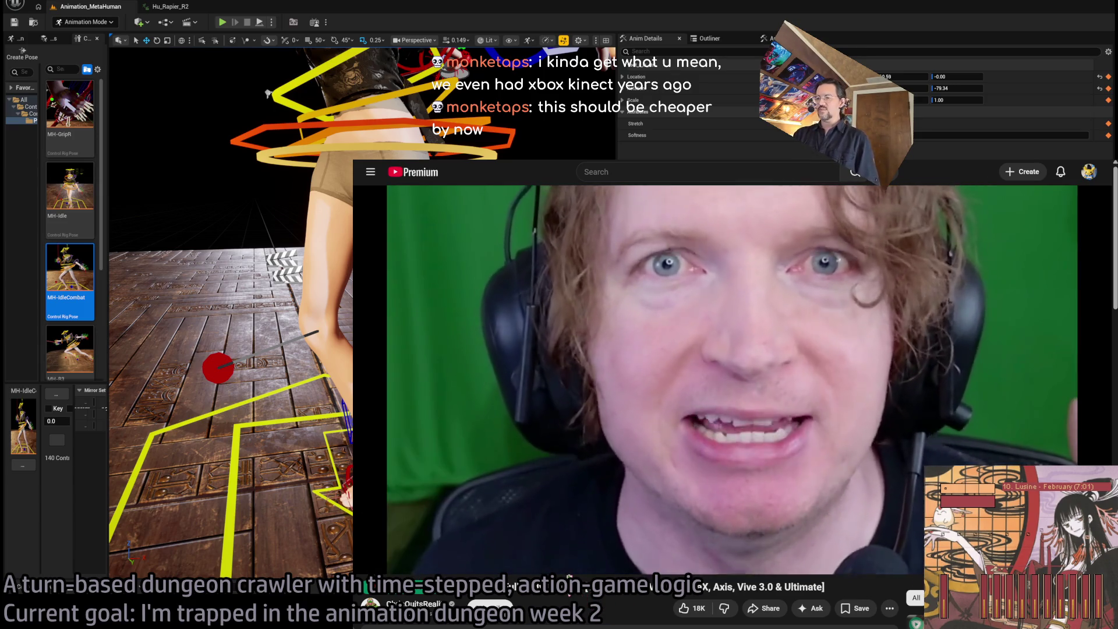
{"action": "key", "text": "alt+Tab"}
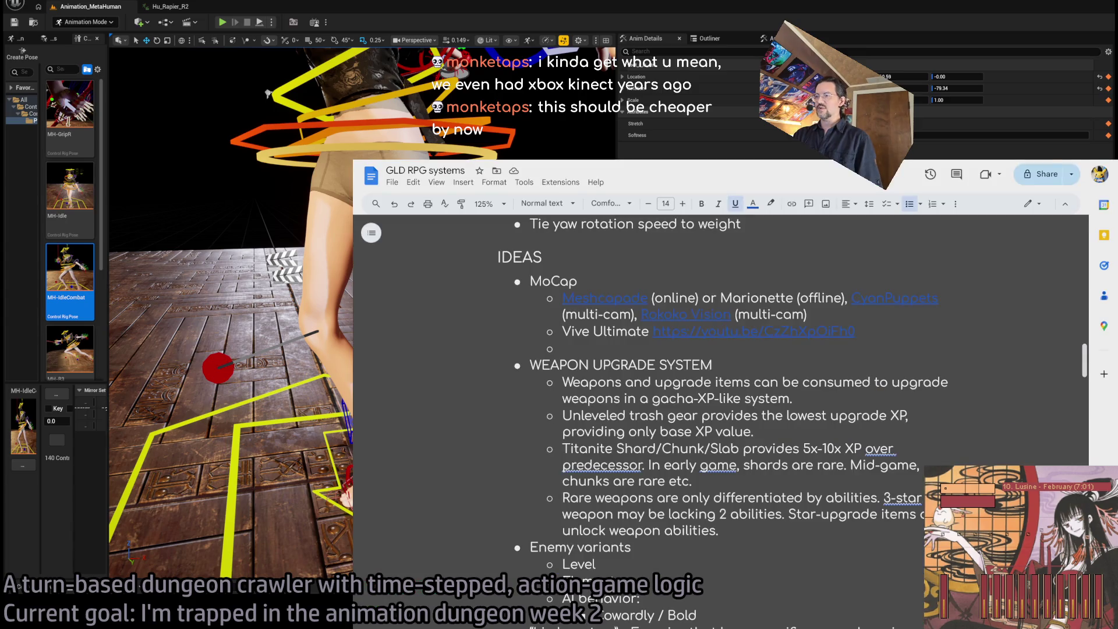
{"action": "key", "text": "alt+Tab"}
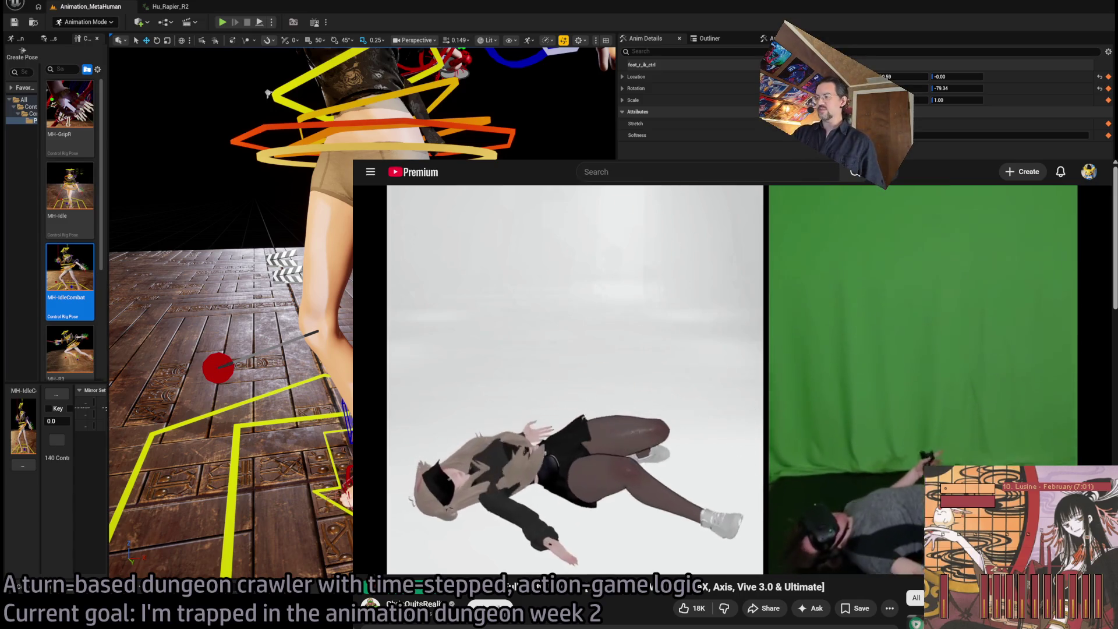
{"action": "mouse_move", "coordinate": [735, 268]}
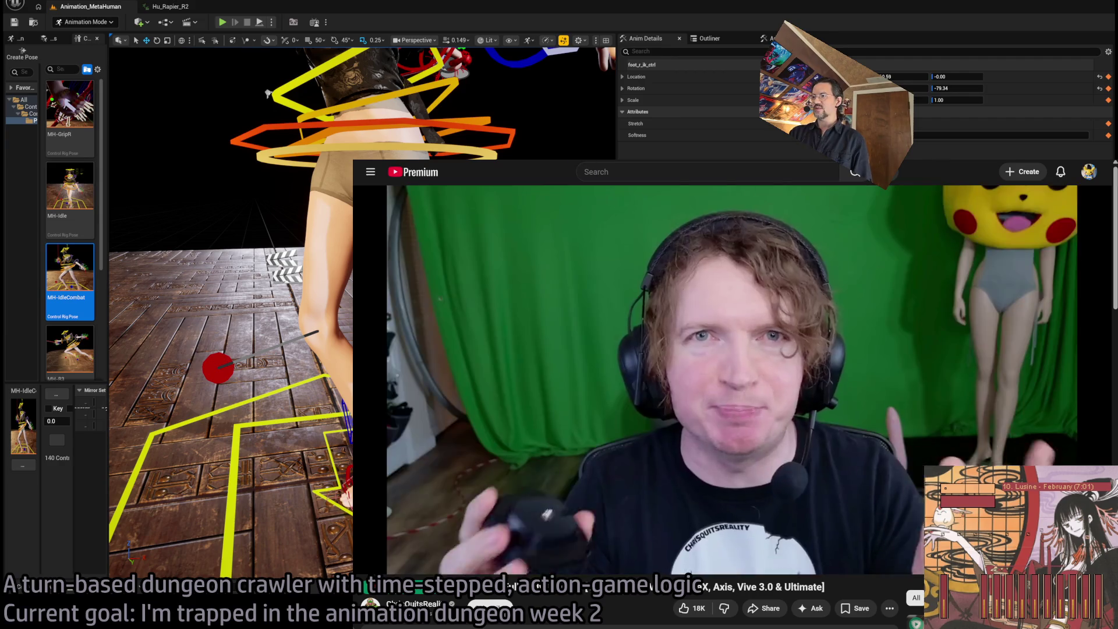
{"action": "key", "text": "alt+Tab"}
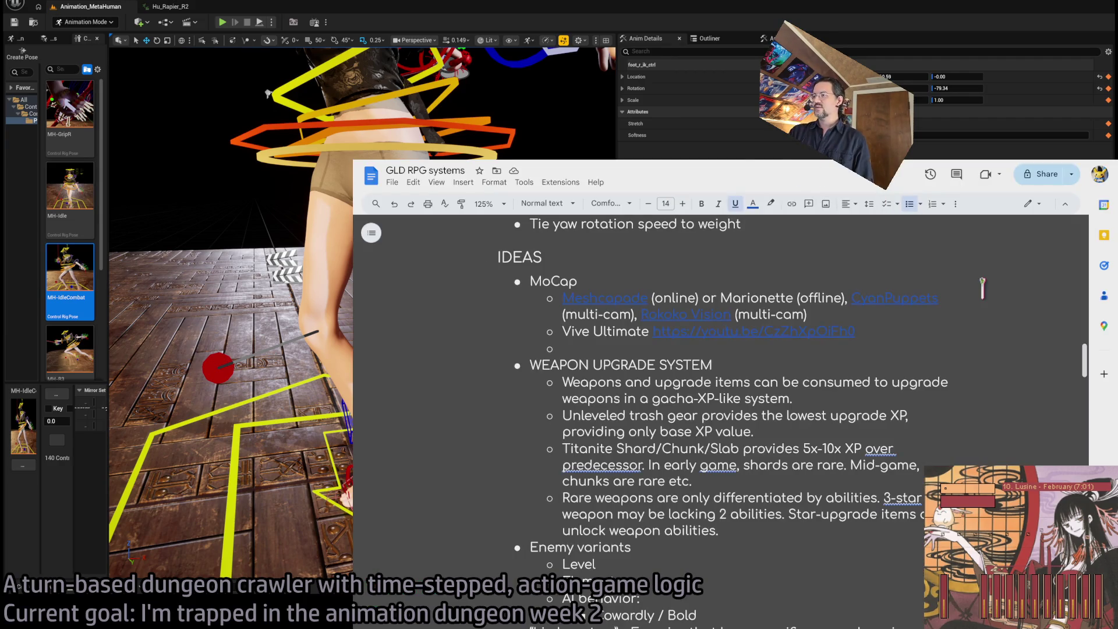
{"action": "scroll", "coordinate": [724, 361], "scroll_direction": "down", "scroll_amount": 5}
{"action": "scroll", "coordinate": [723, 361], "scroll_direction": "up", "scroll_amount": 5}
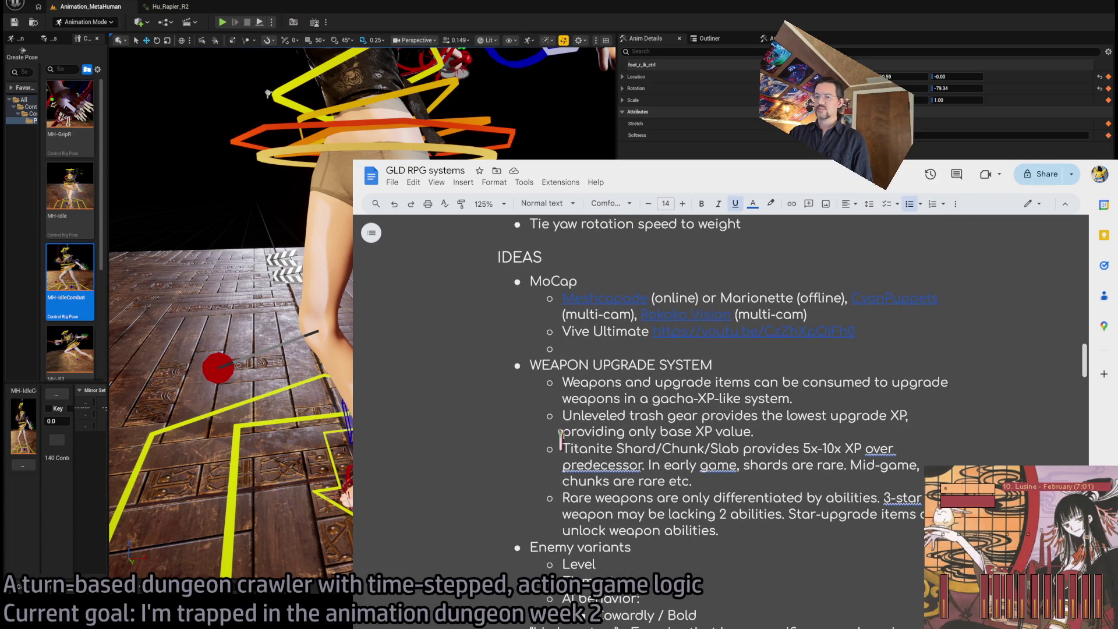
{"action": "key", "text": "alt+Tab"}
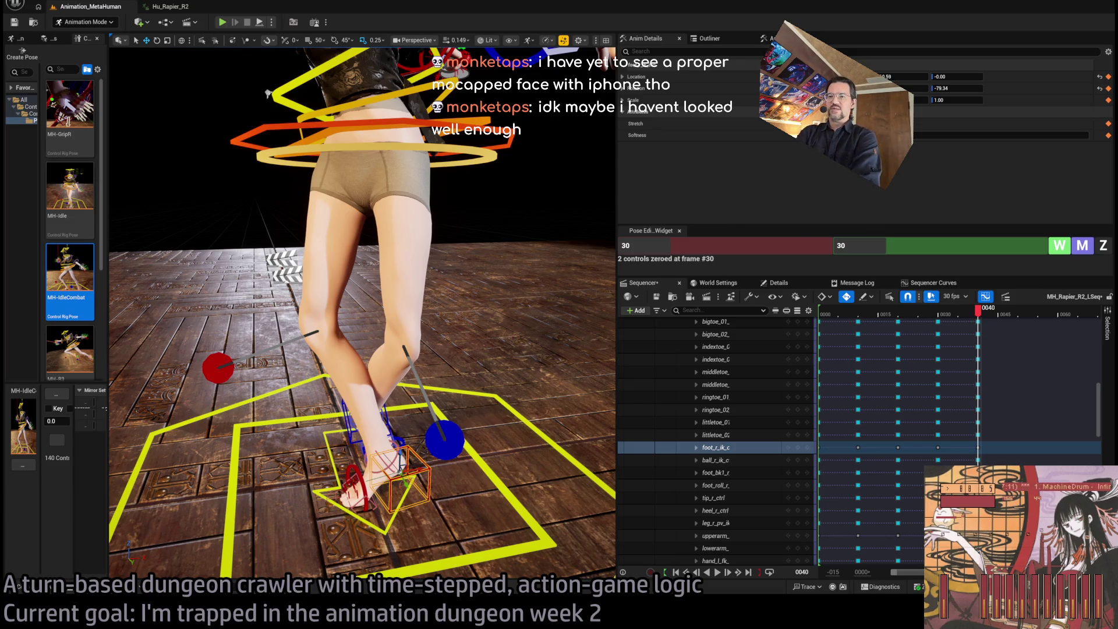
{"action": "key", "text": "alt+Tab"}
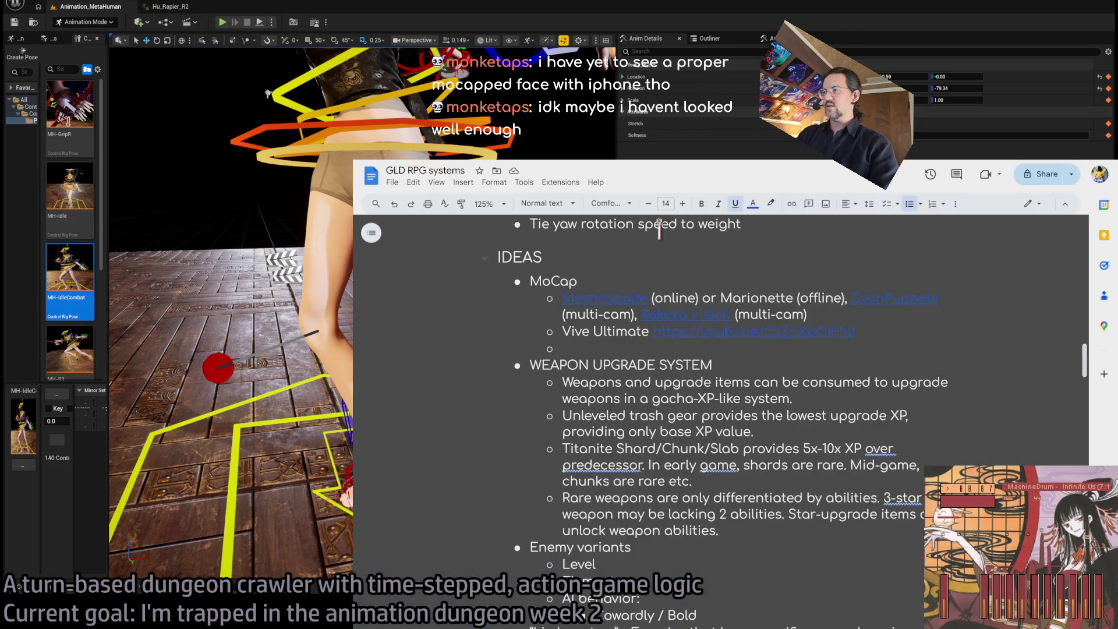
In a new tab, watch the facial animation MetaHuman short from the iphone metahuman results.
{"action": "key", "text": "ctrl+t"}
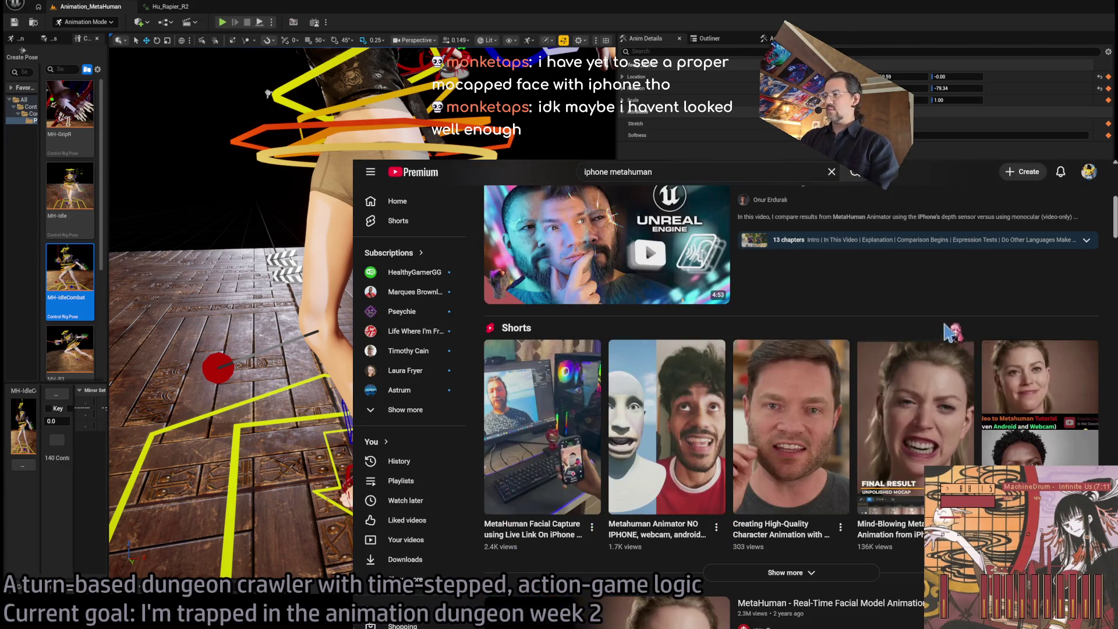
{"action": "left_click", "coordinate": [562, 336]}
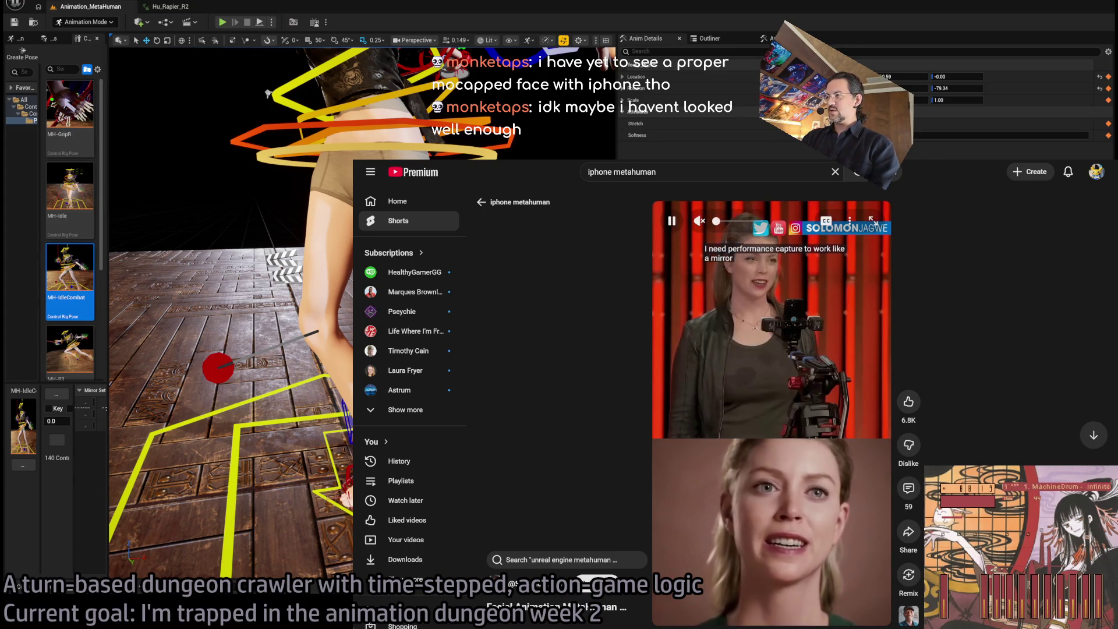
{"action": "key", "text": "space"}
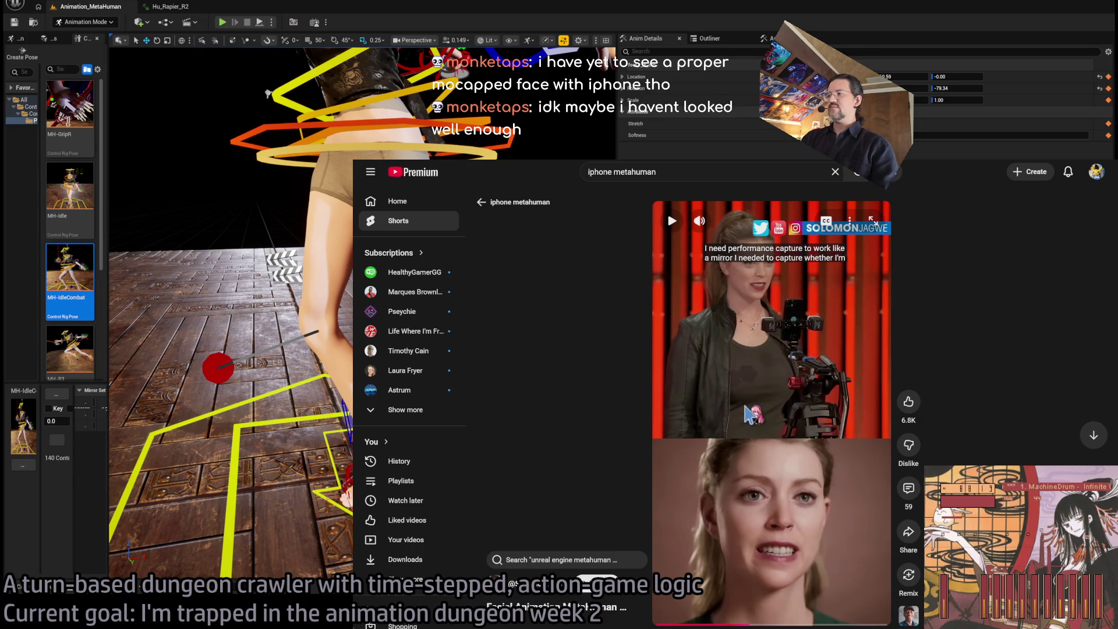
{"action": "key", "text": "space"}
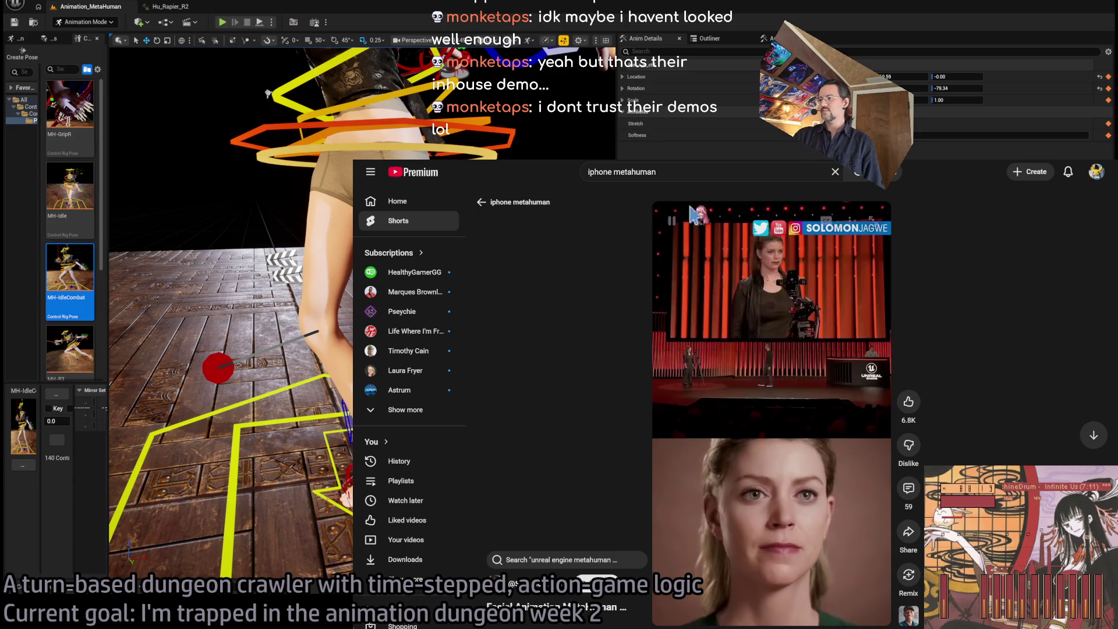
{"action": "key", "text": "alt+Left"}
Scroll the results and open 'Animate MetaHuman Face with your Phone | Unreal Engine 5 Tutorial'.
{"action": "scroll", "coordinate": [717, 411], "scroll_direction": "down", "scroll_amount": 10}
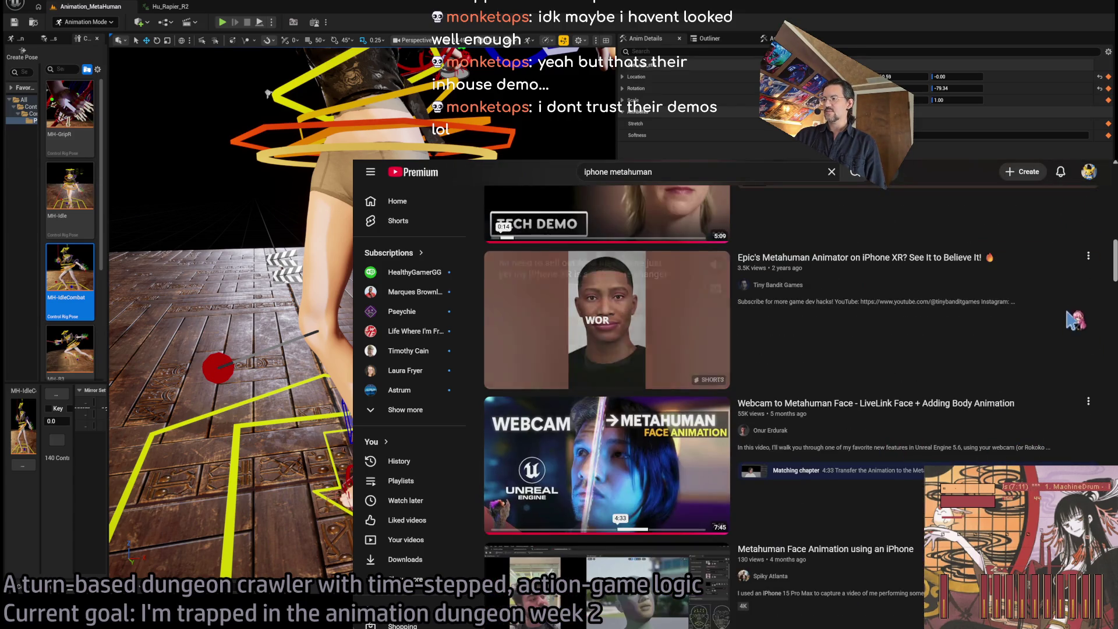
{"action": "scroll", "coordinate": [1106, 256], "scroll_direction": "down", "scroll_amount": 3}
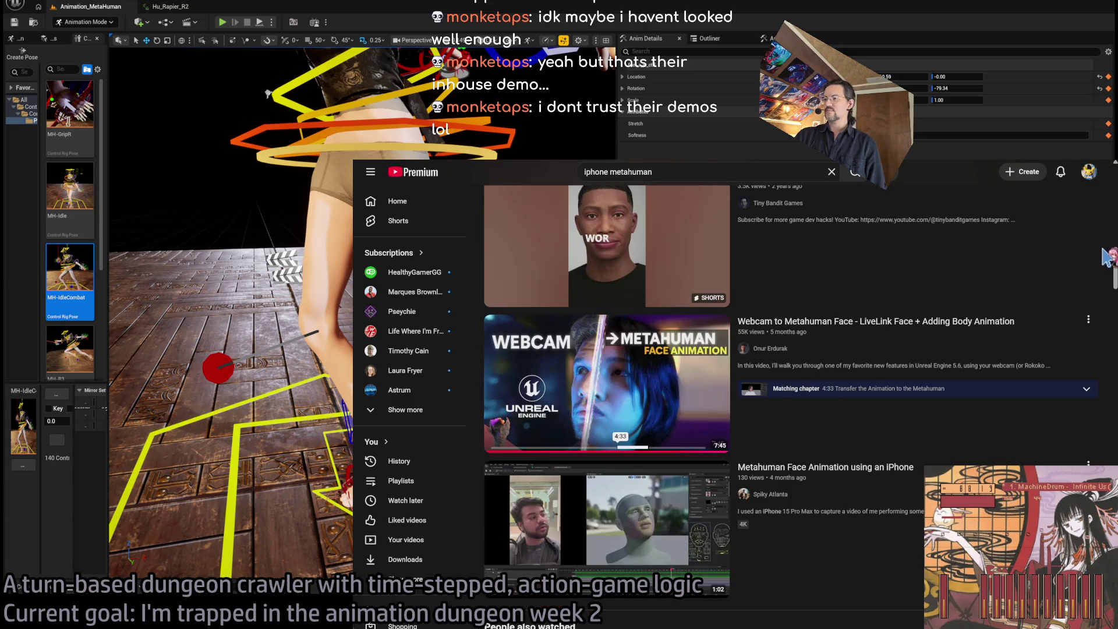
{"action": "scroll", "coordinate": [1108, 253], "scroll_direction": "down", "scroll_amount": 7}
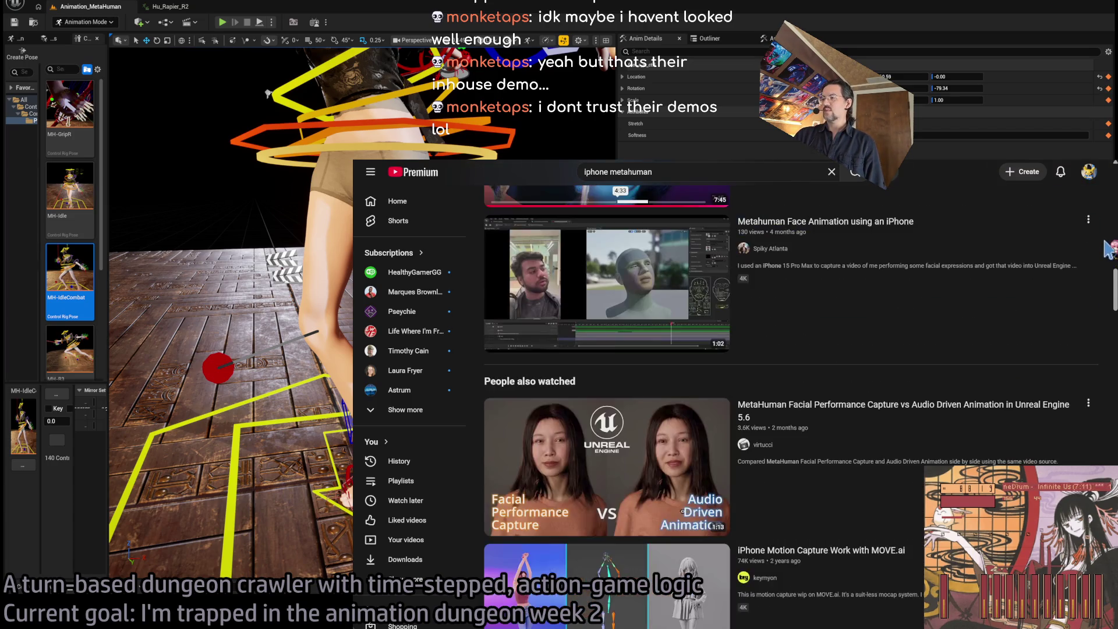
{"action": "scroll", "coordinate": [1106, 256], "scroll_direction": "down", "scroll_amount": 9}
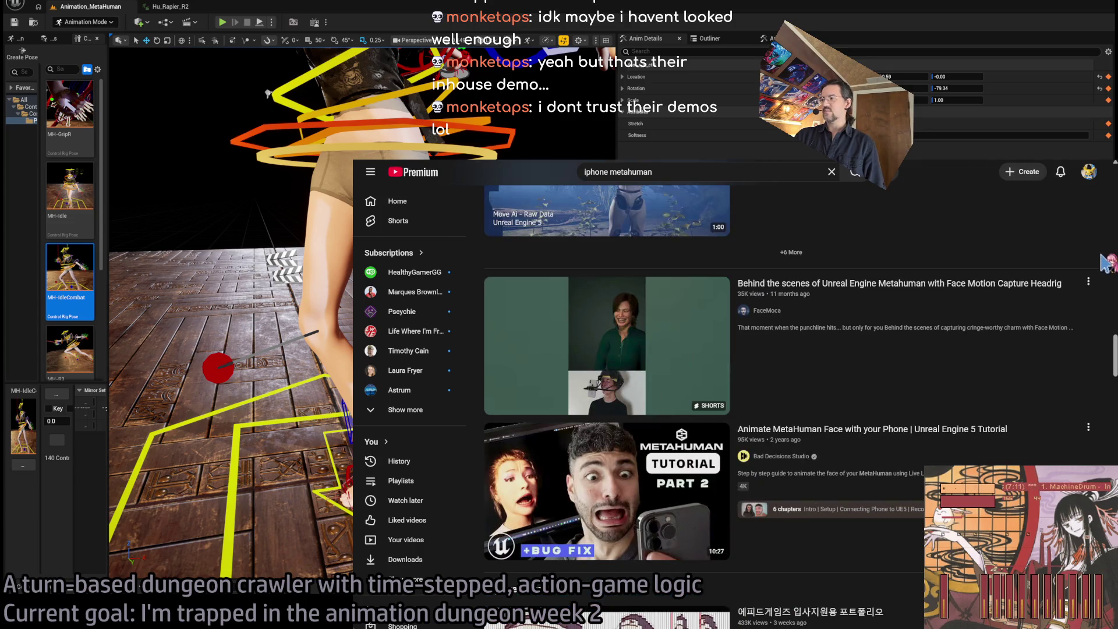
{"action": "scroll", "coordinate": [1106, 265], "scroll_direction": "down", "scroll_amount": 2}
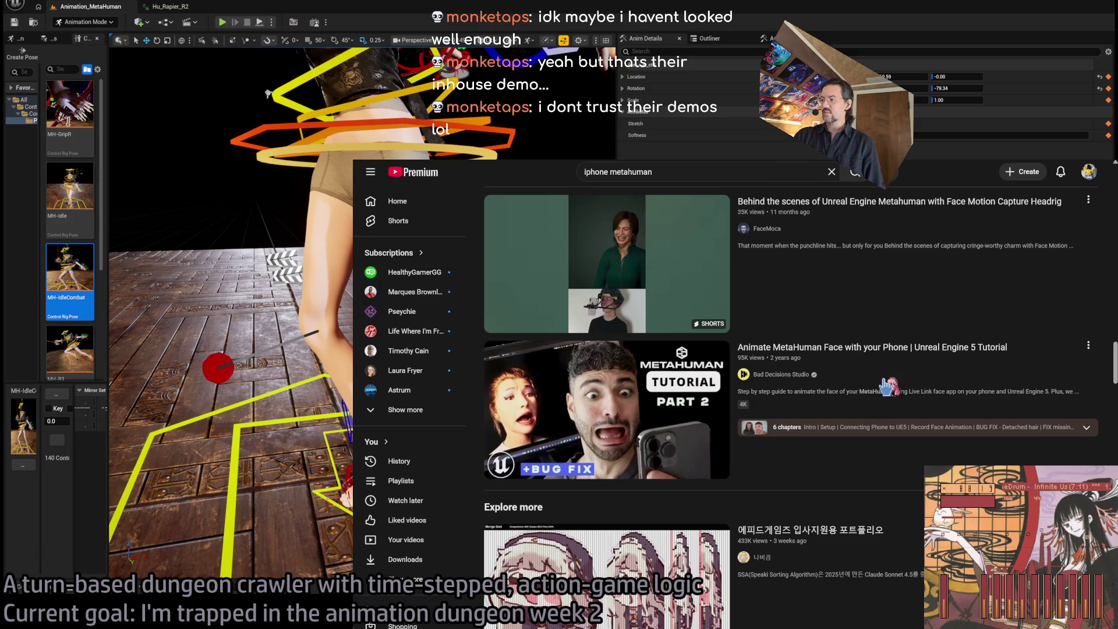
{"action": "left_click", "coordinate": [605, 454]}
Unmute the tutorial, skip to the 2:28 'Connecting Phone to UE5' chapter, then return to the notes.
{"action": "left_click", "coordinate": [393, 560]}
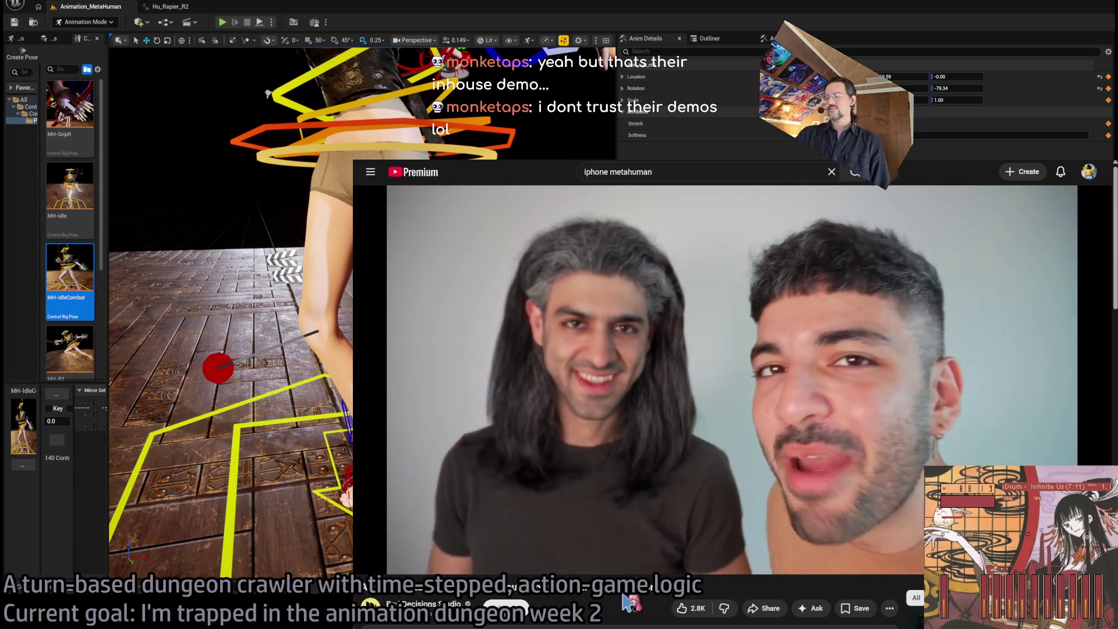
{"action": "left_click", "coordinate": [451, 504]}
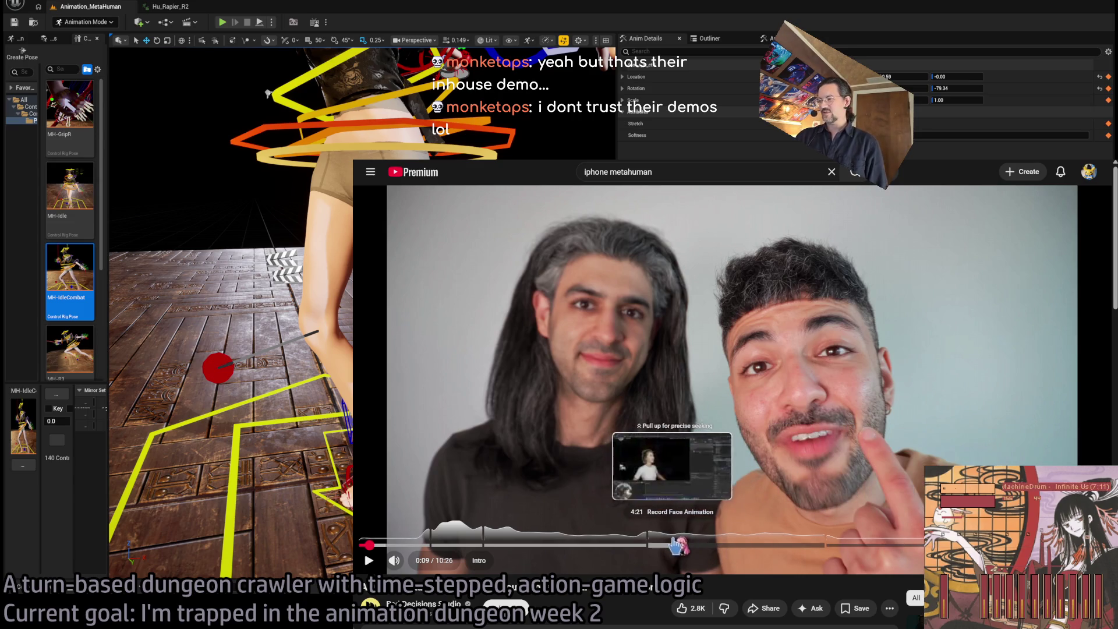
{"action": "left_click", "coordinate": [542, 547]}
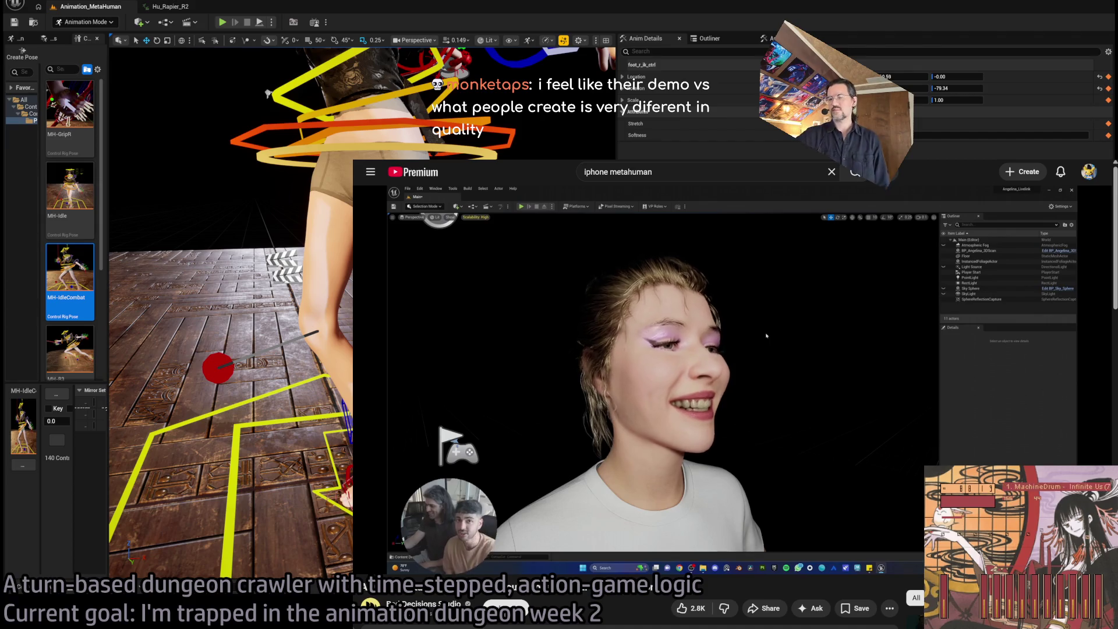
{"action": "key", "text": "alt+Tab"}
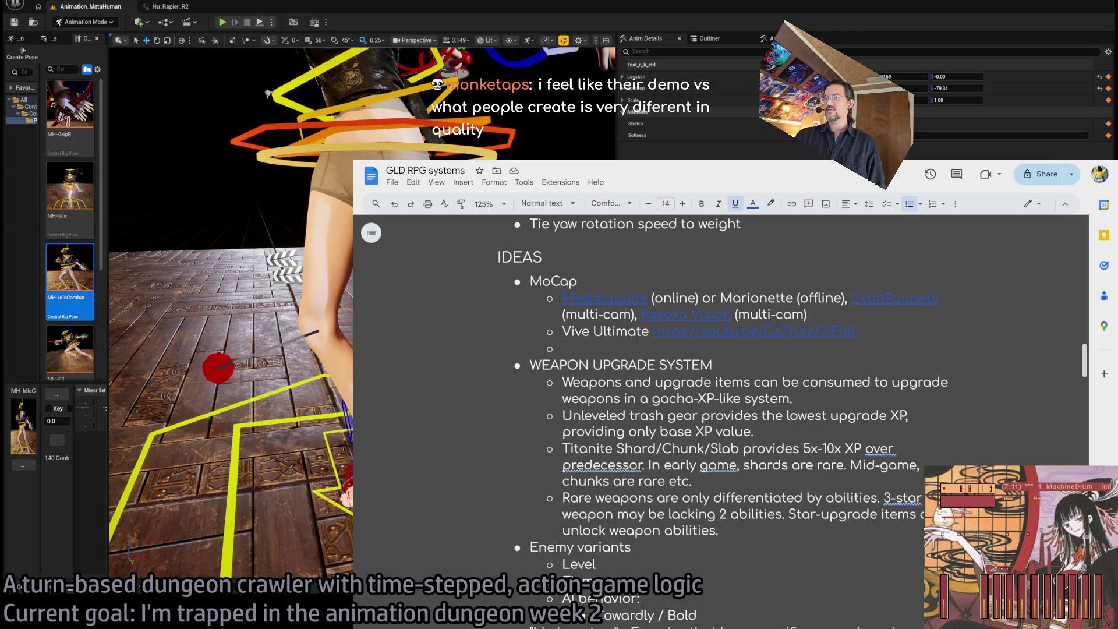
Load the YouTube home page in a new Chrome tab using the 'you' address-bar autocomplete.
{"action": "key", "text": "ctrl+t"}
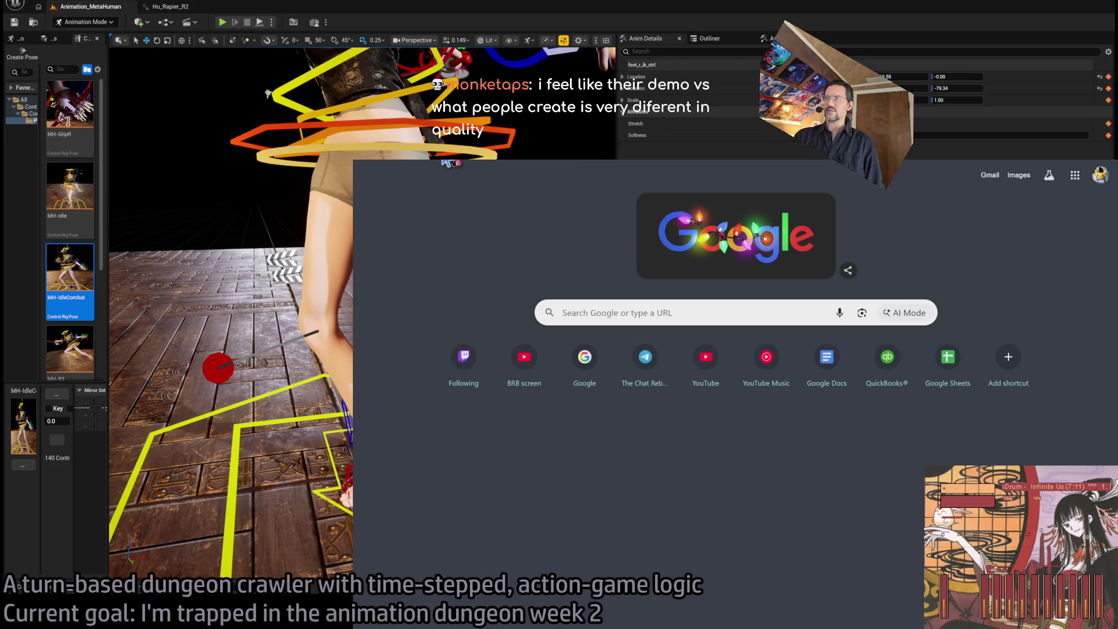
{"action": "left_click", "coordinate": [451, 163]}
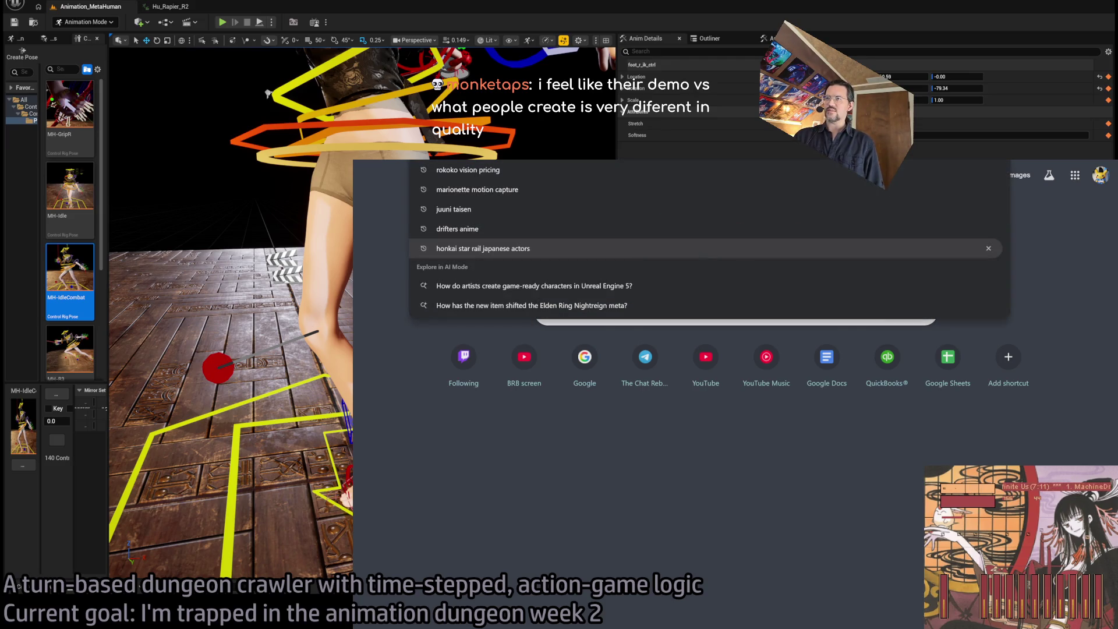
{"action": "key", "text": "Escape"}
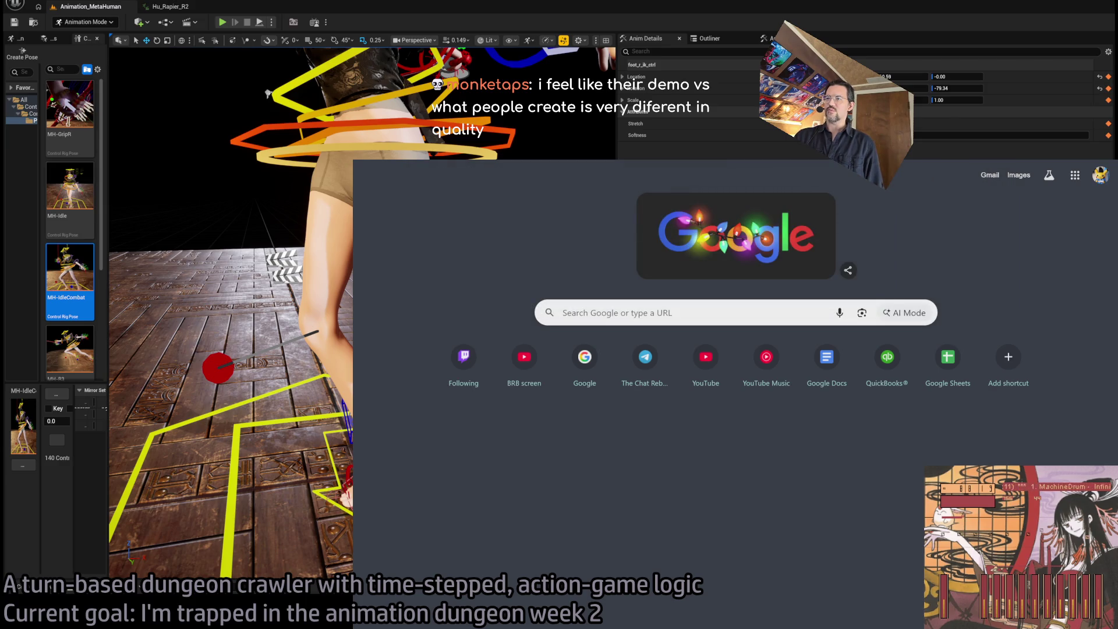
{"action": "key", "text": "ctrl+l"}
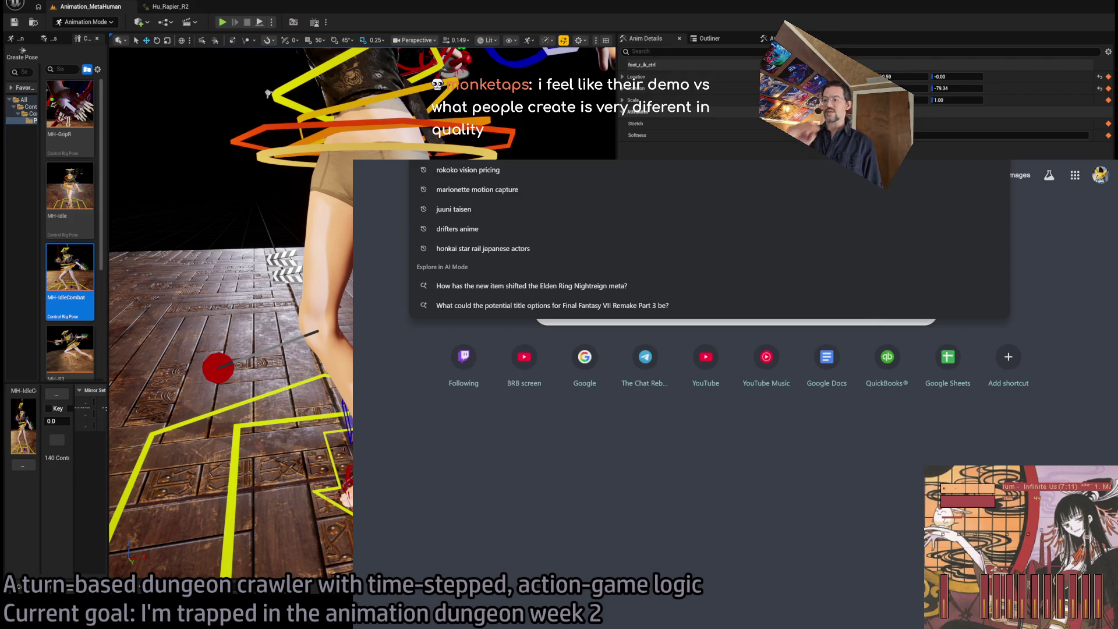
{"action": "type", "text": "you"}
{"action": "key", "text": "Return"}
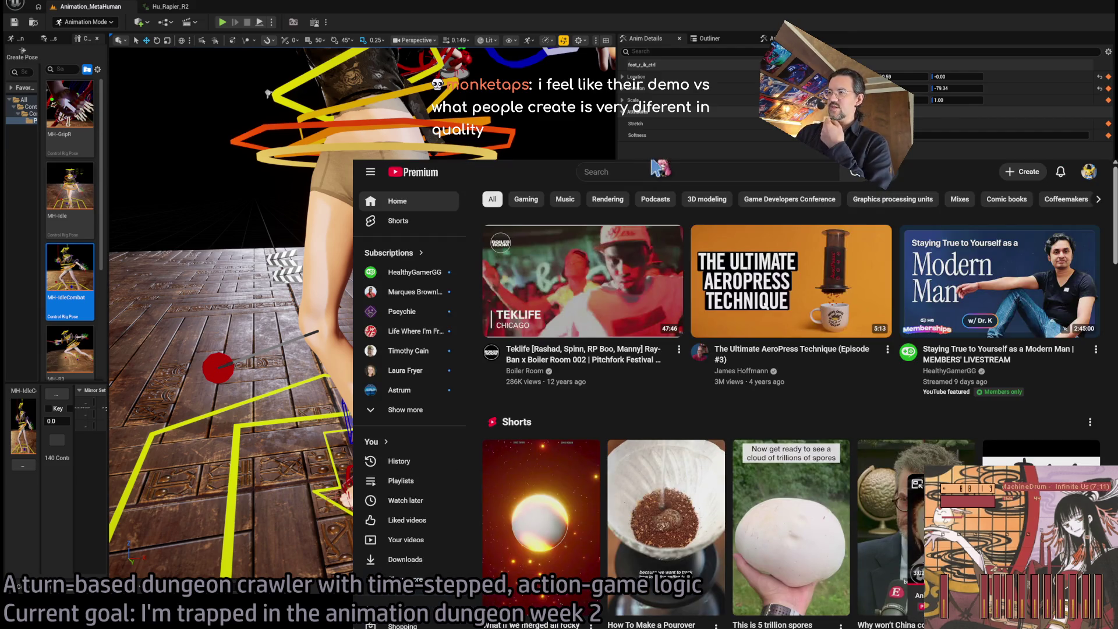
{"action": "left_click", "coordinate": [620, 169]}
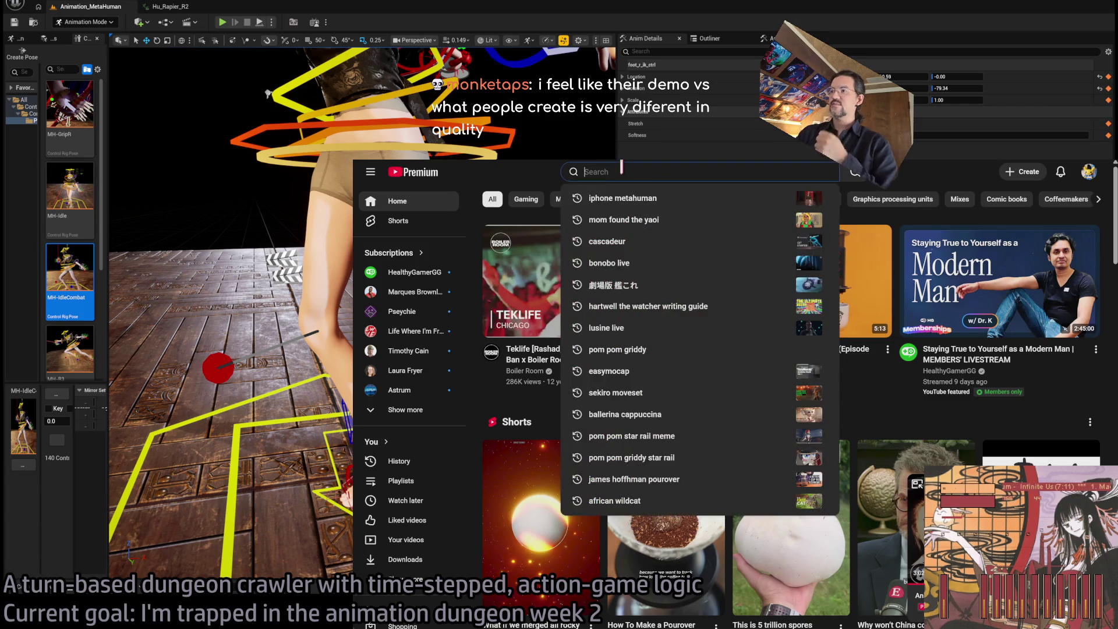
Search YouTube for 'iphone metahuman performance capture' and preview the behind-the-scenes MetaHuman Short muted.
{"action": "type", "text": "iphone"}
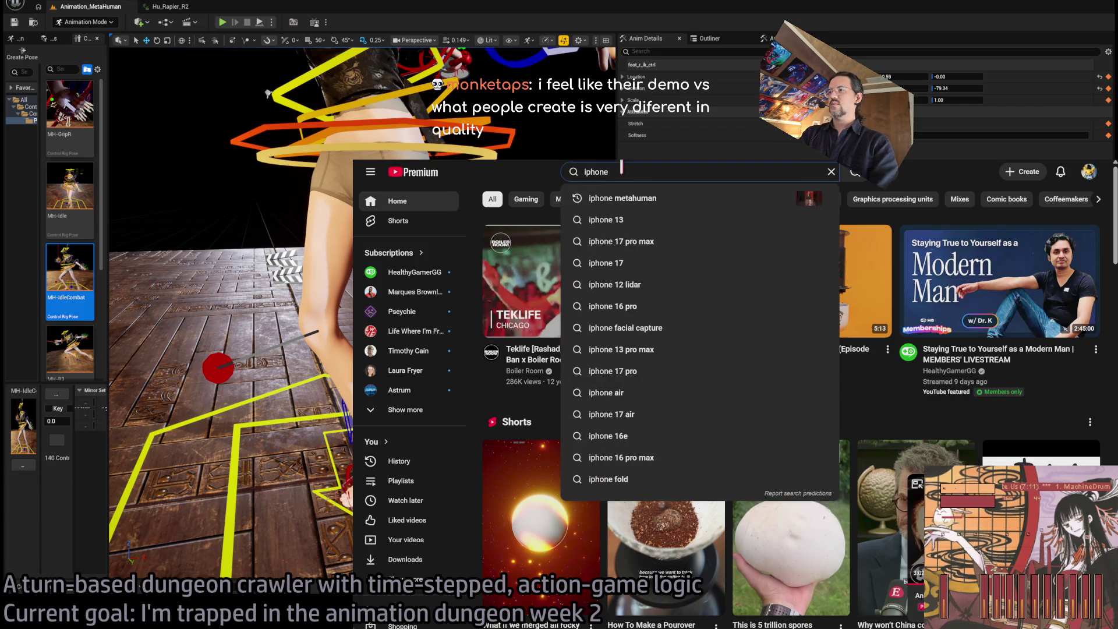
{"action": "type", "text": " metahuman performa"}
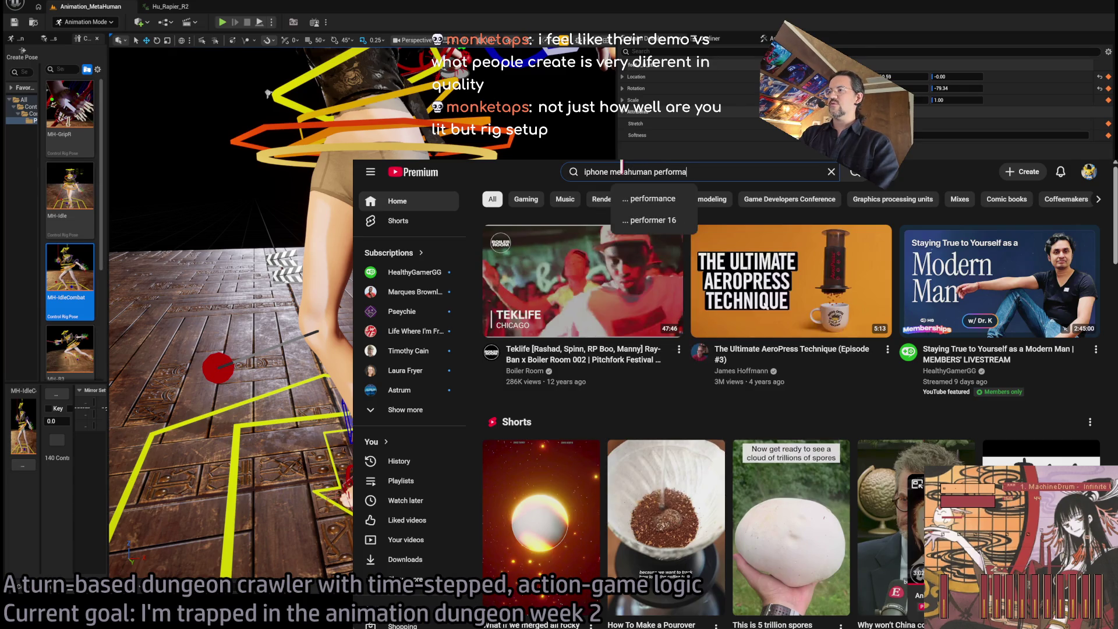
{"action": "type", "text": "nce capture"}
{"action": "key", "text": "Return"}
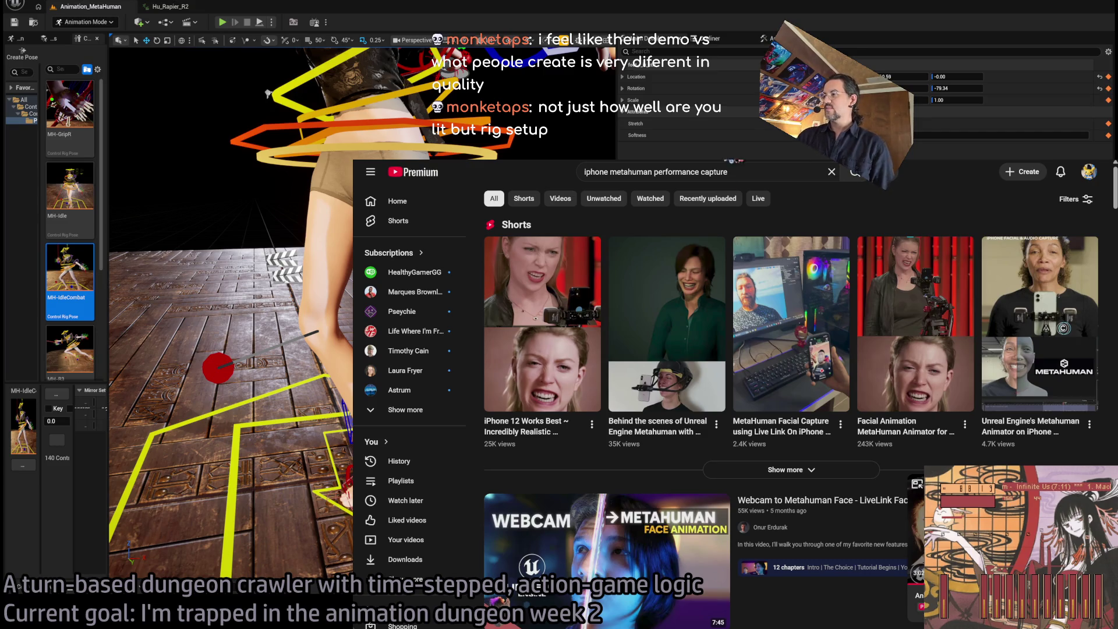
{"action": "left_click", "coordinate": [683, 369]}
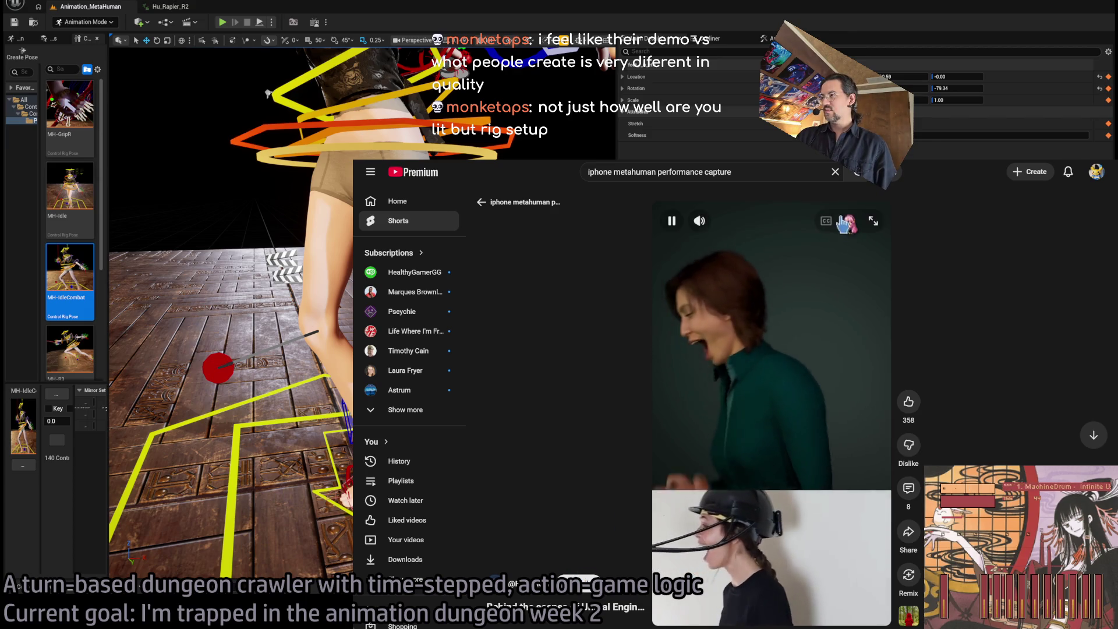
{"action": "left_click", "coordinate": [699, 221]}
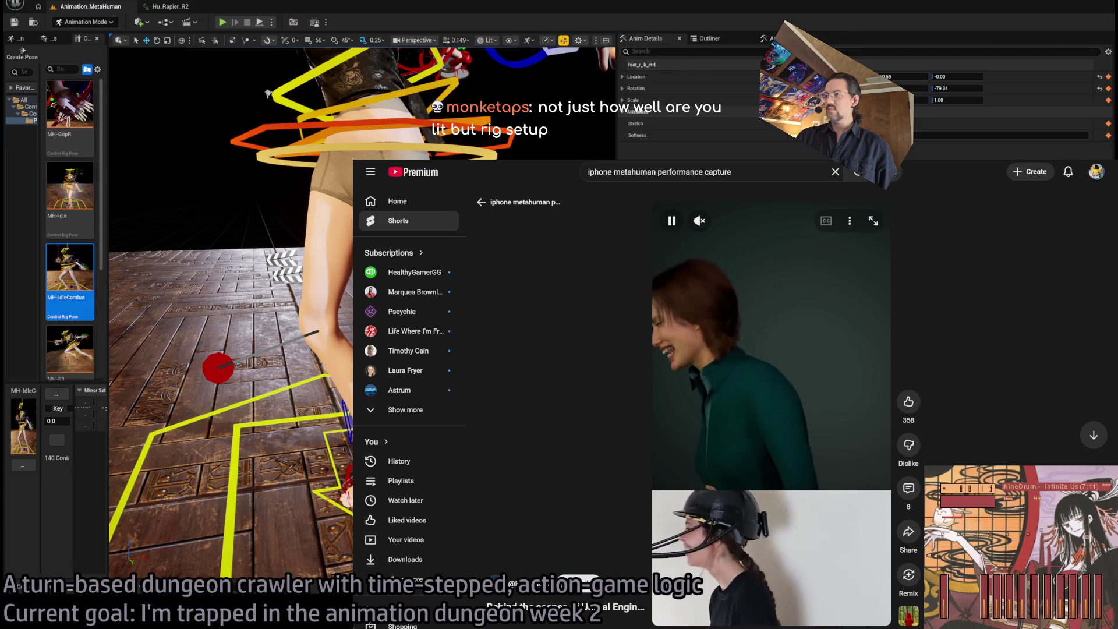
Preview the MetaHuman Animator on iPhone Short, then open the 'Webcam to Metahuman Face' video.
{"action": "left_click", "coordinate": [481, 202]}
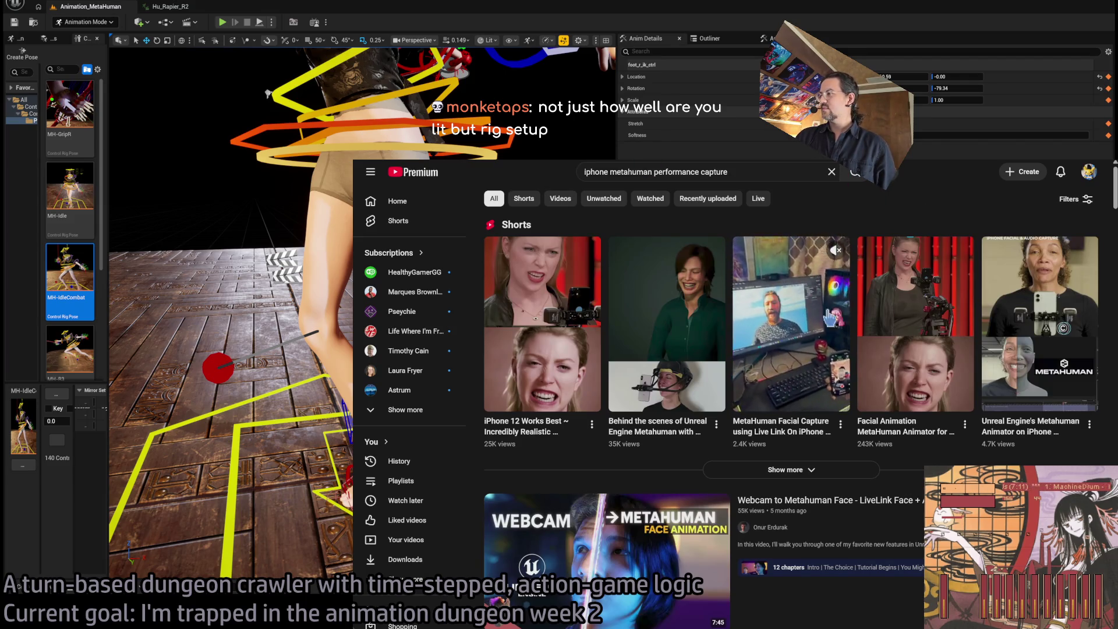
{"action": "left_click", "coordinate": [1058, 305]}
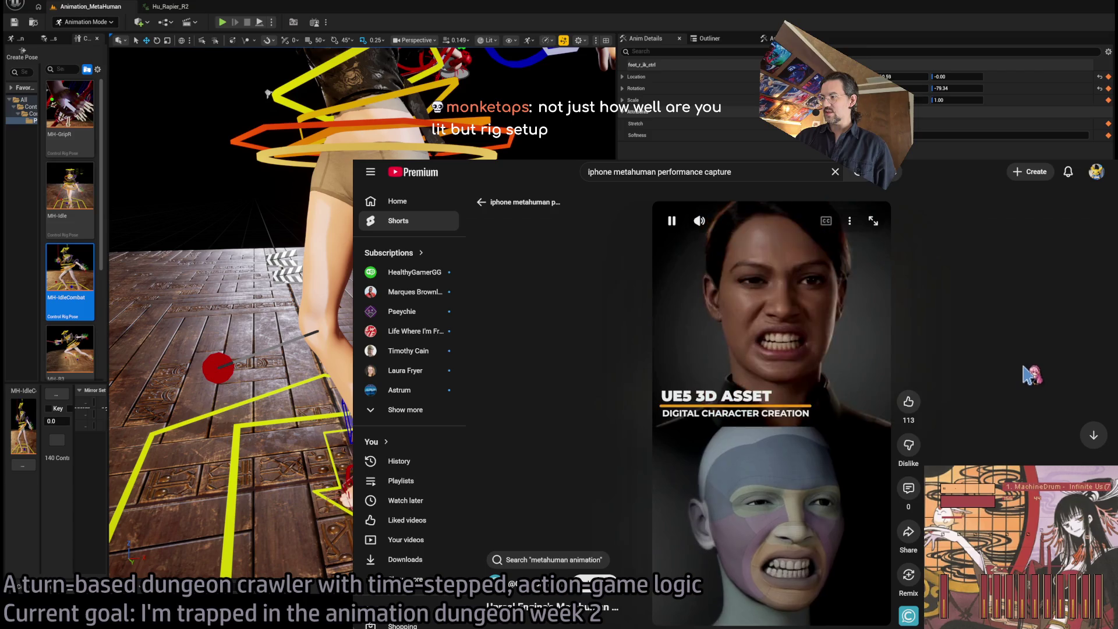
{"action": "left_click", "coordinate": [582, 202]}
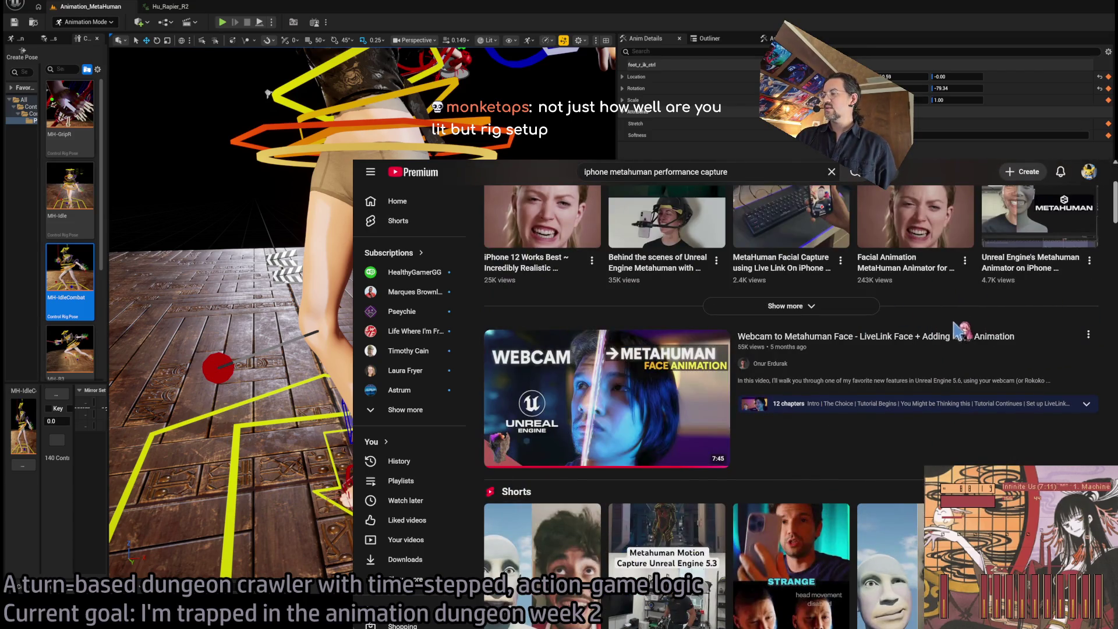
{"action": "mouse_move", "coordinate": [629, 369]}
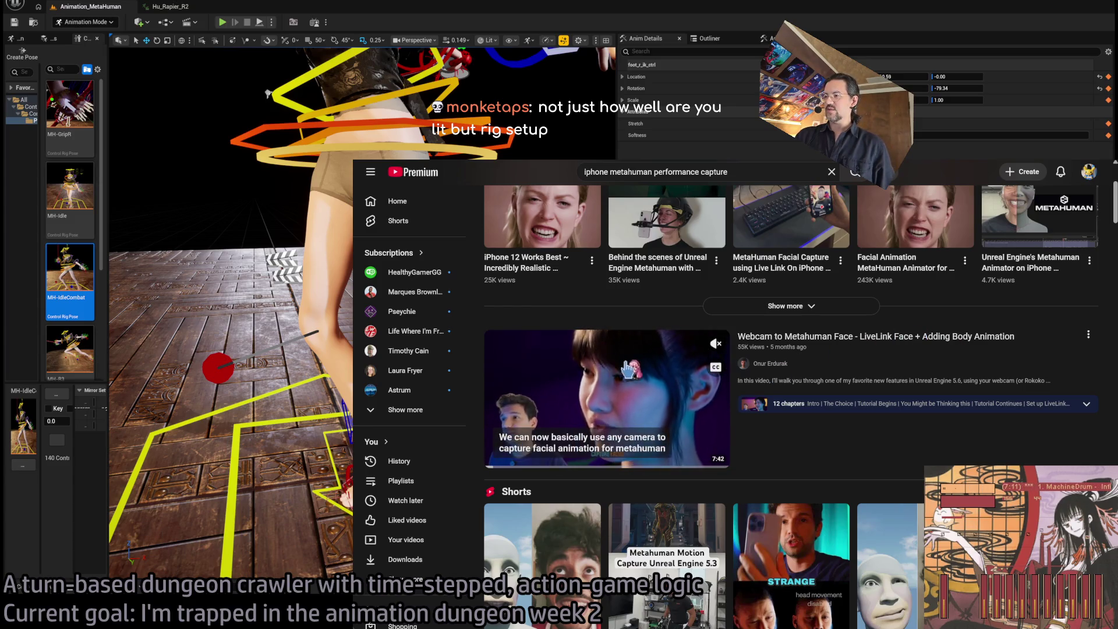
{"action": "left_click", "coordinate": [629, 369]}
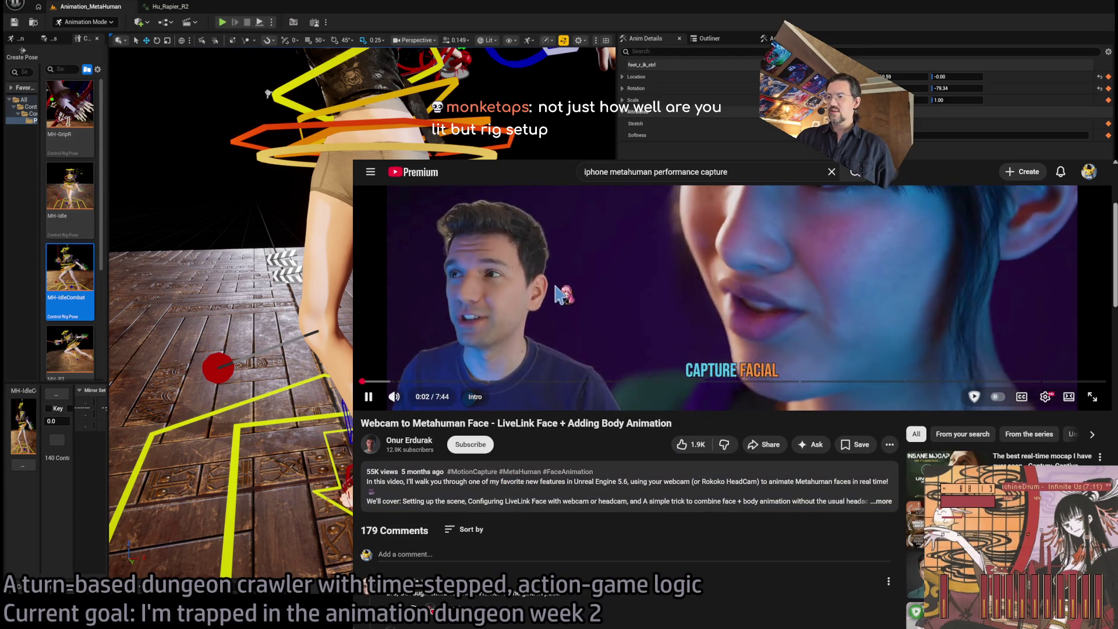
Pause, resume and mute the Webcam to Metahuman Face video, then return to the GLD RPG systems notes.
{"action": "left_click", "coordinate": [428, 503]}
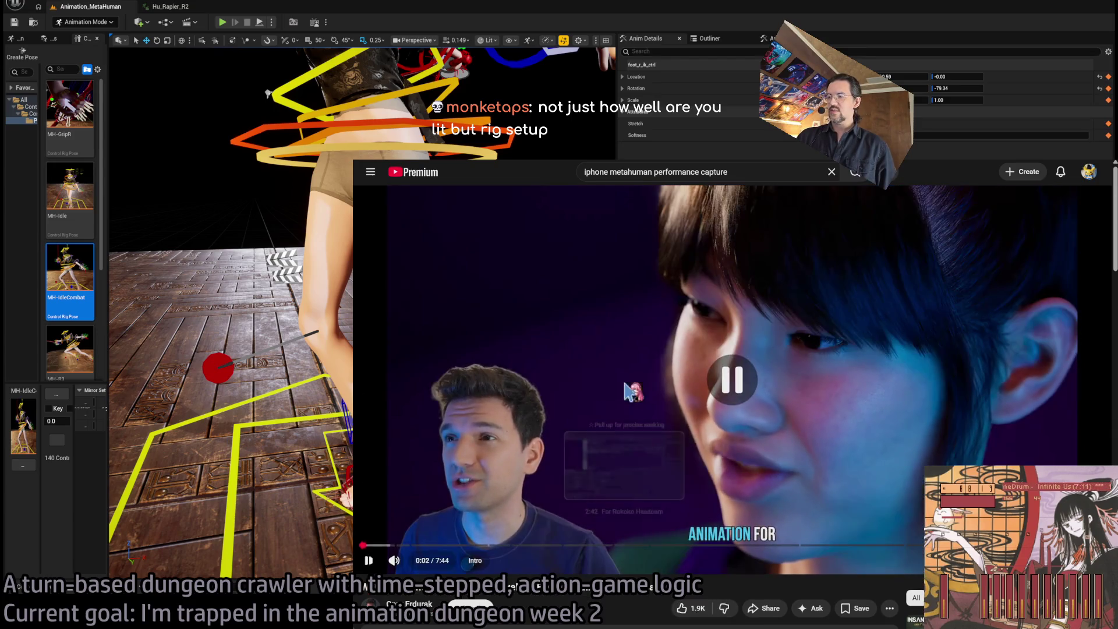
{"action": "left_click", "coordinate": [394, 560]}
{"action": "left_click", "coordinate": [369, 560]}
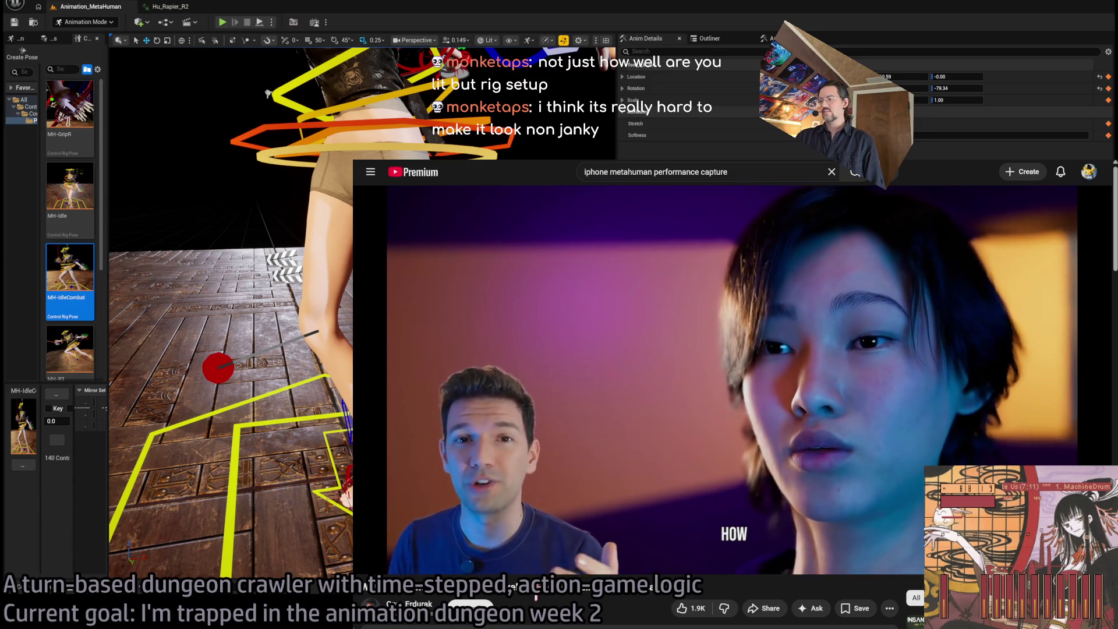
{"action": "mouse_move", "coordinate": [499, 556]}
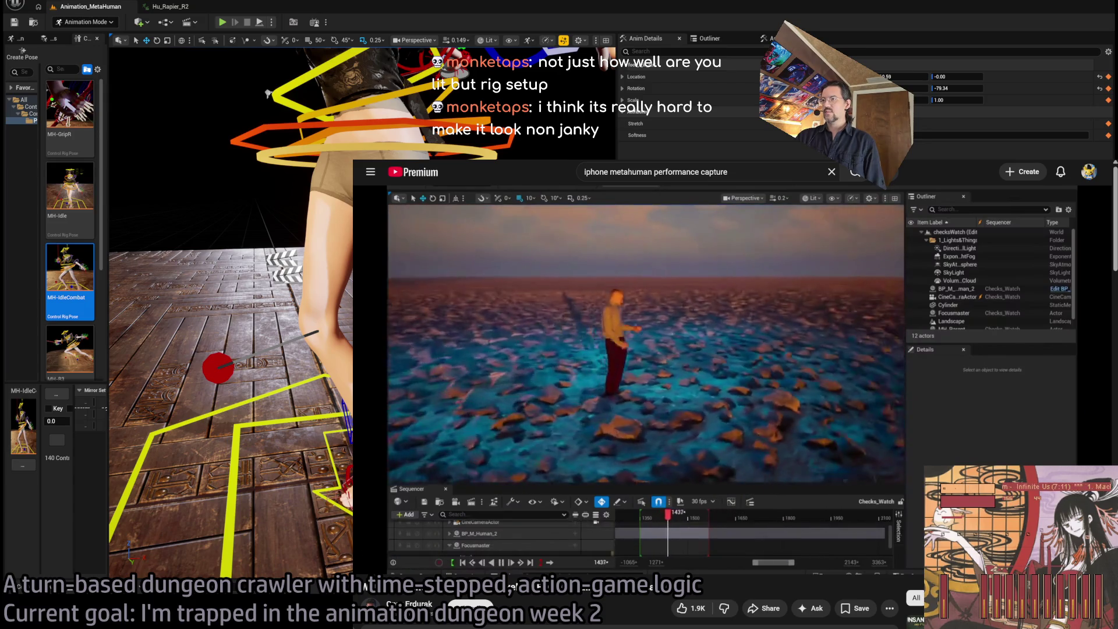
{"action": "key", "text": "alt+Tab"}
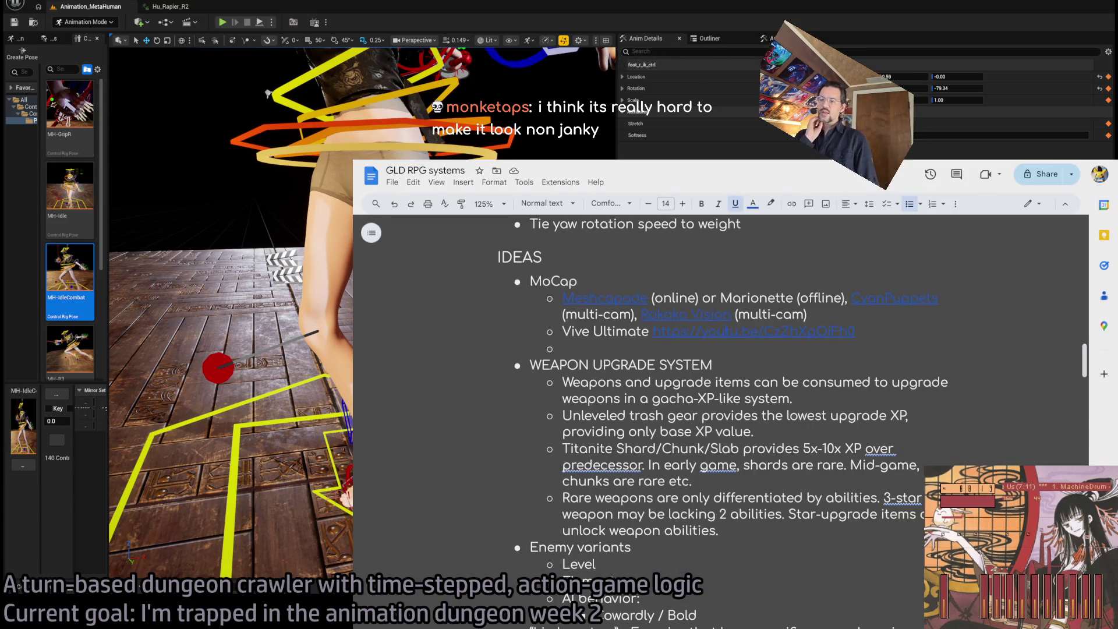
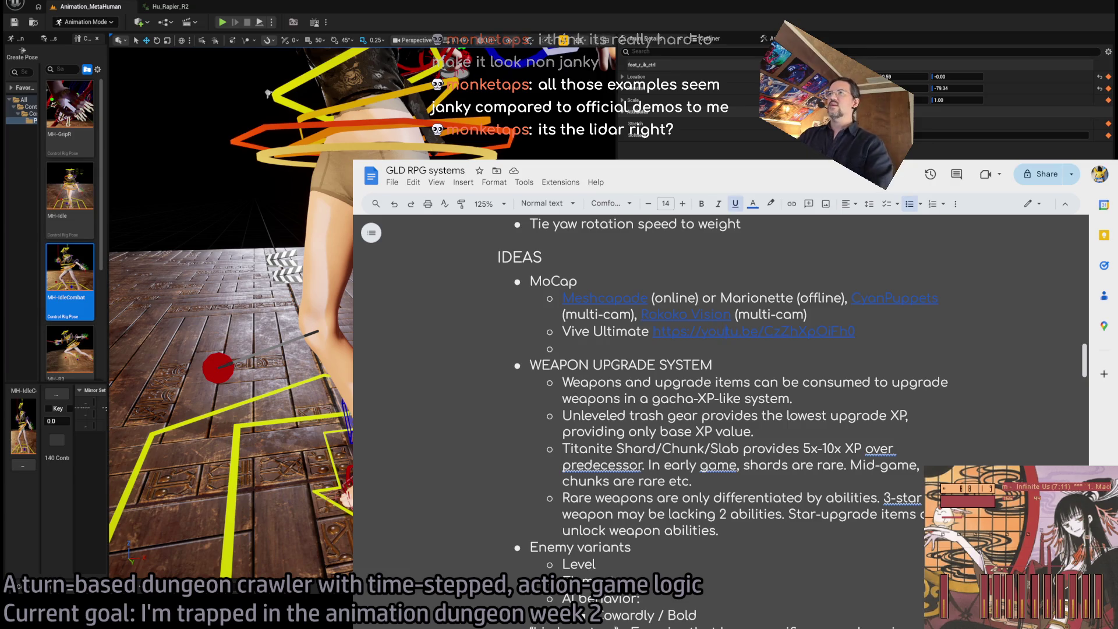
In a new Chrome tab, search Google for 'iphone front camera technology face unlock'.
{"action": "key", "text": "ctrl+t"}
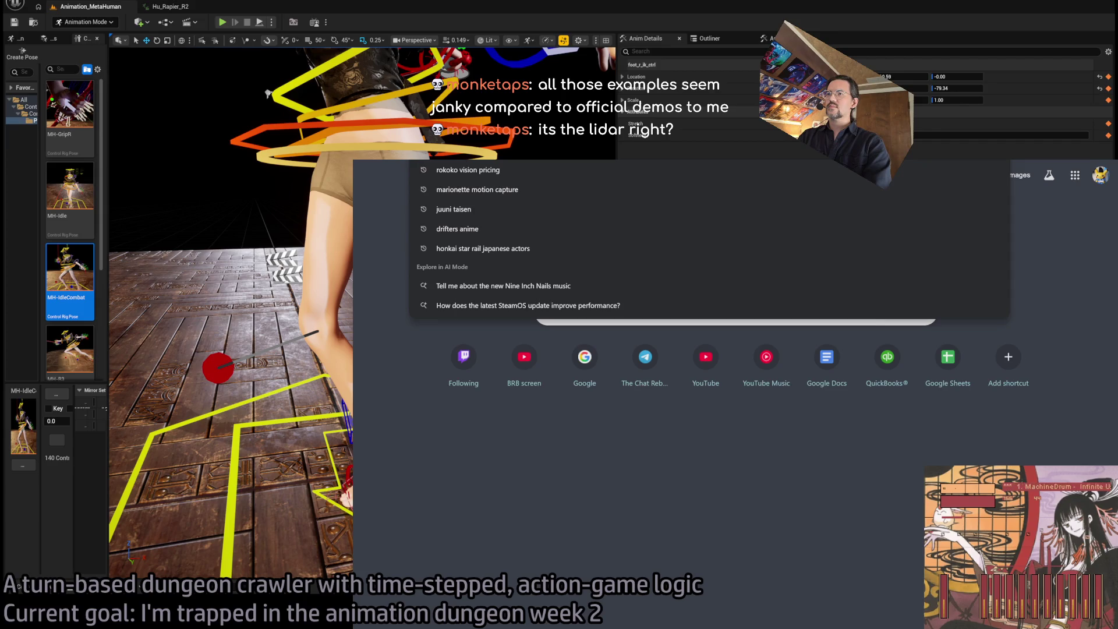
{"action": "type", "text": "iphone"}
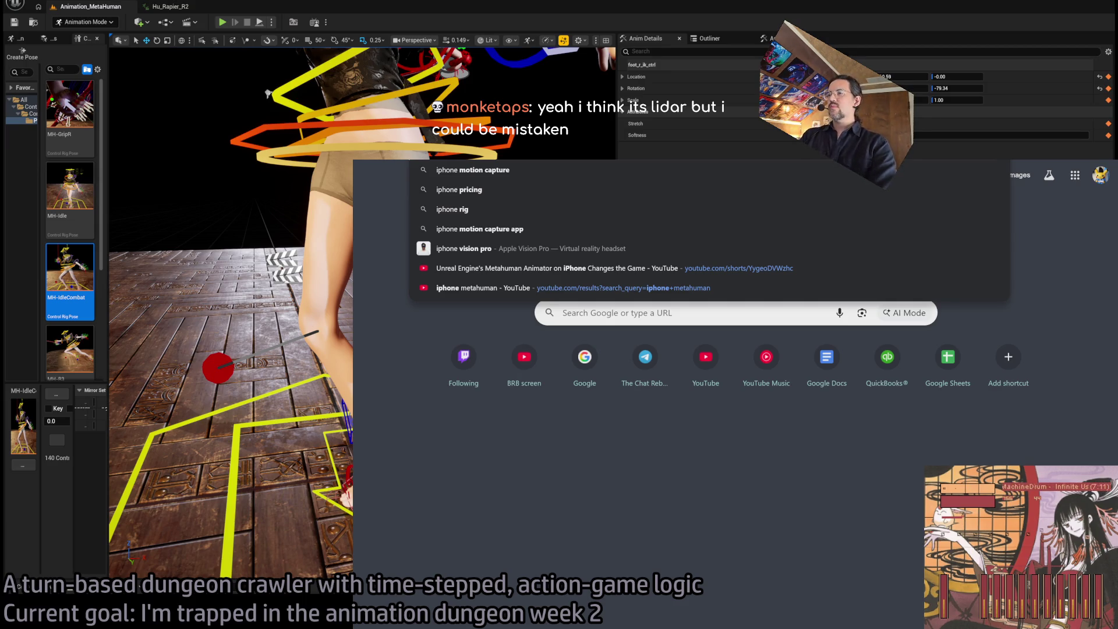
{"action": "type", "text": "front camera"}
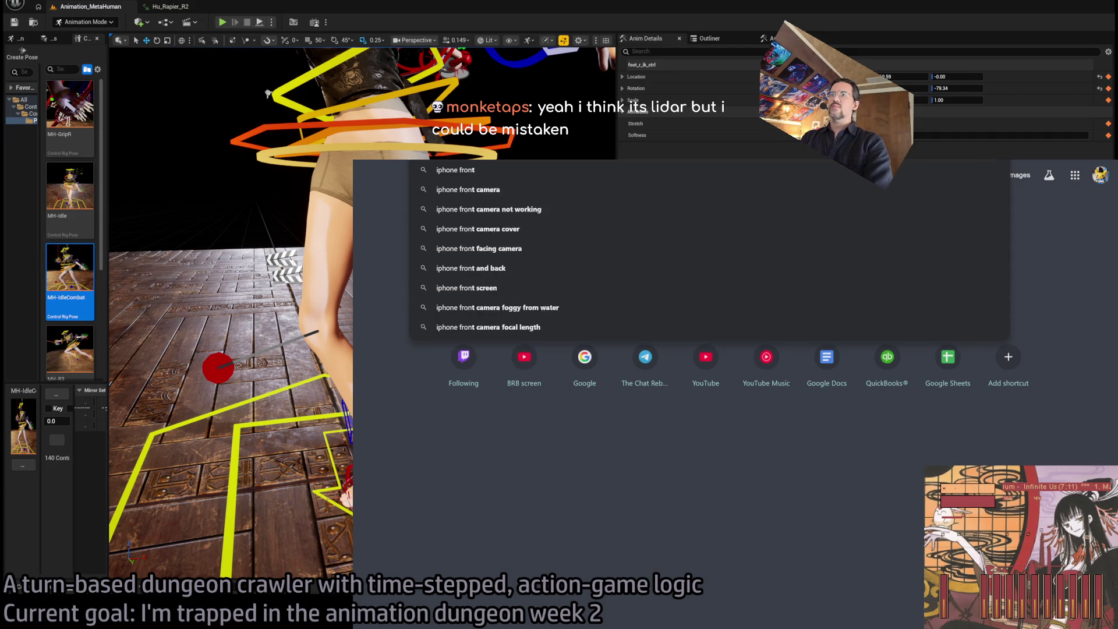
{"action": "type", "text": "unl"}
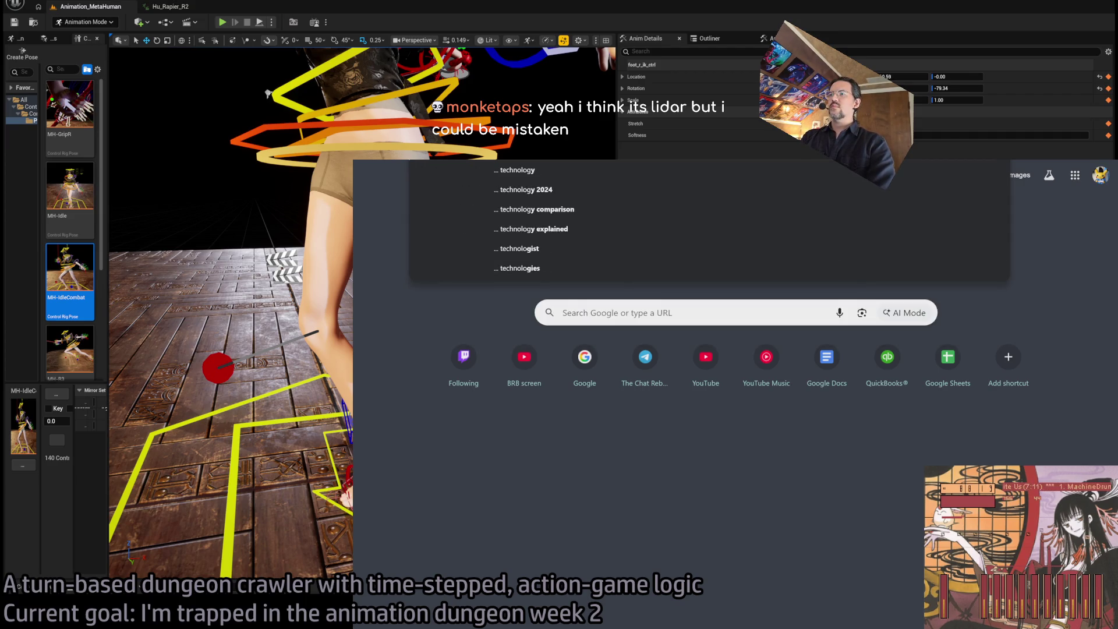
{"action": "key", "text": "Return"}
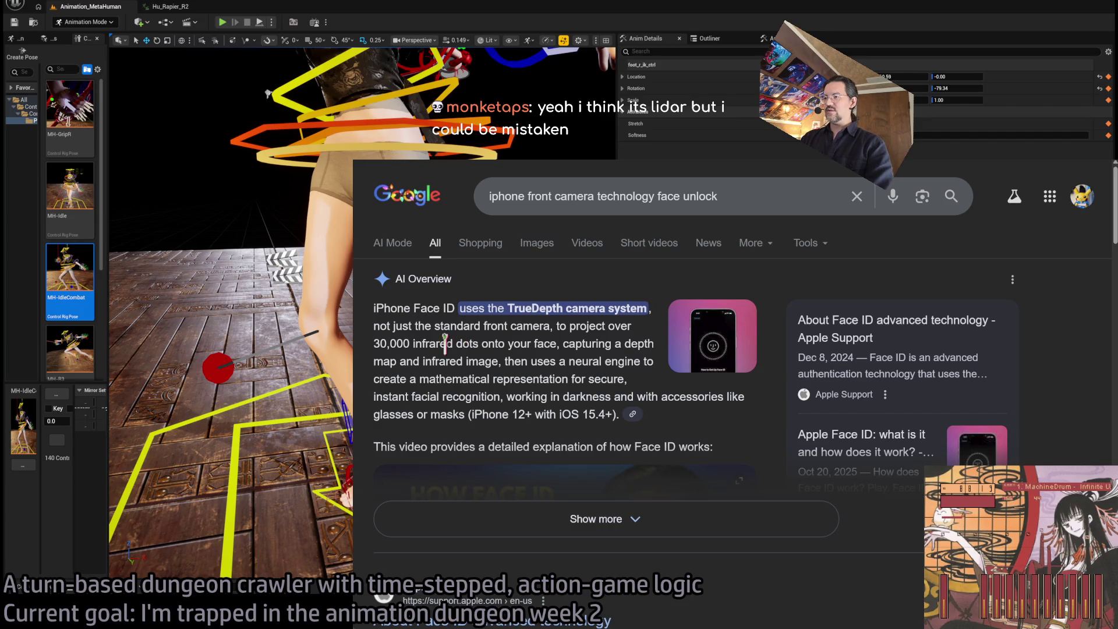
Open Apple's Face ID advanced technology article, find 'depth' and read through it.
{"action": "scroll", "coordinate": [553, 329], "scroll_direction": "down", "scroll_amount": 3}
{"action": "scroll", "coordinate": [606, 326], "scroll_direction": "up", "scroll_amount": 1}
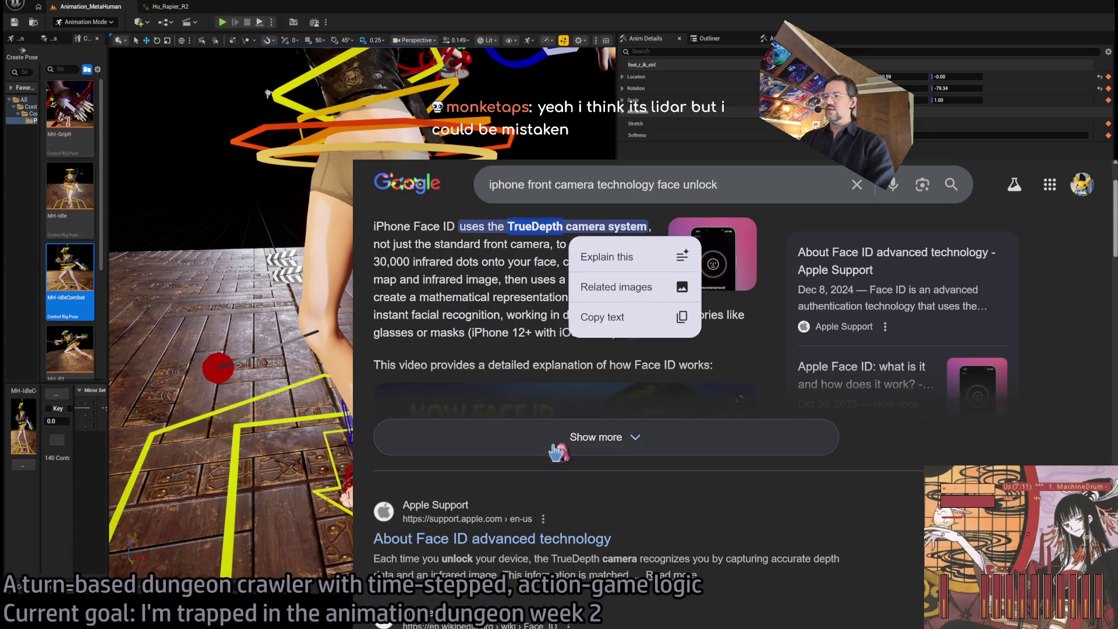
{"action": "scroll", "coordinate": [539, 302], "scroll_direction": "down", "scroll_amount": 3}
{"action": "left_click", "coordinate": [546, 377]}
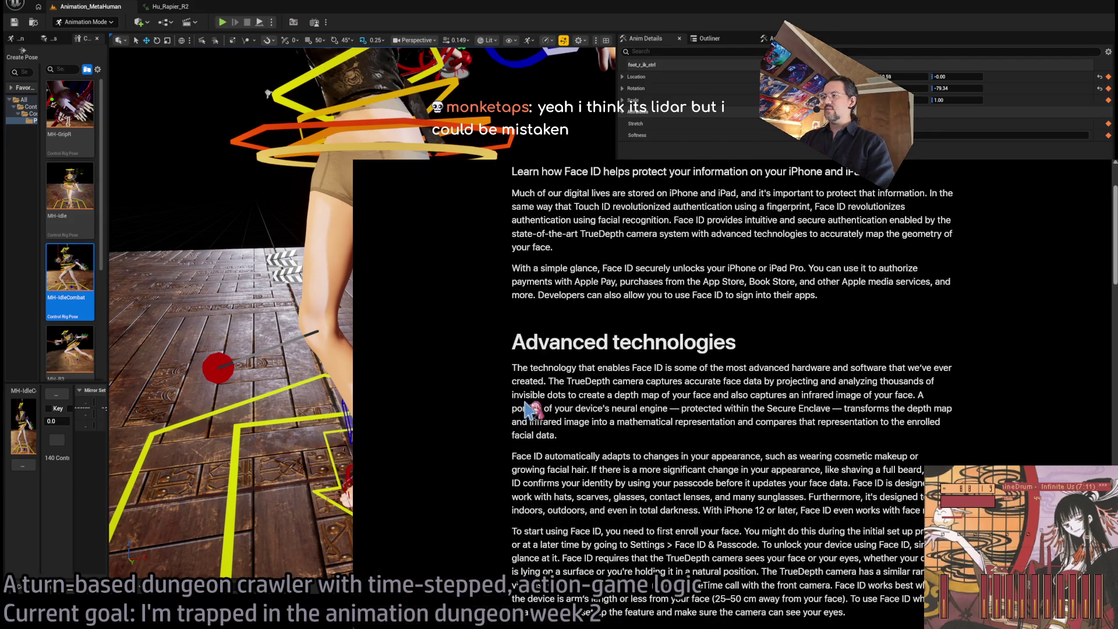
{"action": "scroll", "coordinate": [614, 366], "scroll_direction": "down", "scroll_amount": 2}
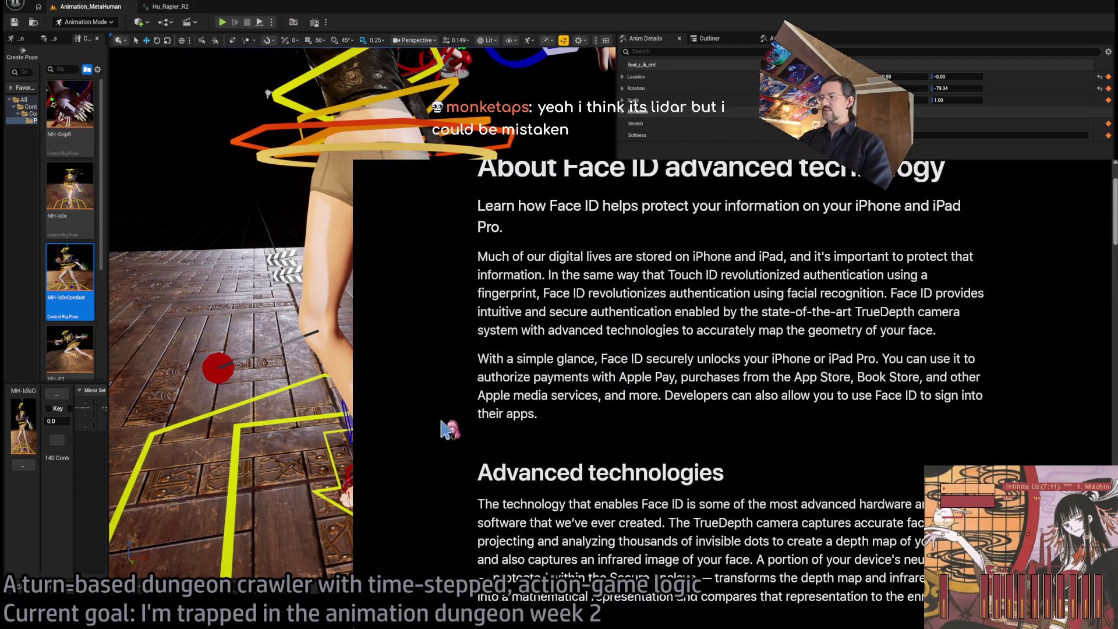
{"action": "type", "text": "depth"}
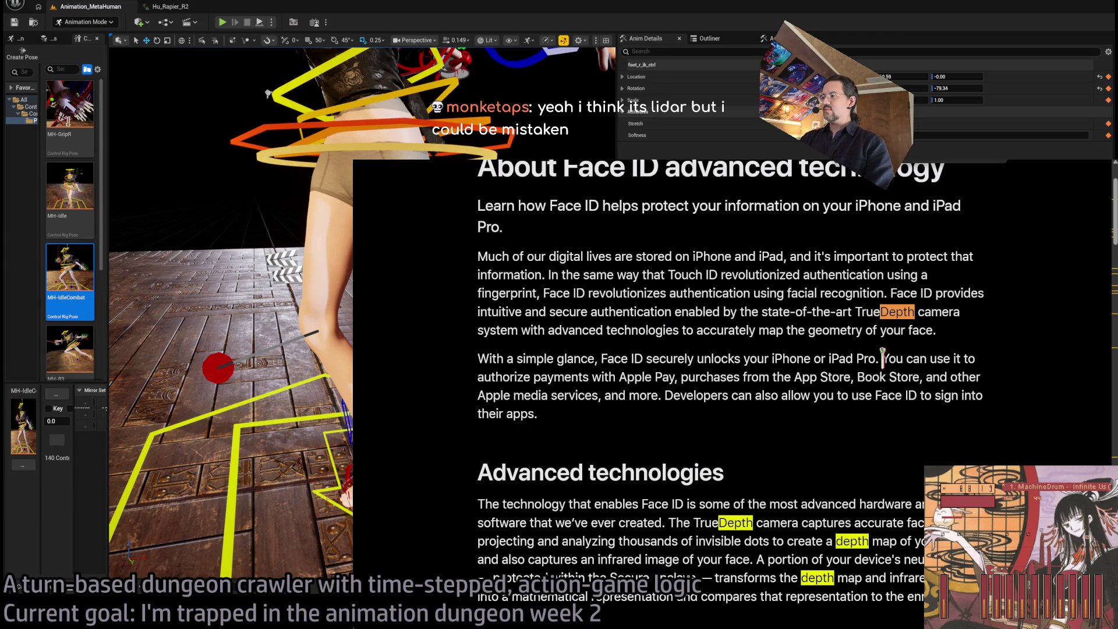
{"action": "scroll", "coordinate": [818, 420], "scroll_direction": "down", "scroll_amount": 6}
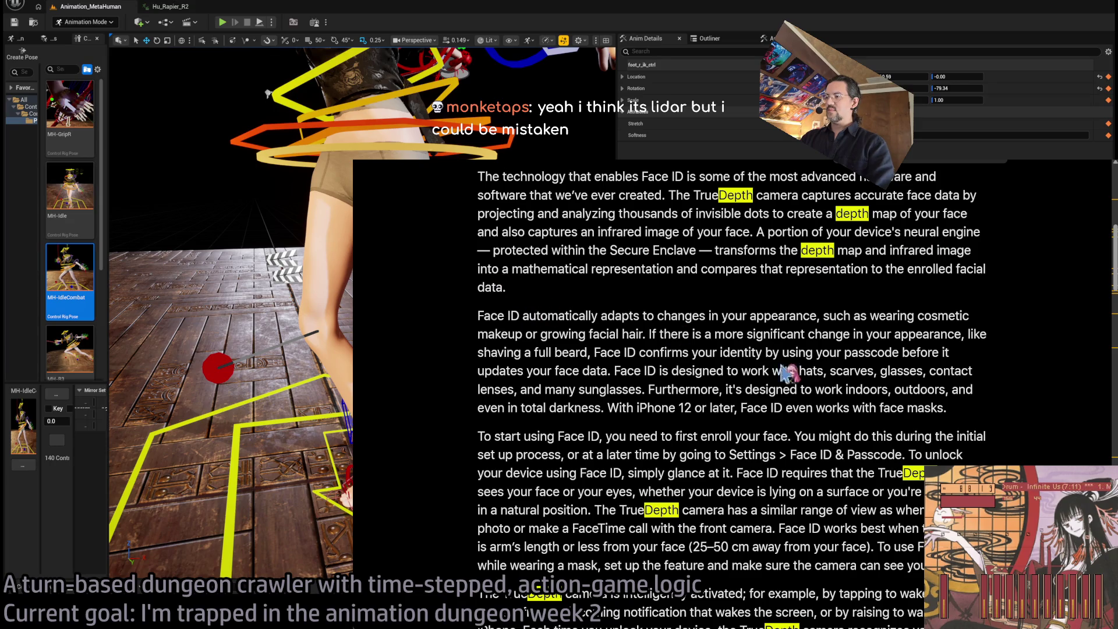
{"action": "scroll", "coordinate": [818, 378], "scroll_direction": "down", "scroll_amount": 1}
{"action": "scroll", "coordinate": [935, 387], "scroll_direction": "down", "scroll_amount": 2}
{"action": "scroll", "coordinate": [949, 384], "scroll_direction": "down", "scroll_amount": 1}
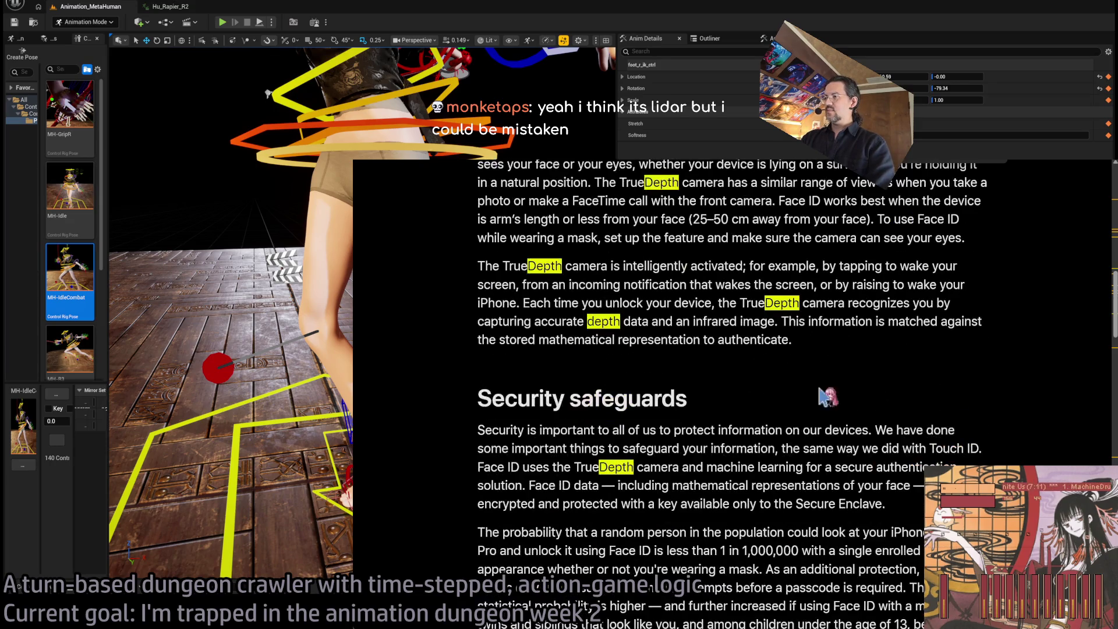
{"action": "scroll", "coordinate": [853, 401], "scroll_direction": "down", "scroll_amount": 7}
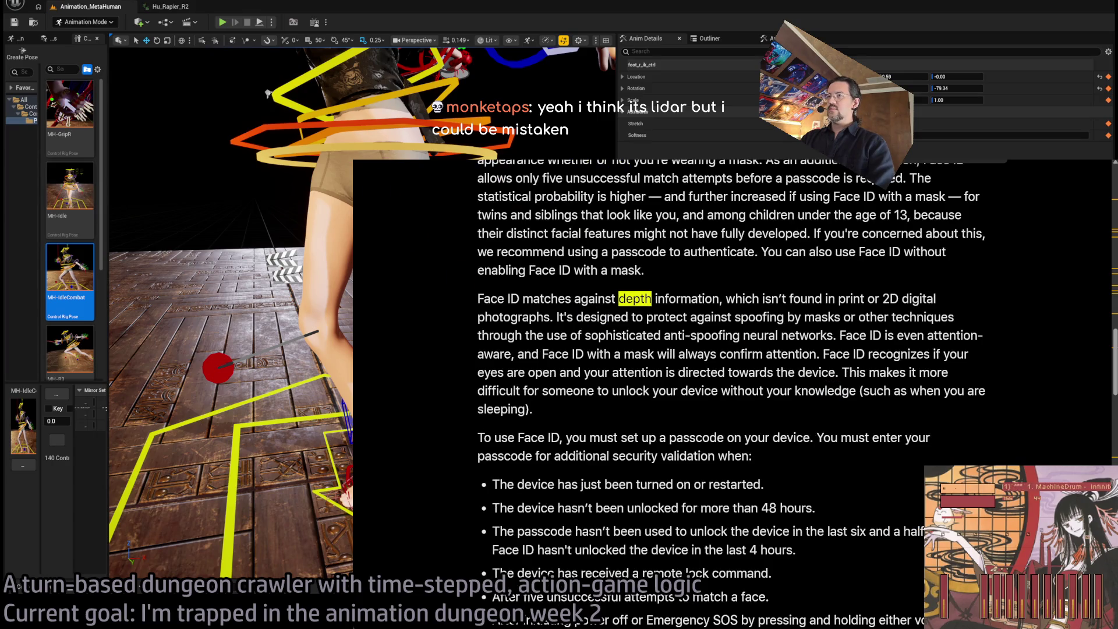
Return to the Google results, then switch back to the GLD RPG systems document.
{"action": "key", "text": "alt+Left"}
{"action": "scroll", "coordinate": [920, 405], "scroll_direction": "down", "scroll_amount": 3}
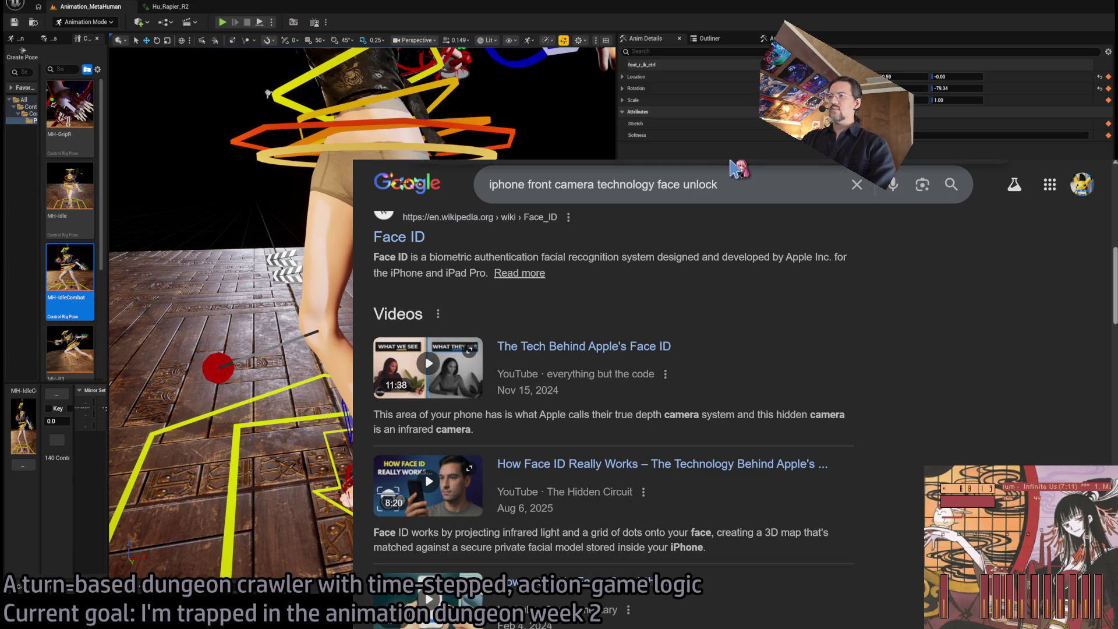
{"action": "key", "text": "alt+Tab"}
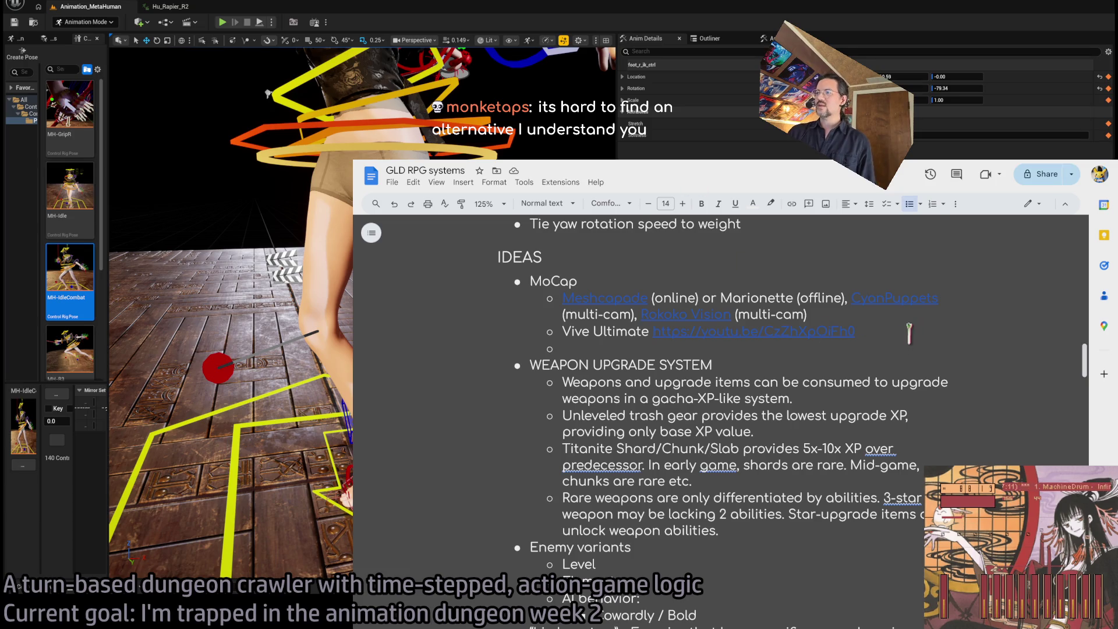
Highlight the MoCap idea lines through the Vive Ultimate link, then switch to the Unreal editor.
{"action": "mouse_move", "coordinate": [908, 332]}
{"action": "left_mouse_down"}
{"action": "mouse_move", "coordinate": [588, 259]}
{"action": "mouse_move", "coordinate": [764, 323]}
{"action": "mouse_move", "coordinate": [687, 329]}
{"action": "mouse_move", "coordinate": [521, 306]}
{"action": "mouse_move", "coordinate": [590, 307]}
{"action": "left_mouse_up"}
{"action": "left_click", "coordinate": [987, 349]}
{"action": "left_click_drag", "start_coordinate": [839, 348], "coordinate": [543, 299]}
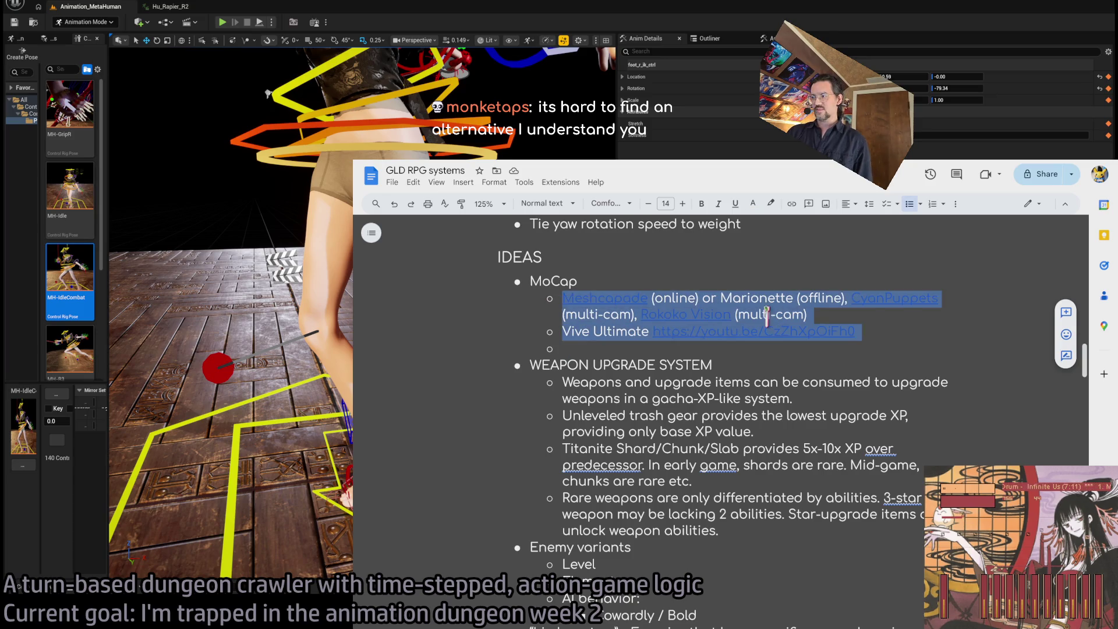
{"action": "left_click", "coordinate": [779, 349]}
{"action": "mouse_move", "coordinate": [779, 350]}
{"action": "left_mouse_down"}
{"action": "mouse_move", "coordinate": [579, 329]}
{"action": "mouse_move", "coordinate": [532, 300]}
{"action": "left_mouse_up"}
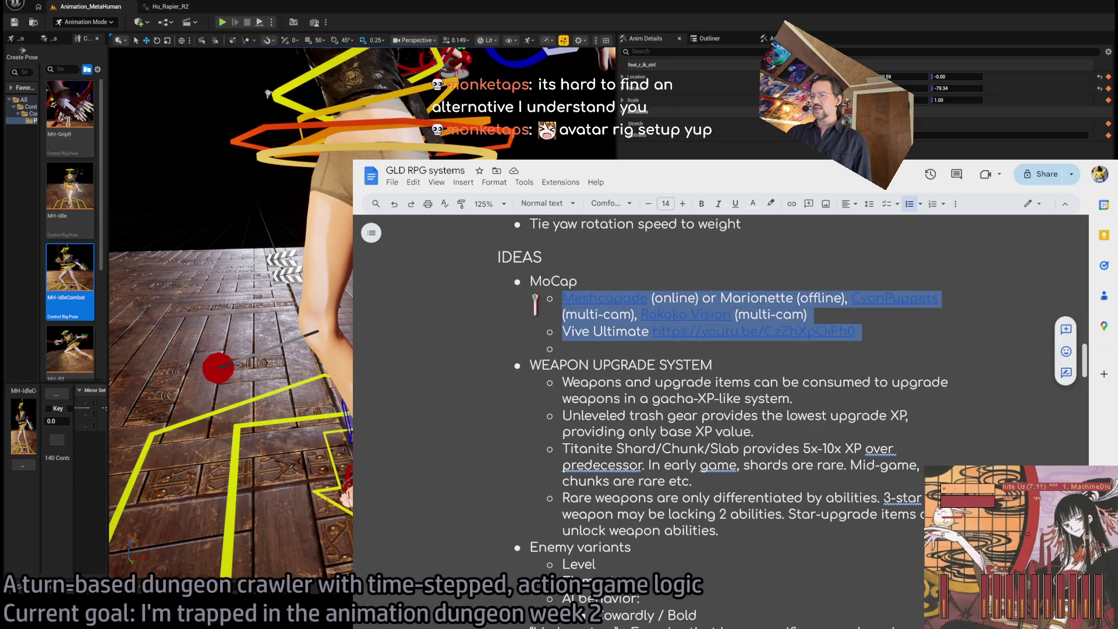
{"action": "mouse_move", "coordinate": [907, 332]}
{"action": "left_mouse_down"}
{"action": "mouse_move", "coordinate": [531, 312]}
{"action": "mouse_move", "coordinate": [513, 294]}
{"action": "left_mouse_up"}
{"action": "left_click", "coordinate": [926, 337]}
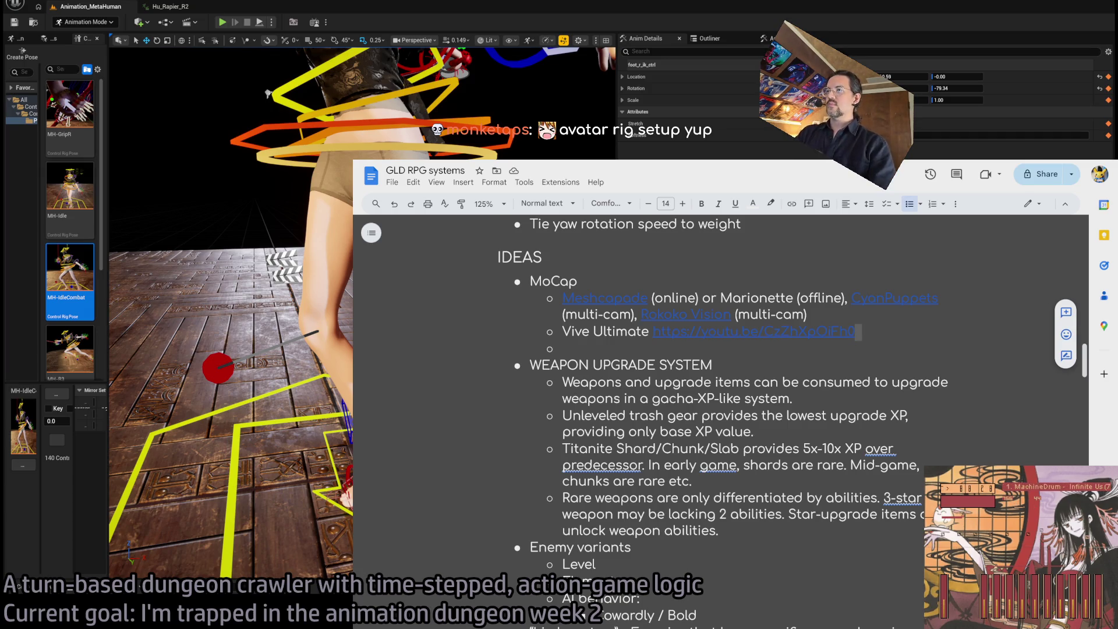
{"action": "key", "text": "alt+Tab"}
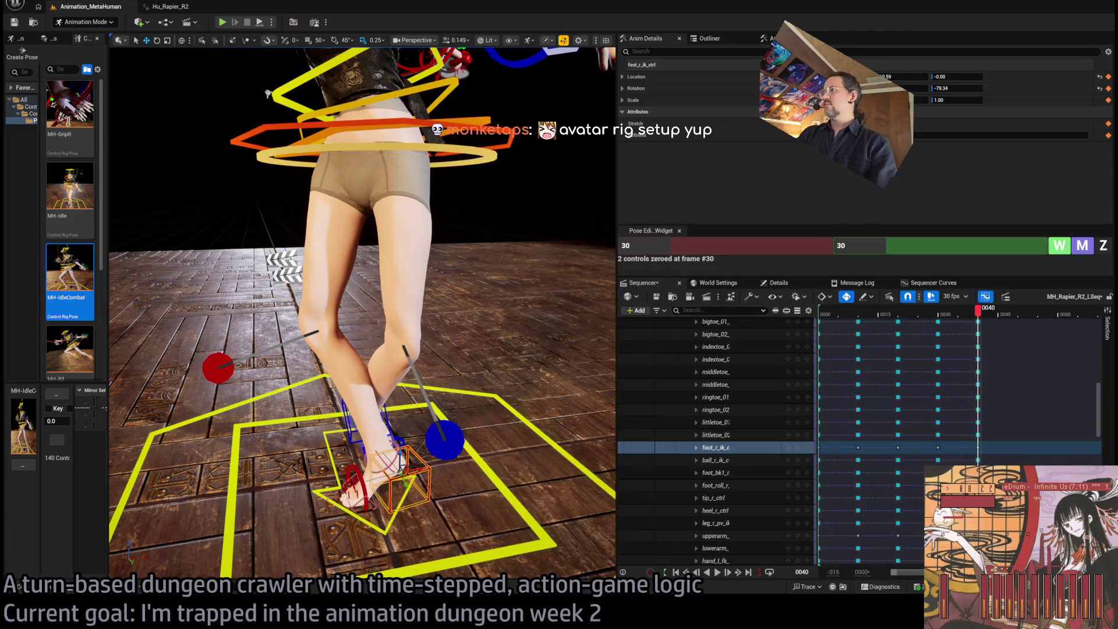
Fly the viewport camera down toward the floor, then bring Chrome back up.
{"action": "mouse_move", "coordinate": [361, 314]}
{"action": "left_mouse_down"}
{"action": "mouse_move", "coordinate": [408, 291]}
{"action": "mouse_move", "coordinate": [384, 303]}
{"action": "mouse_move", "coordinate": [407, 303]}
{"action": "mouse_move", "coordinate": [315, 337]}
{"action": "left_mouse_up"}
{"action": "key", "text": "alt+Tab"}
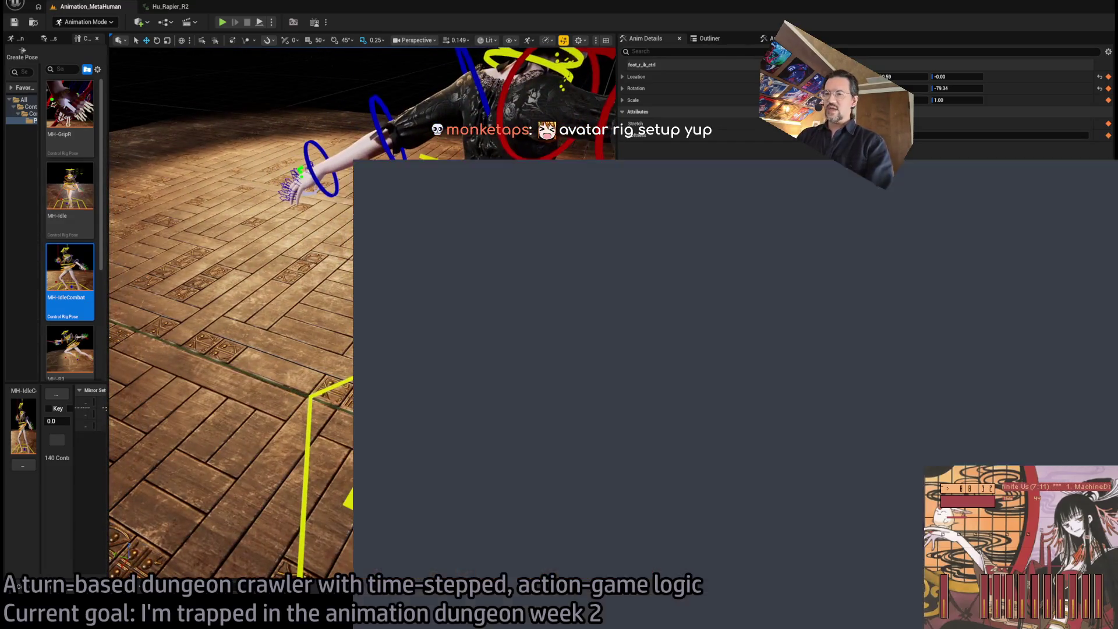
Go to Slickdeals in a new tab and search deals for 'iphone'.
{"action": "key", "text": "ctrl+t"}
{"action": "type", "text": "slick"}
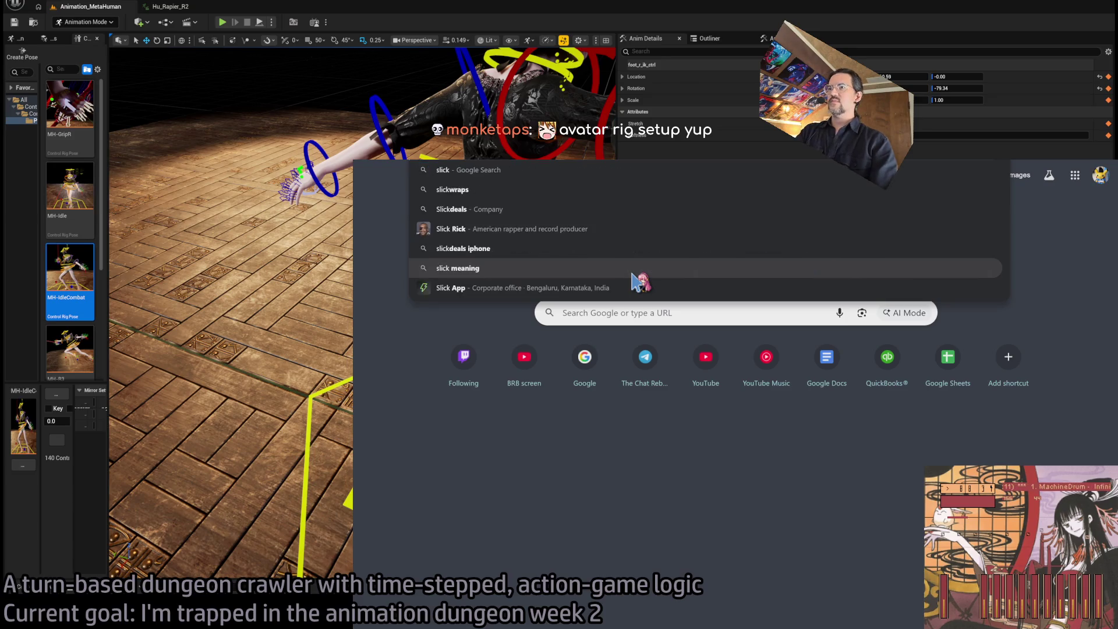
{"action": "key", "text": "Return"}
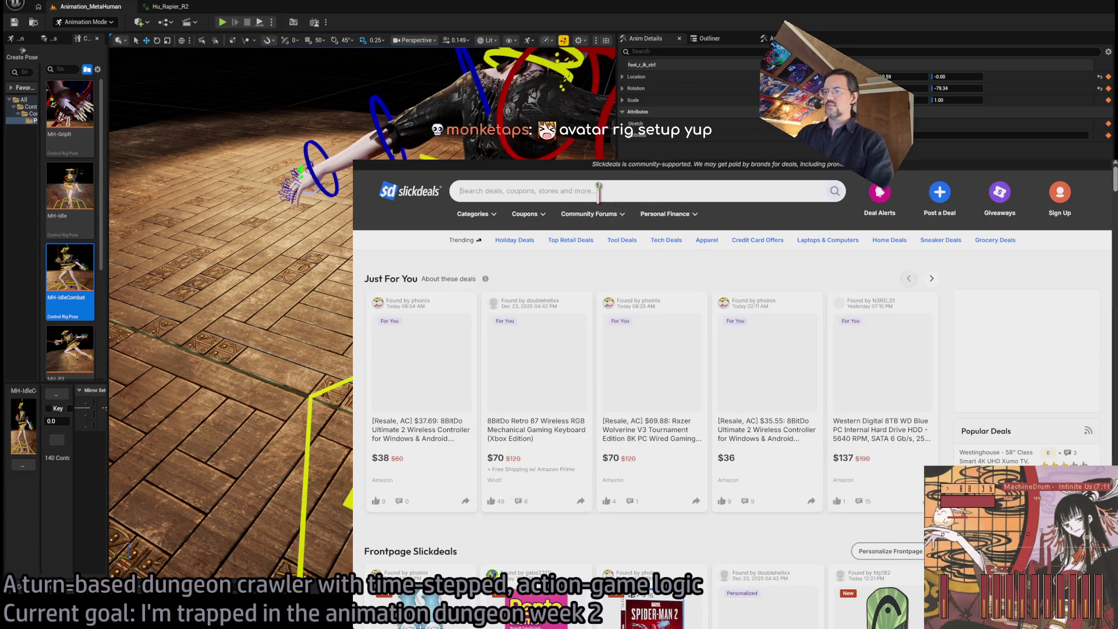
{"action": "type", "text": "ip"}
{"action": "left_click", "coordinate": [598, 190]}
{"action": "type", "text": "iphone"}
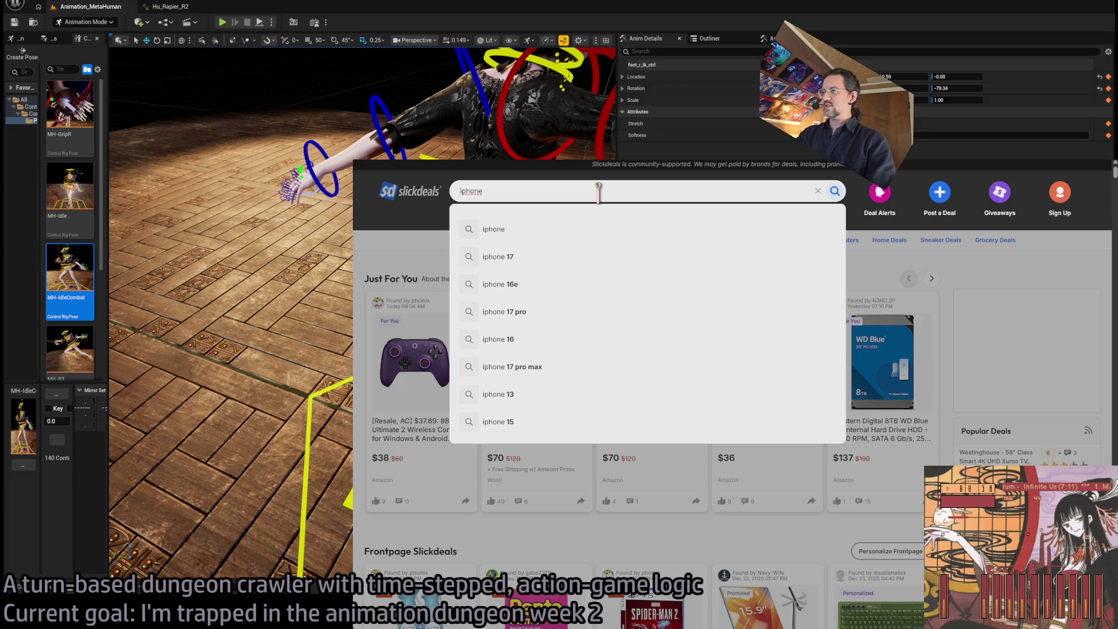
{"action": "key", "text": "Return"}
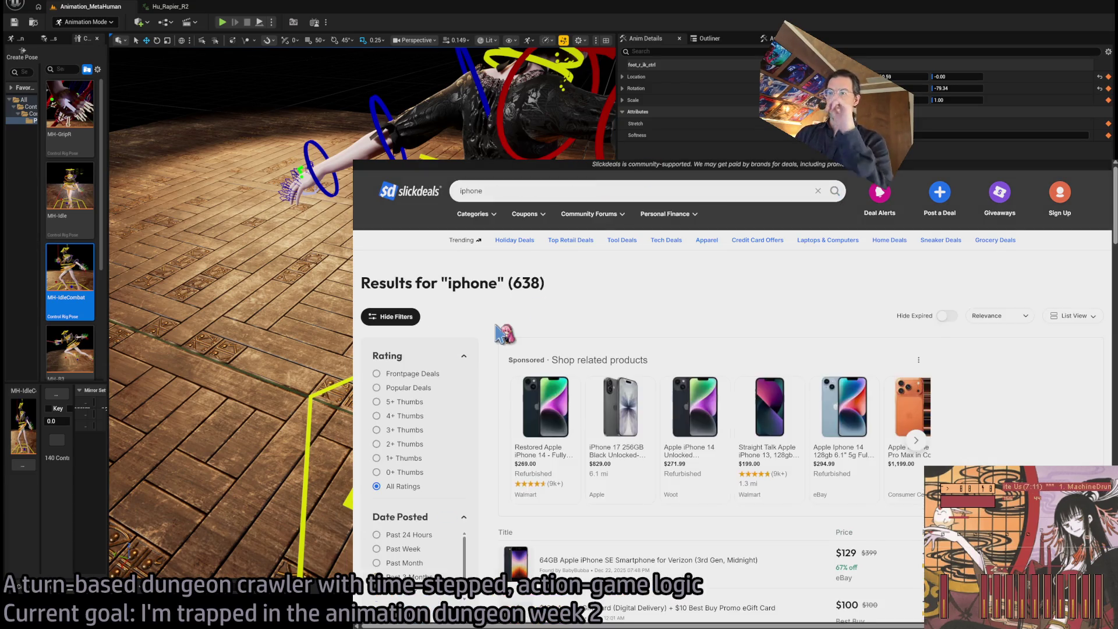
Open the Apple iPhone 15 Pro deal and return to the results list.
{"action": "scroll", "coordinate": [499, 333], "scroll_direction": "down", "scroll_amount": 4}
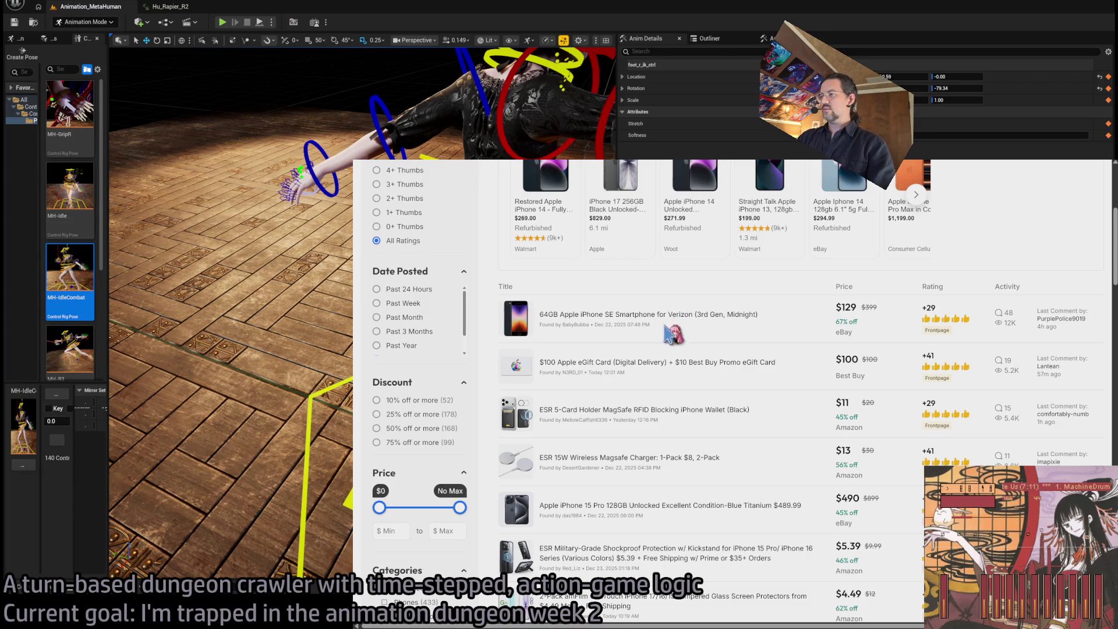
{"action": "scroll", "coordinate": [504, 309], "scroll_direction": "down", "scroll_amount": 3}
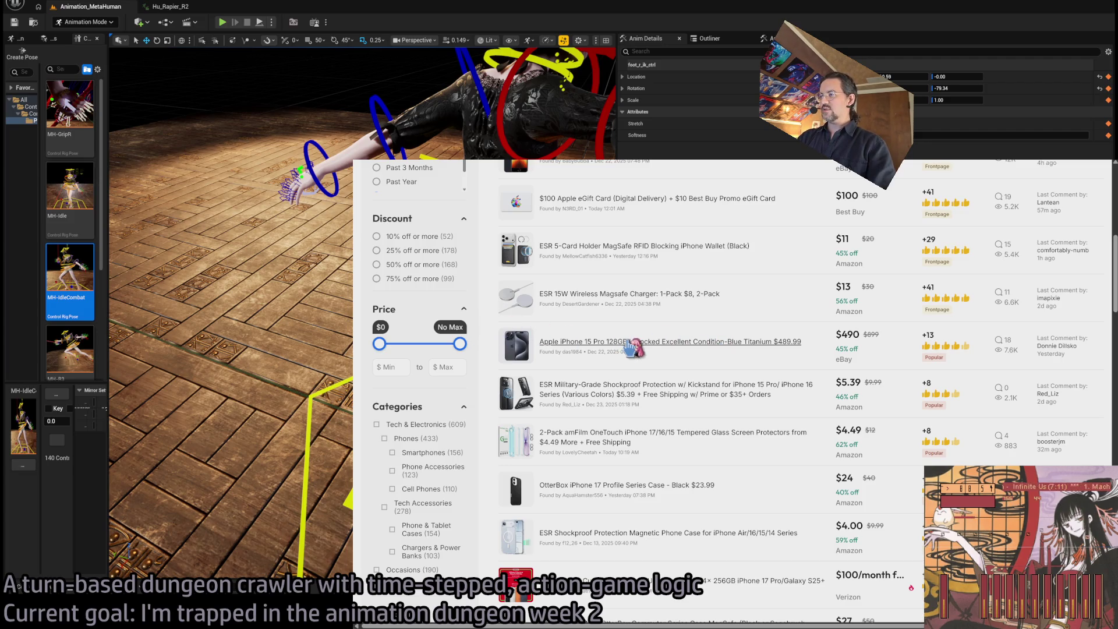
{"action": "left_click", "coordinate": [515, 345]}
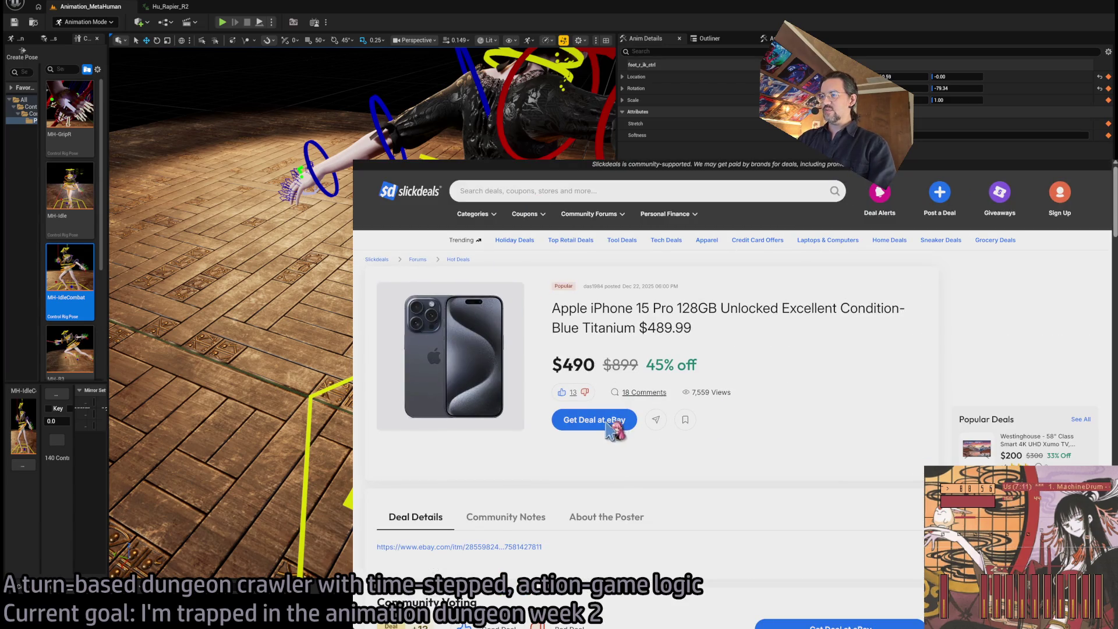
{"action": "key", "text": "alt+Left"}
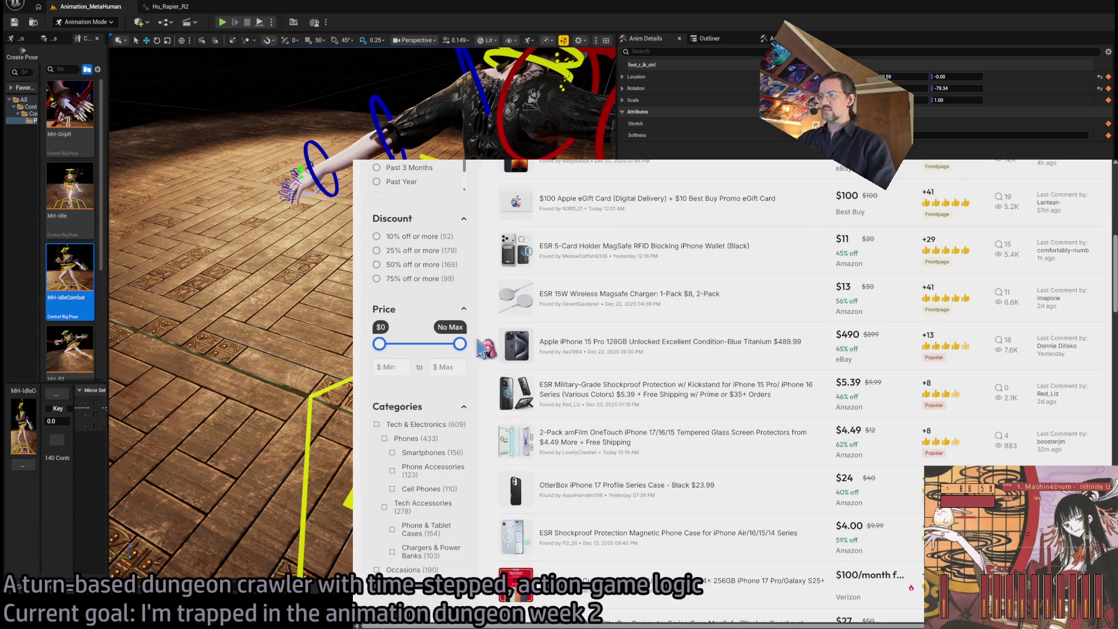
Scroll further down the results and check the refurbished iPhone 16 Pro deal.
{"action": "scroll", "coordinate": [486, 344], "scroll_direction": "down", "scroll_amount": 1}
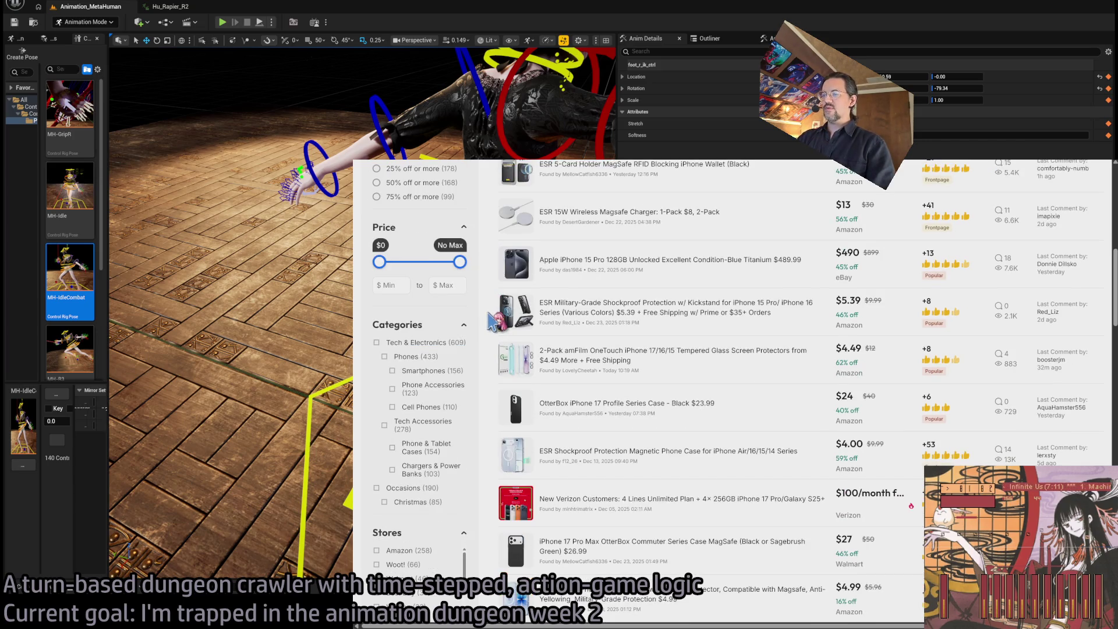
{"action": "scroll", "coordinate": [487, 312], "scroll_direction": "down", "scroll_amount": 1}
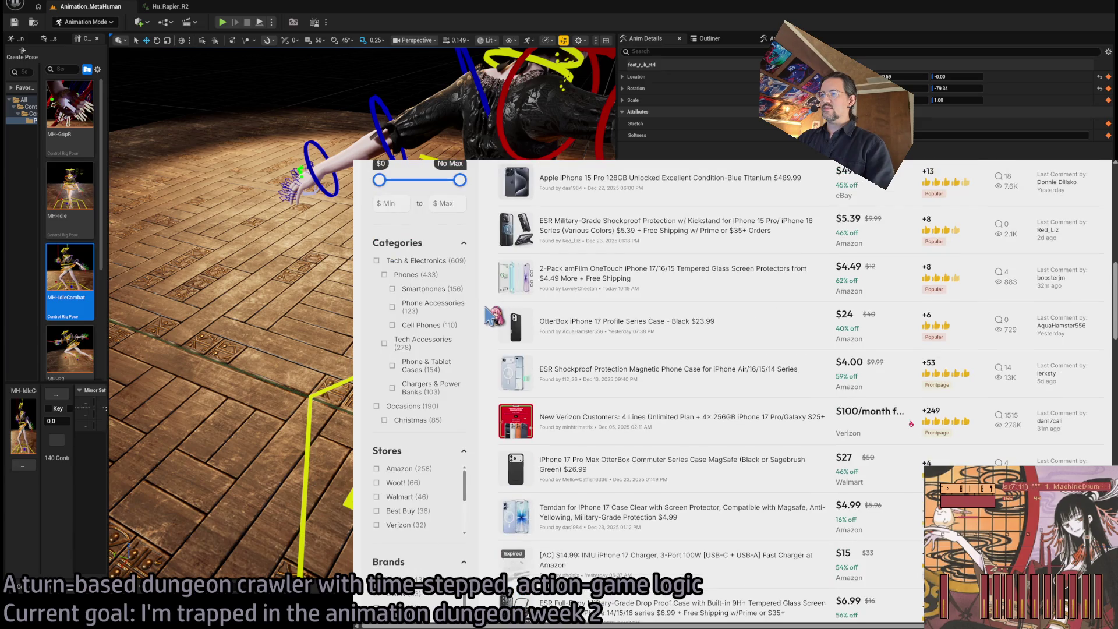
{"action": "scroll", "coordinate": [494, 316], "scroll_direction": "down", "scroll_amount": 1}
{"action": "scroll", "coordinate": [492, 314], "scroll_direction": "down", "scroll_amount": 1}
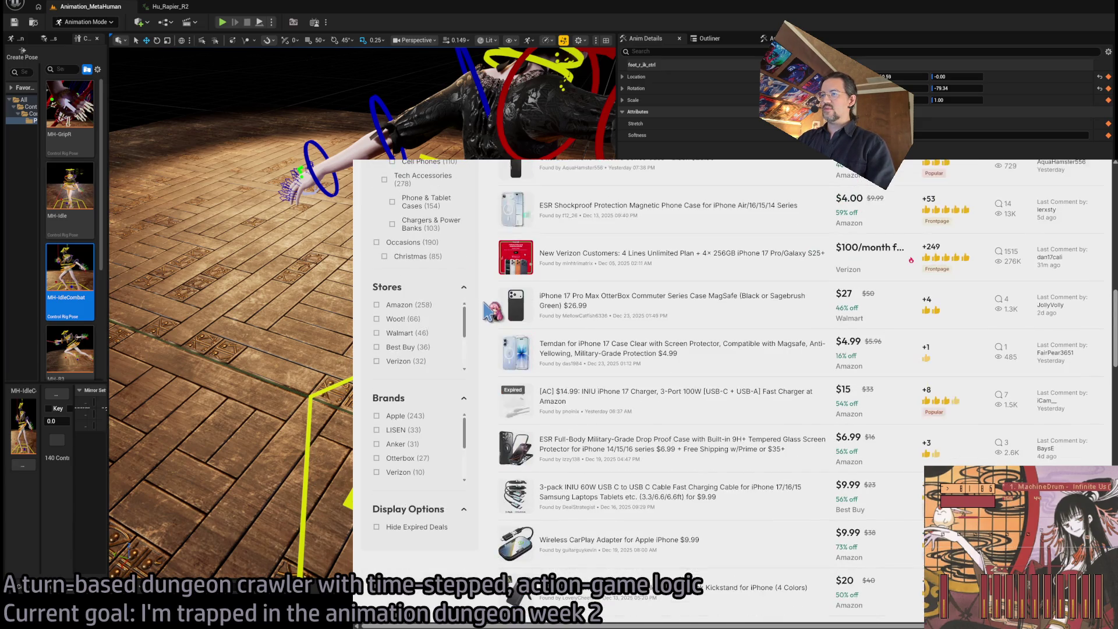
{"action": "scroll", "coordinate": [490, 312], "scroll_direction": "up", "scroll_amount": 2}
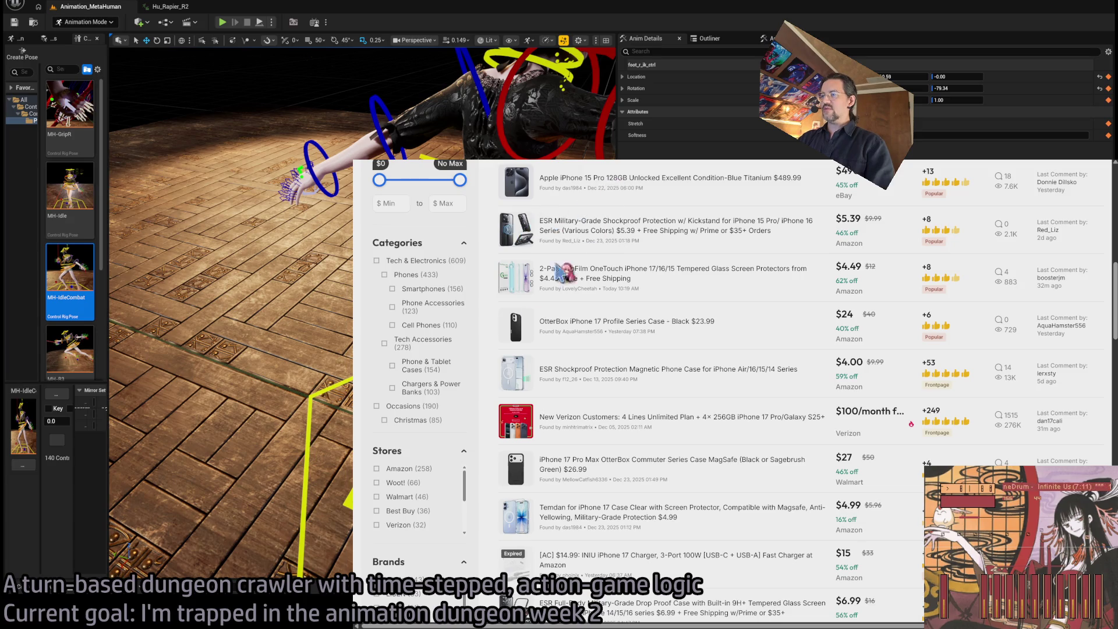
{"action": "scroll", "coordinate": [486, 420], "scroll_direction": "down", "scroll_amount": 1}
{"action": "scroll", "coordinate": [492, 385], "scroll_direction": "down", "scroll_amount": 1}
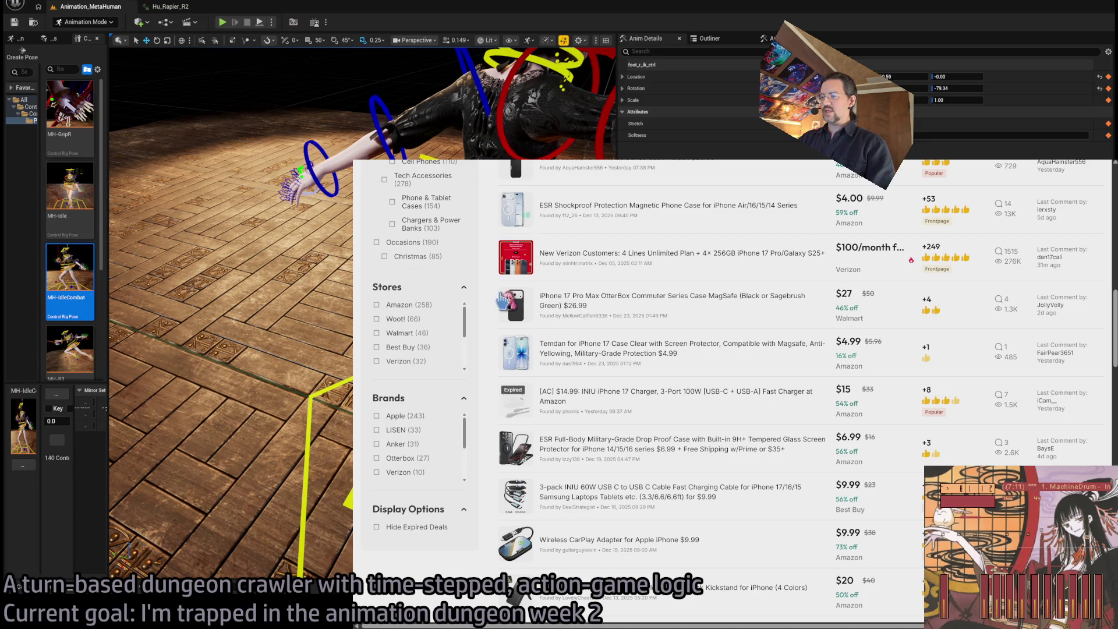
{"action": "scroll", "coordinate": [502, 298], "scroll_direction": "down", "scroll_amount": 2}
{"action": "scroll", "coordinate": [498, 302], "scroll_direction": "down", "scroll_amount": 2}
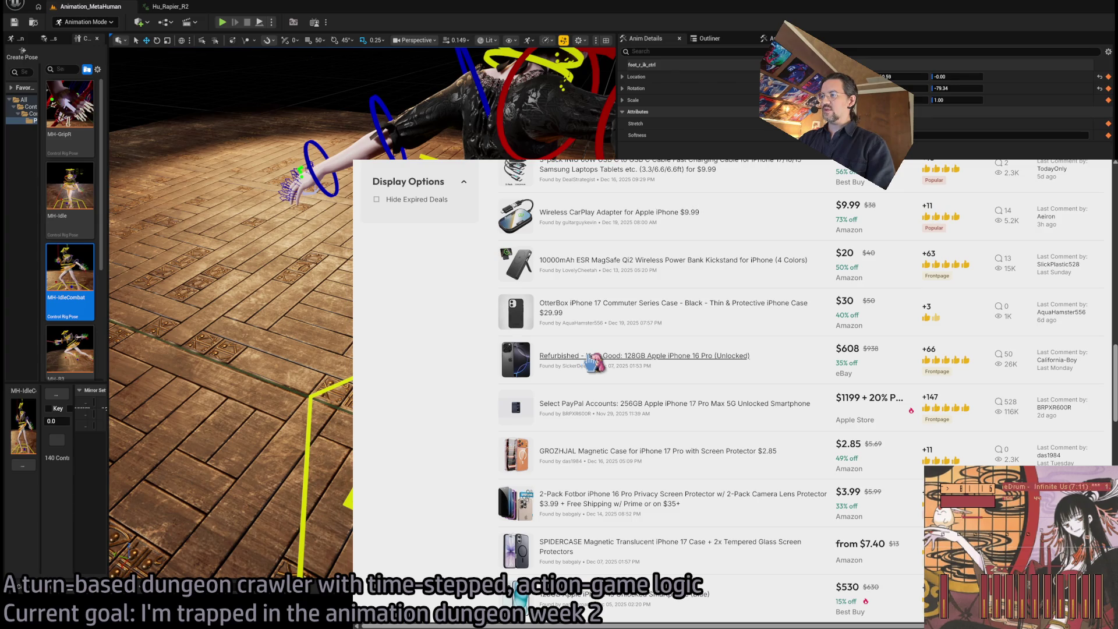
{"action": "left_click", "coordinate": [730, 358]}
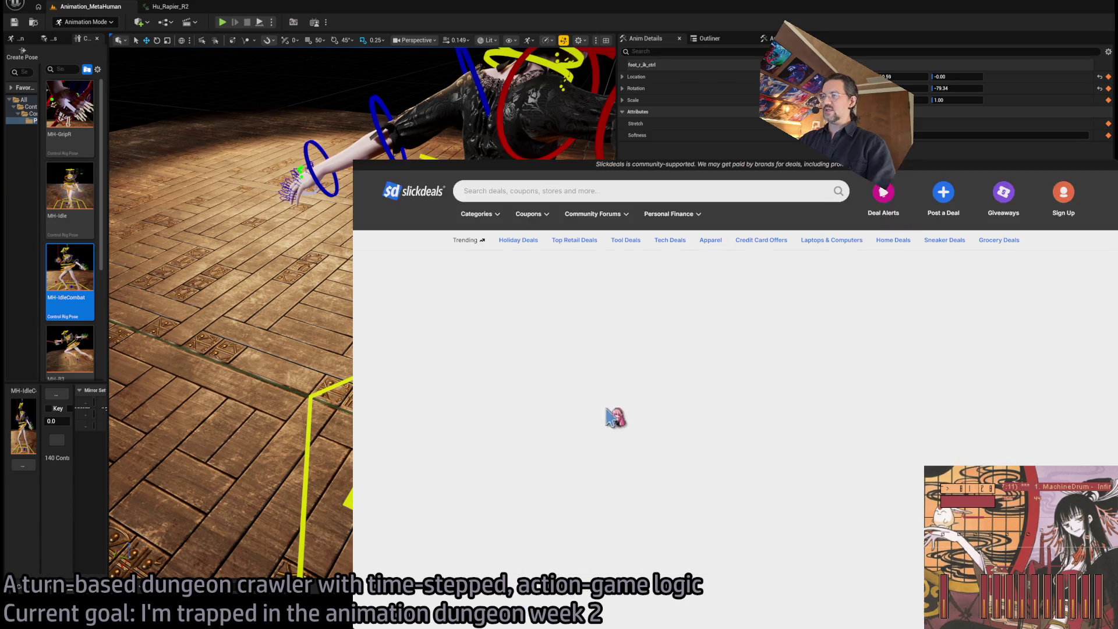
{"action": "key", "text": "alt+Left"}
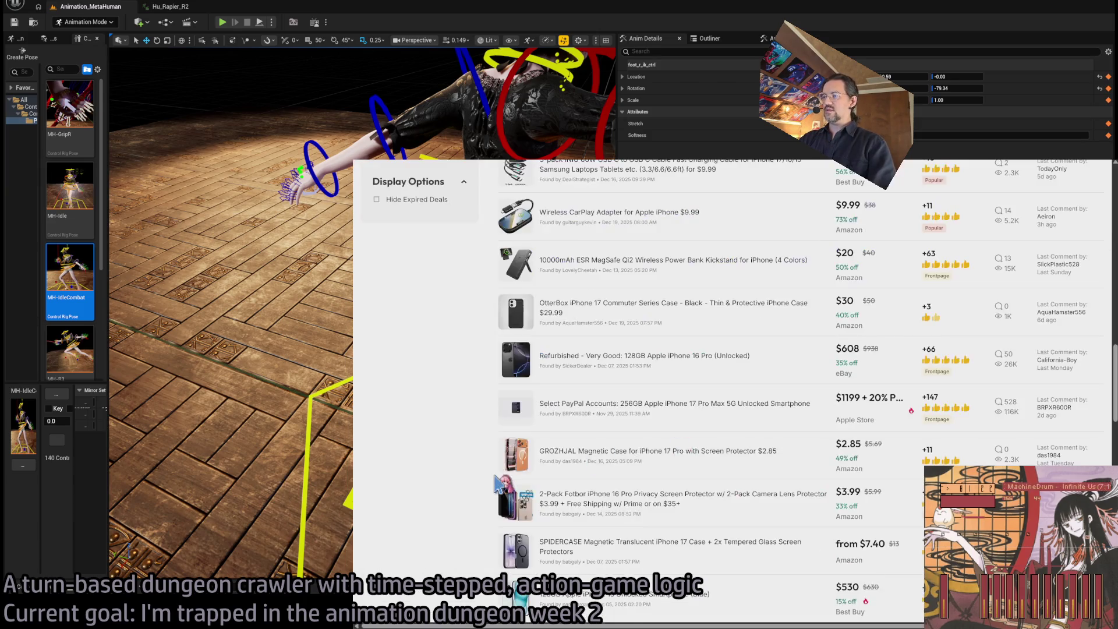
View the refurbished iPhone 14 Pro deal's Walmart product page, then close it.
{"action": "scroll", "coordinate": [465, 454], "scroll_direction": "down", "scroll_amount": 5}
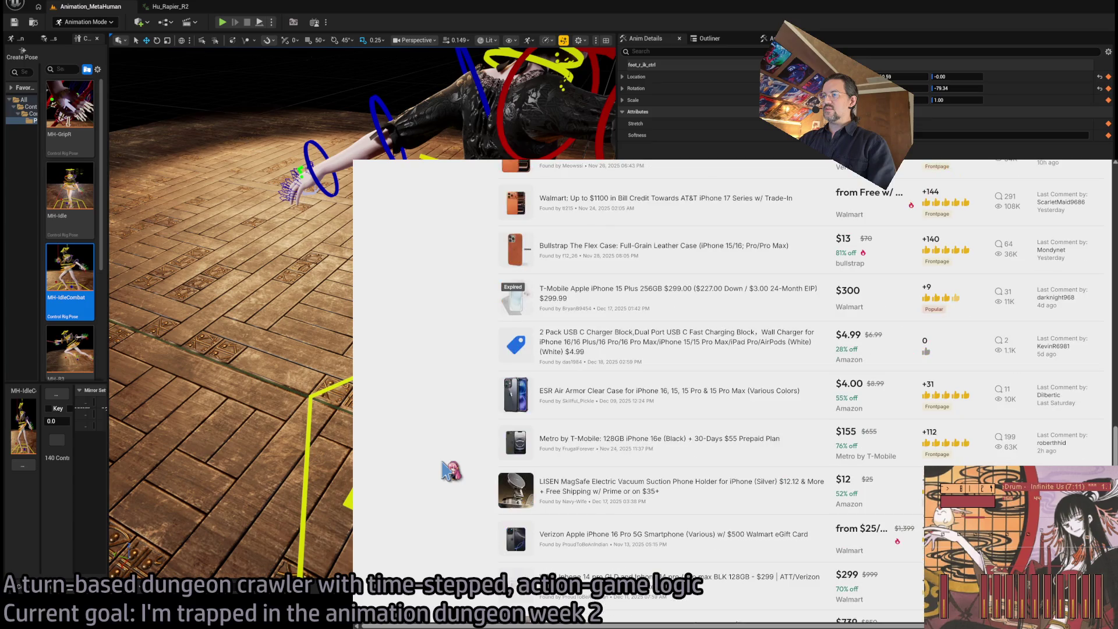
{"action": "scroll", "coordinate": [449, 470], "scroll_direction": "down", "scroll_amount": 4}
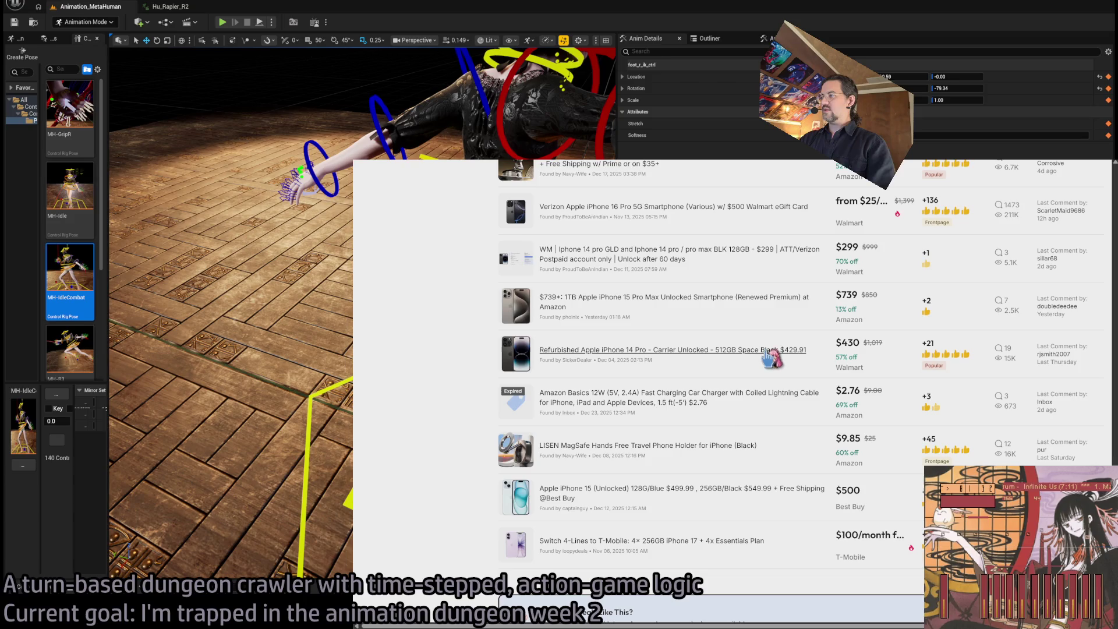
{"action": "left_click", "coordinate": [542, 372]}
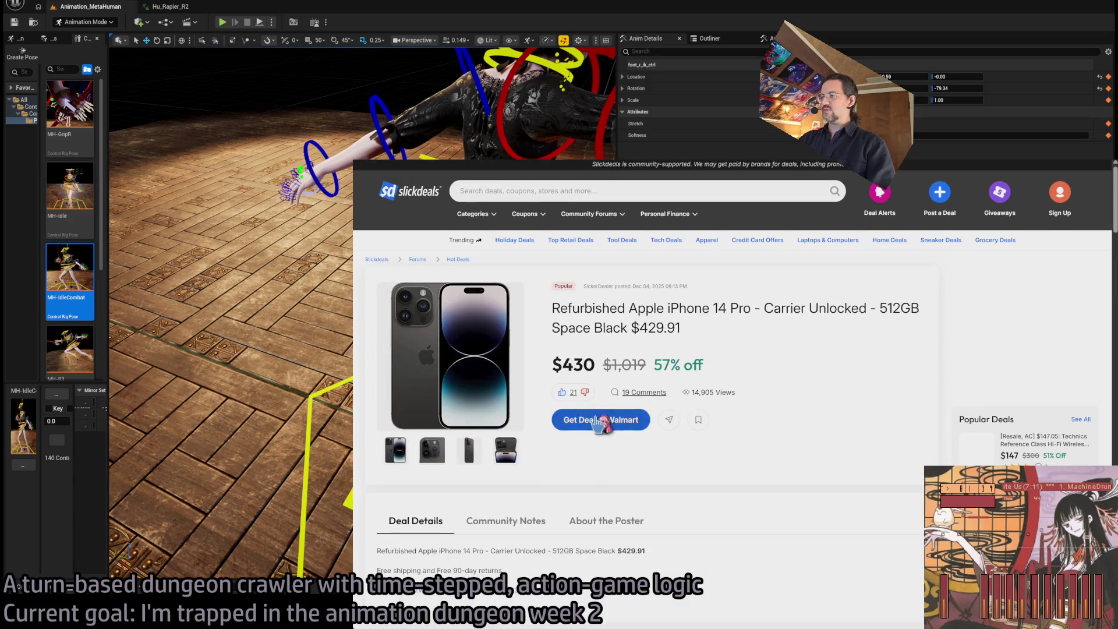
{"action": "left_click", "coordinate": [599, 419]}
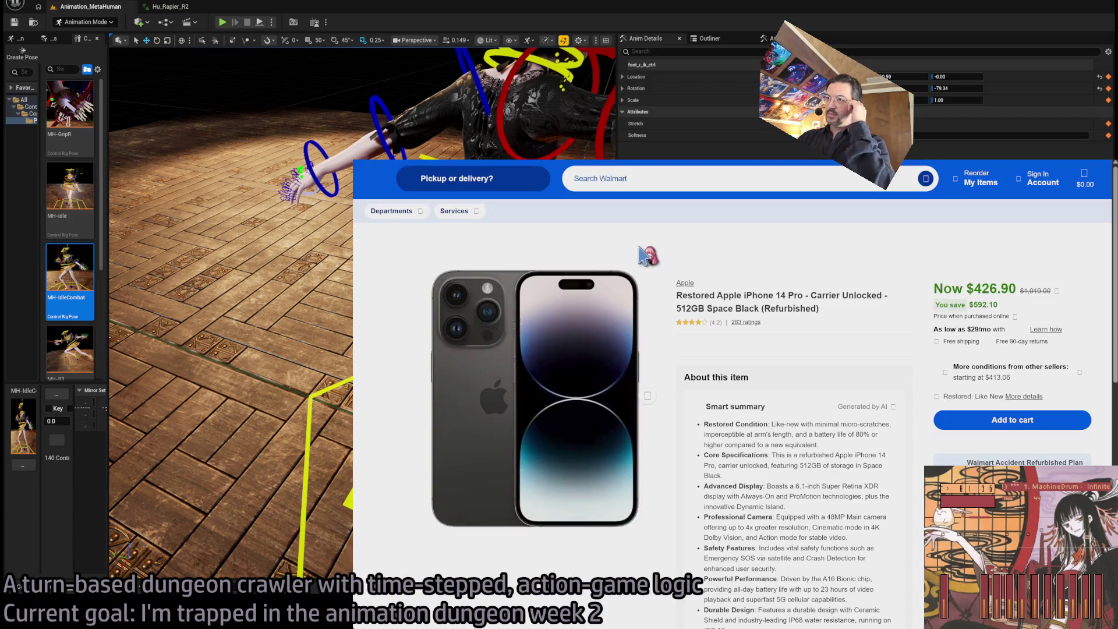
{"action": "scroll", "coordinate": [780, 416], "scroll_direction": "down", "scroll_amount": 3}
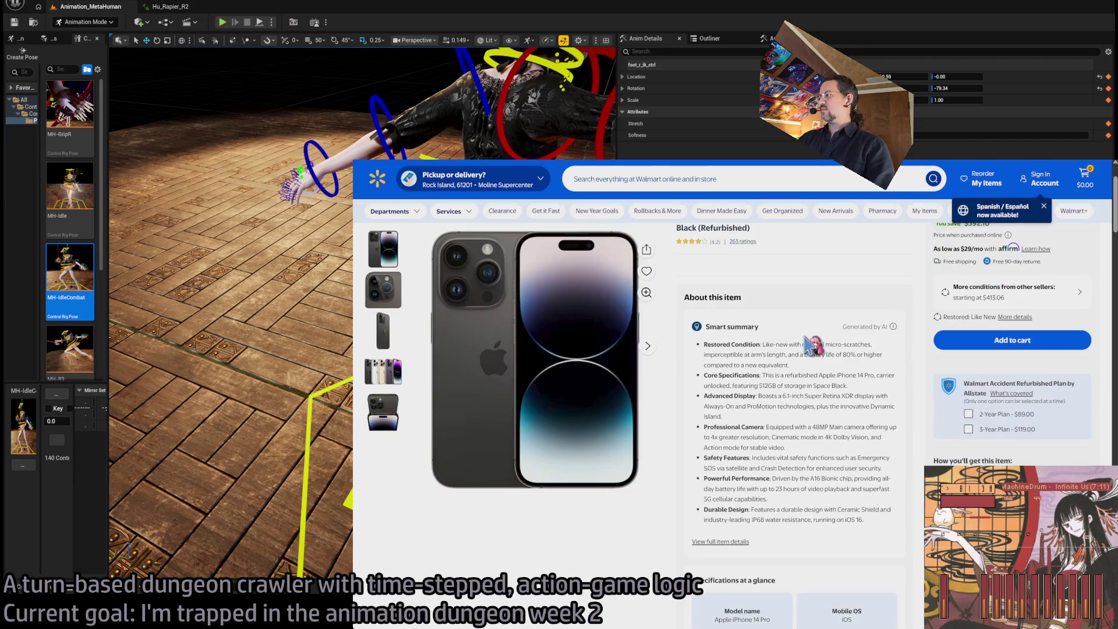
{"action": "scroll", "coordinate": [915, 444], "scroll_direction": "up", "scroll_amount": 3}
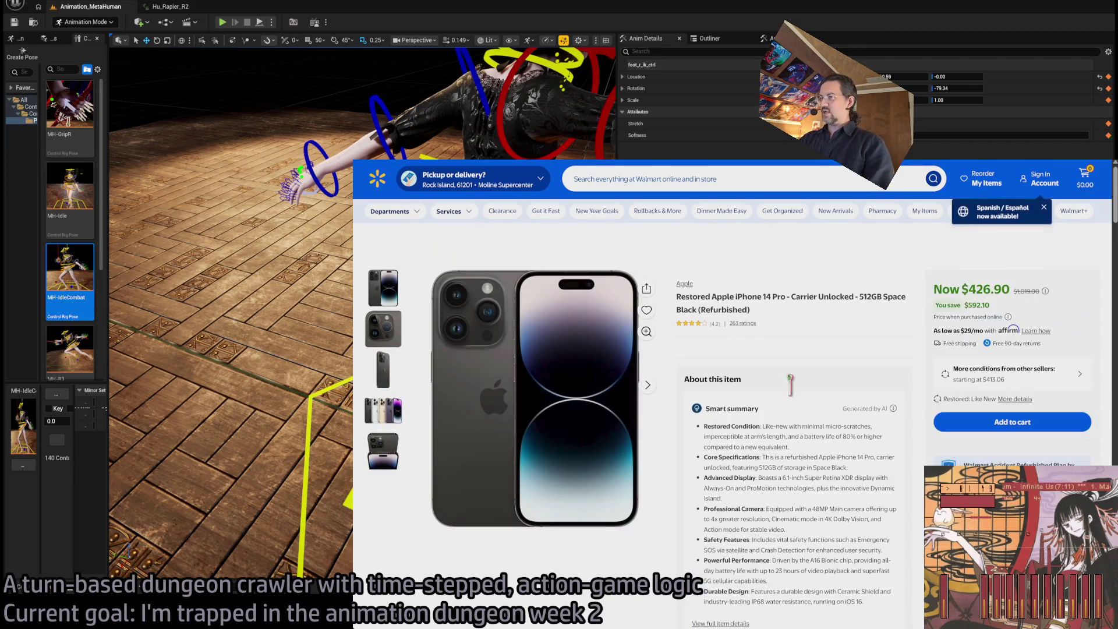
{"action": "key", "text": "ctrl+w"}
Scroll through the remaining Slickdeals iphone results.
{"action": "scroll", "coordinate": [483, 398], "scroll_direction": "down", "scroll_amount": 3}
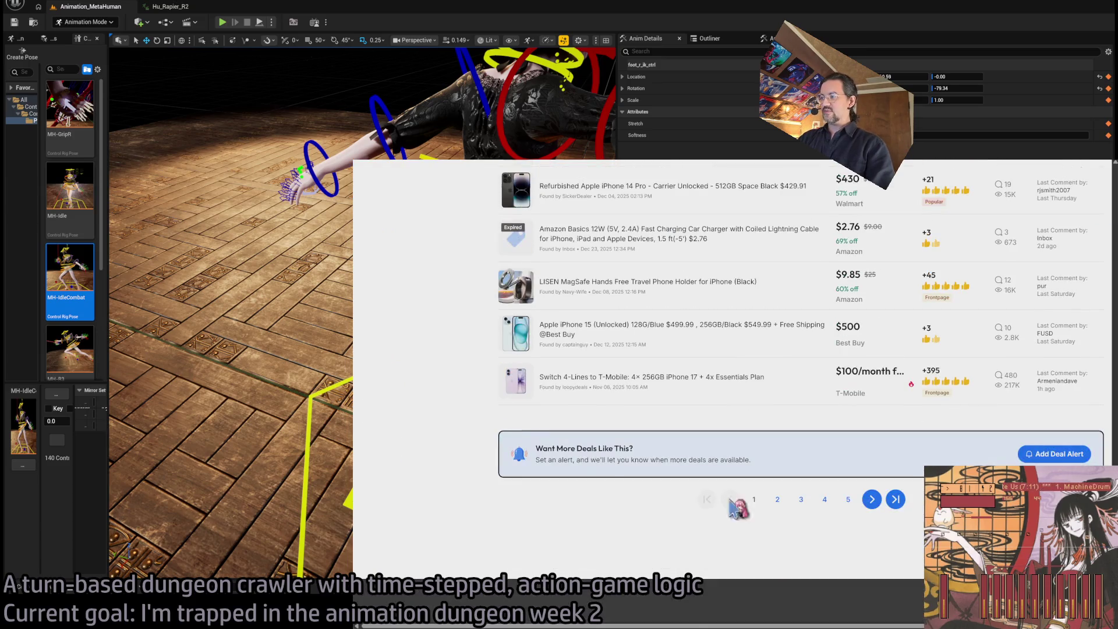
{"action": "scroll", "coordinate": [494, 411], "scroll_direction": "up", "scroll_amount": 15}
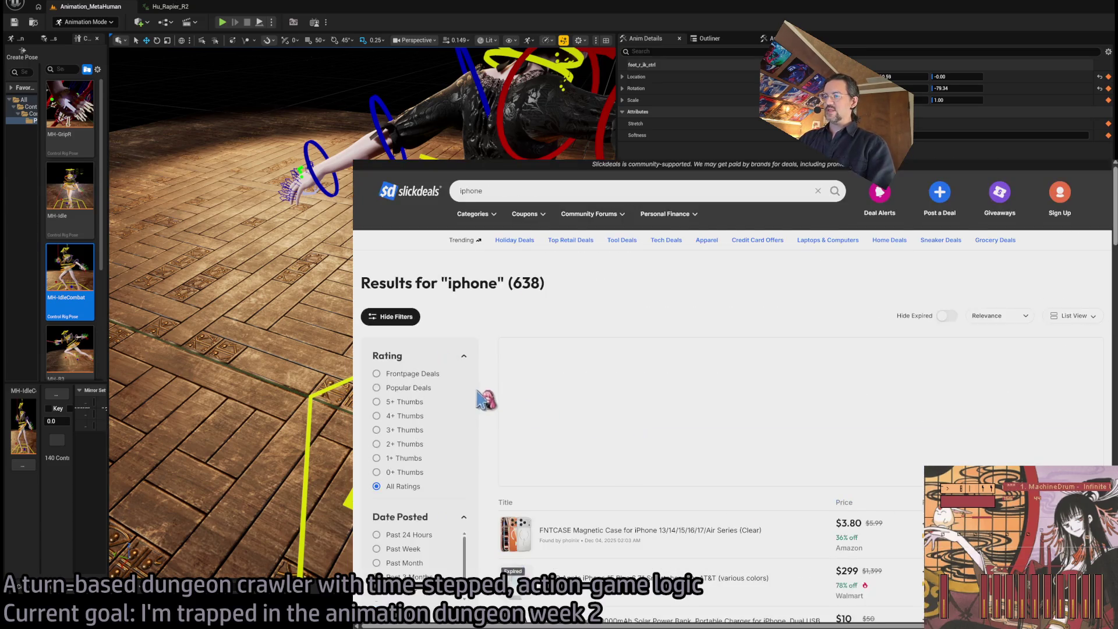
{"action": "scroll", "coordinate": [492, 395], "scroll_direction": "down", "scroll_amount": 5}
{"action": "scroll", "coordinate": [489, 384], "scroll_direction": "down", "scroll_amount": 3}
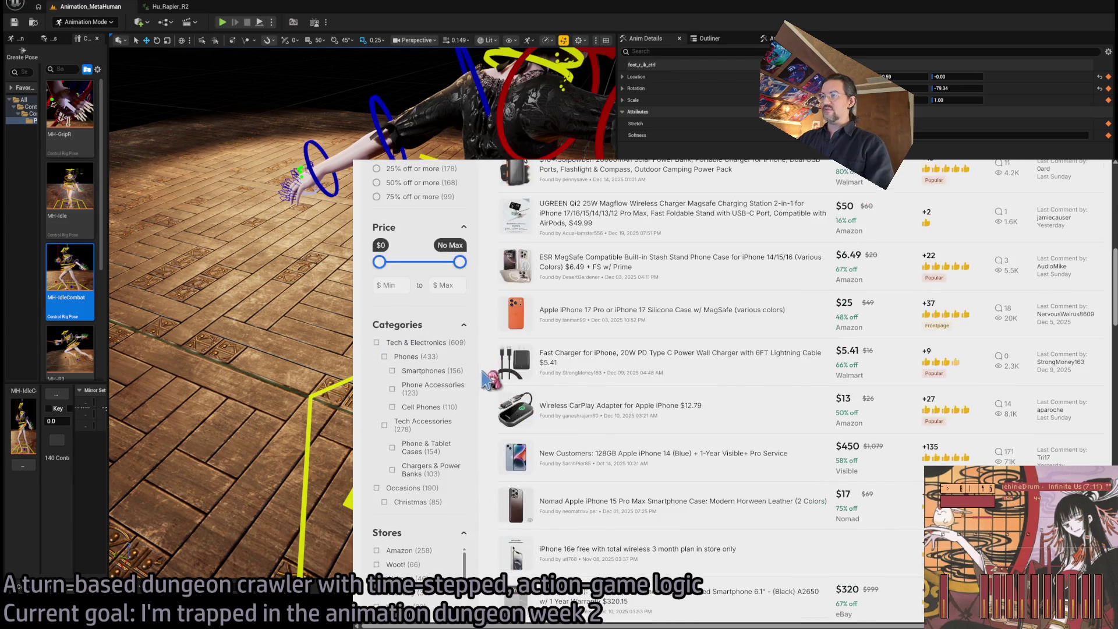
{"action": "scroll", "coordinate": [489, 382], "scroll_direction": "down", "scroll_amount": 2}
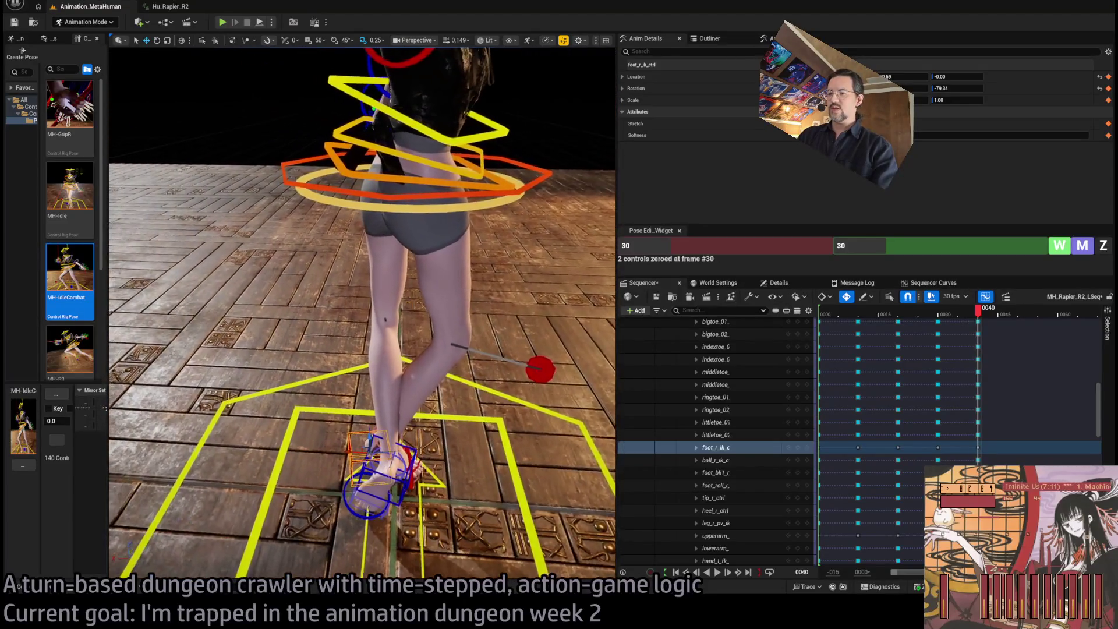
Rotate the left foot IK control about 17 degrees and frame the view on it.
{"action": "left_click", "coordinate": [436, 457]}
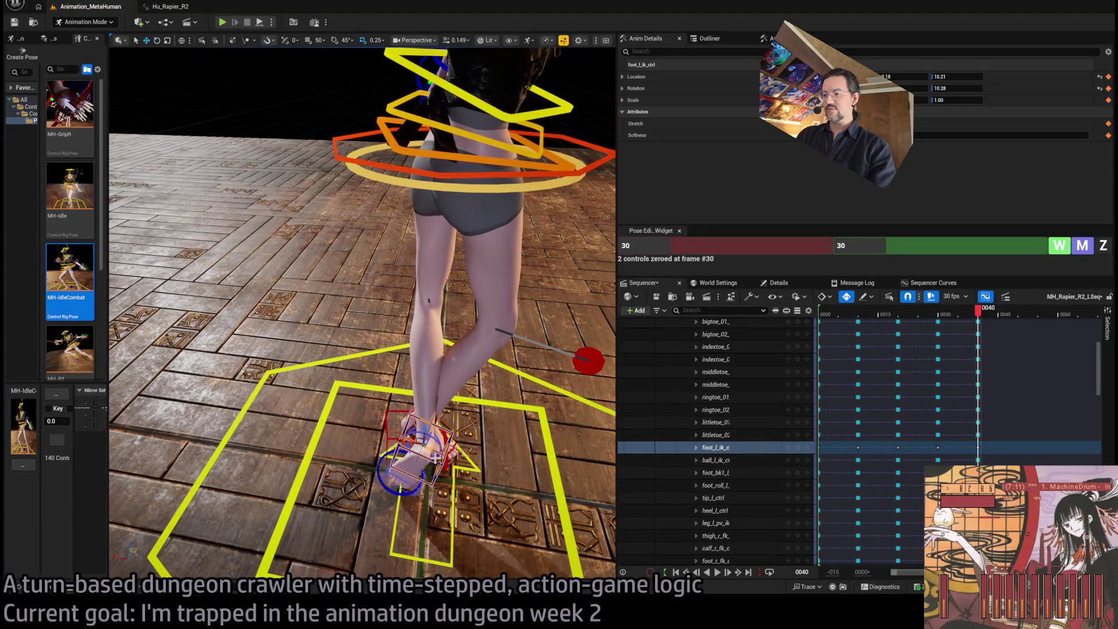
{"action": "left_click_drag", "start_coordinate": [401, 458], "coordinate": [411, 441]}
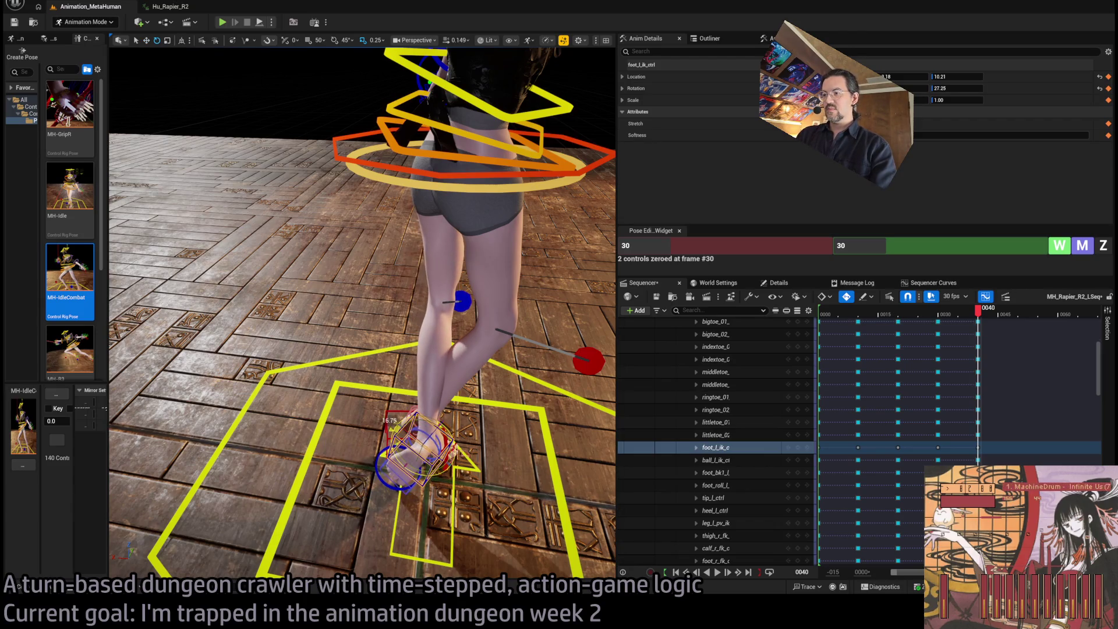
{"action": "key", "text": "f"}
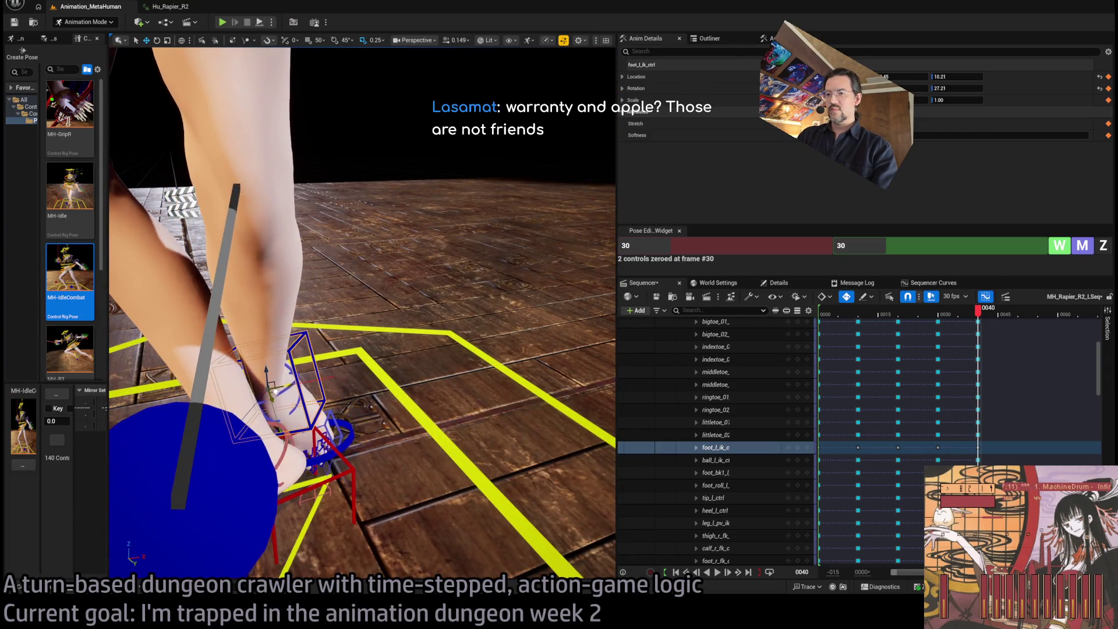
{"action": "scroll", "coordinate": [445, 344], "scroll_direction": "down", "scroll_amount": 5}
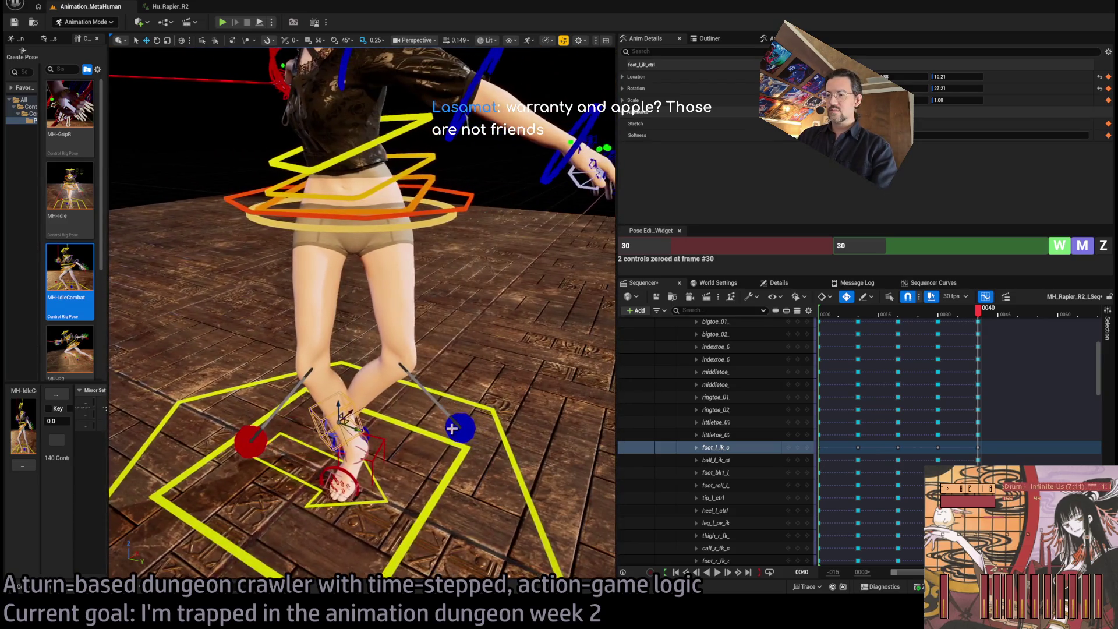
Adjust the left knee pole vector, shift the left foot right and up, and nudge the hips left.
{"action": "left_click", "coordinate": [456, 426]}
{"action": "mouse_move", "coordinate": [557, 381]}
{"action": "left_mouse_down"}
{"action": "mouse_move", "coordinate": [394, 360]}
{"action": "mouse_move", "coordinate": [316, 319]}
{"action": "mouse_move", "coordinate": [340, 319]}
{"action": "mouse_move", "coordinate": [335, 257]}
{"action": "left_mouse_up"}
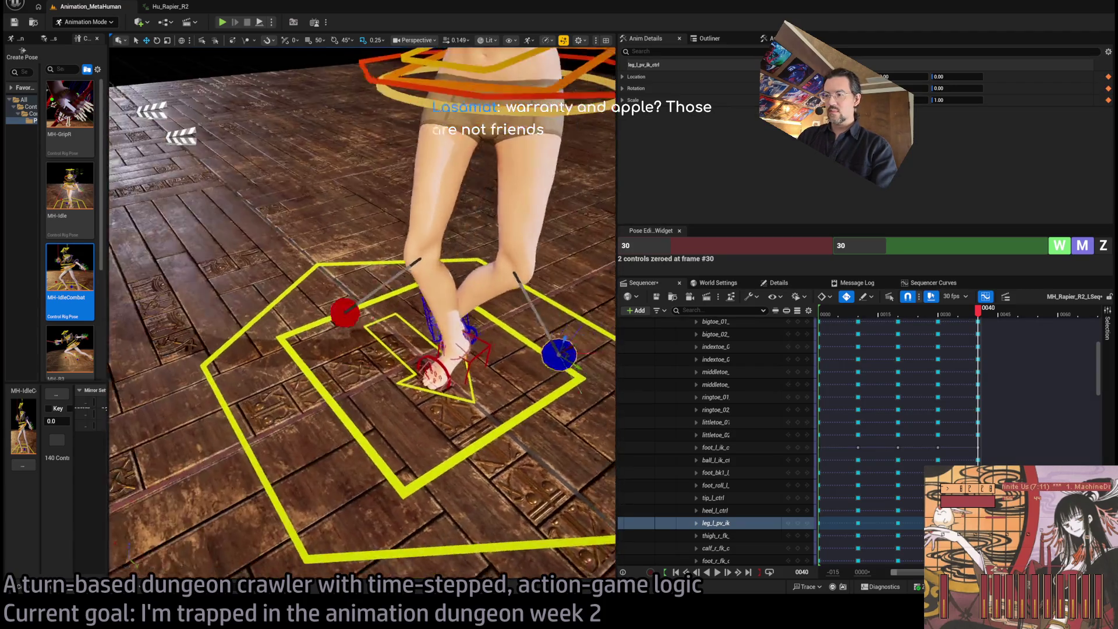
{"action": "scroll", "coordinate": [341, 319], "scroll_direction": "up", "scroll_amount": 3}
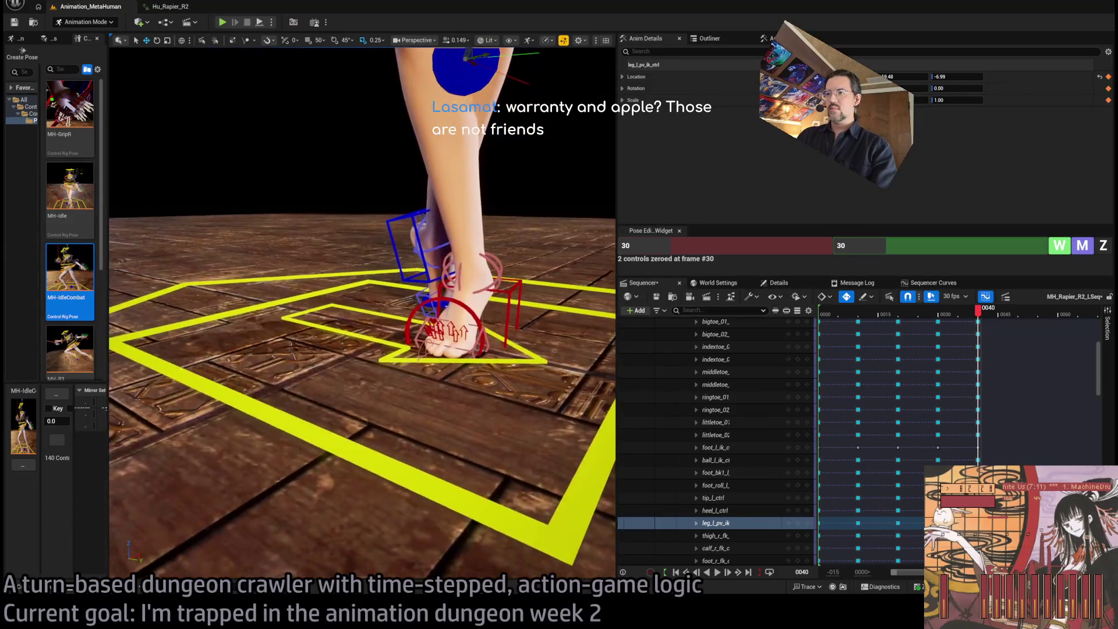
{"action": "left_click", "coordinate": [448, 273]}
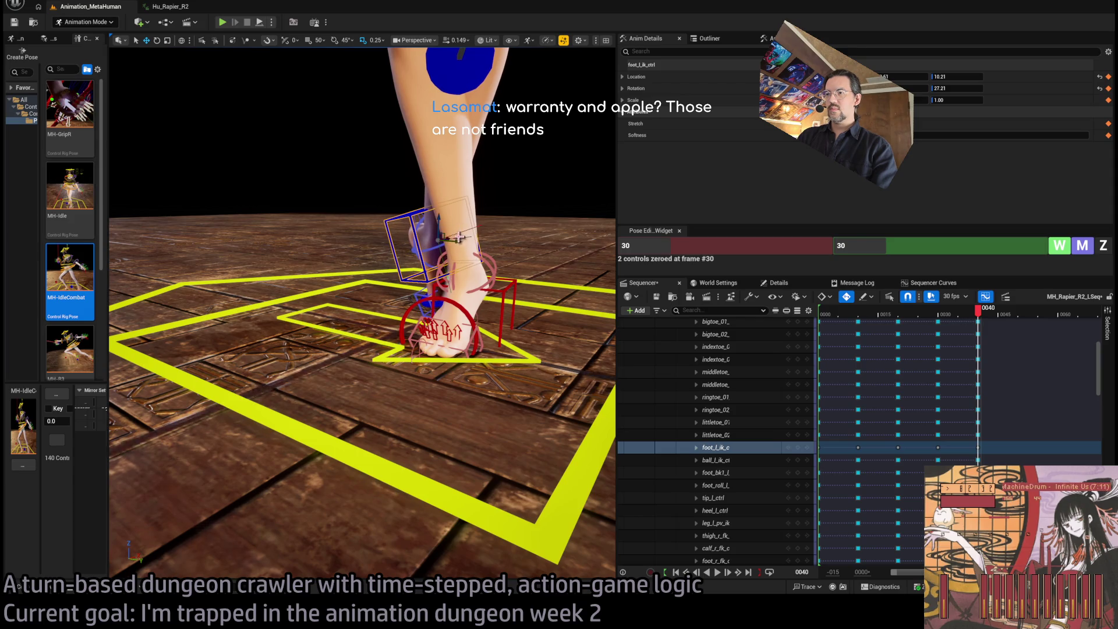
{"action": "mouse_move", "coordinate": [443, 239]}
{"action": "left_mouse_down"}
{"action": "mouse_move", "coordinate": [460, 235]}
{"action": "mouse_move", "coordinate": [408, 241]}
{"action": "mouse_move", "coordinate": [364, 266]}
{"action": "left_mouse_up"}
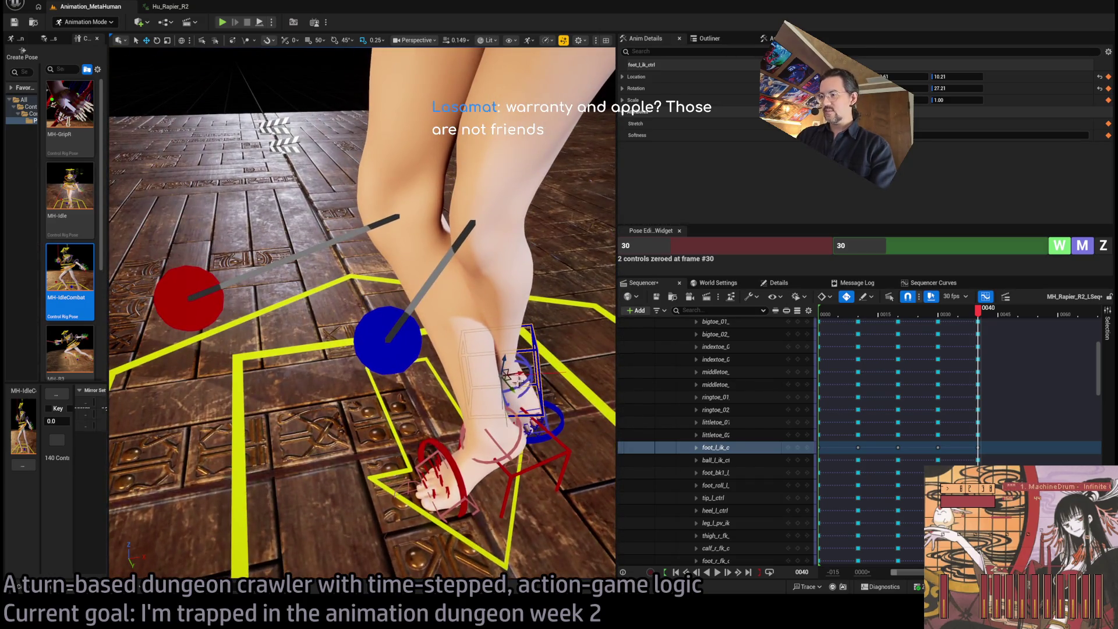
{"action": "mouse_move", "coordinate": [517, 379]}
{"action": "left_mouse_down"}
{"action": "mouse_move", "coordinate": [516, 357]}
{"action": "mouse_move", "coordinate": [501, 349]}
{"action": "mouse_move", "coordinate": [417, 343]}
{"action": "left_mouse_up"}
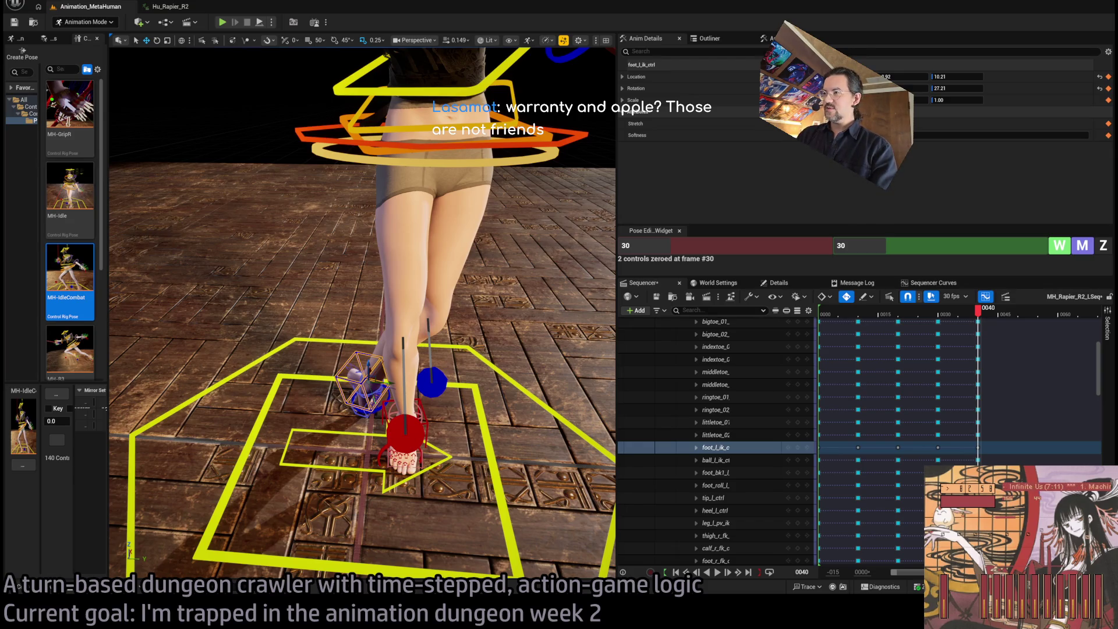
{"action": "left_click_drag", "start_coordinate": [455, 131], "coordinate": [440, 130]}
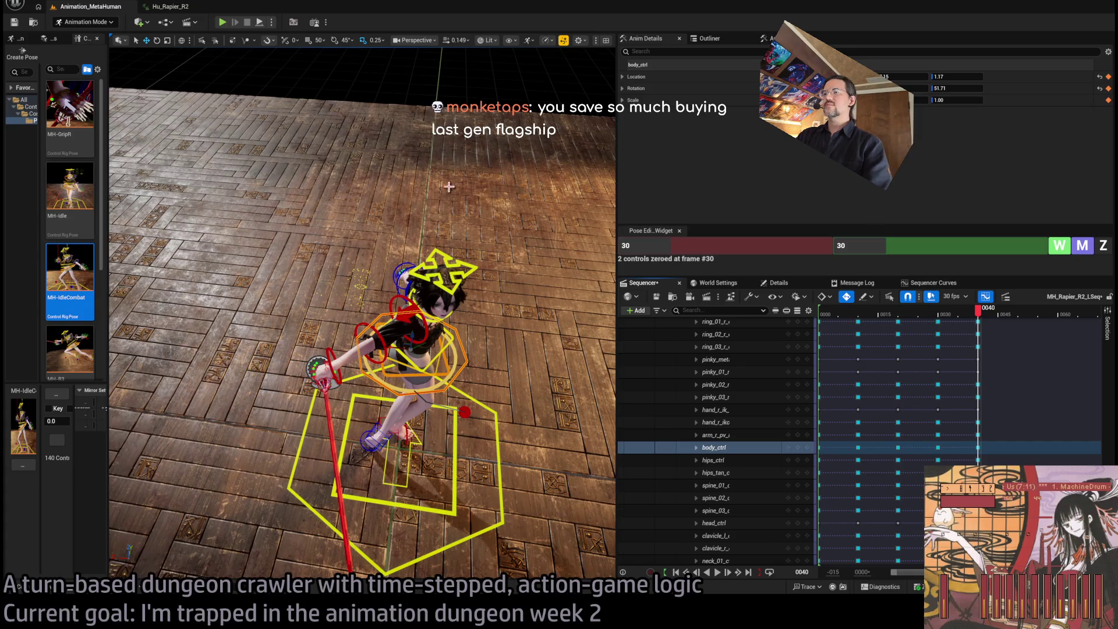
{"action": "mouse_move", "coordinate": [361, 291]}
{"action": "left_mouse_down"}
{"action": "mouse_move", "coordinate": [361, 256]}
{"action": "mouse_move", "coordinate": [361, 320]}
{"action": "left_mouse_up"}
{"action": "mouse_move", "coordinate": [943, 321]}
{"action": "left_mouse_down"}
{"action": "mouse_move", "coordinate": [966, 319]}
{"action": "mouse_move", "coordinate": [882, 319]}
{"action": "mouse_move", "coordinate": [990, 333]}
{"action": "mouse_move", "coordinate": [981, 333]}
{"action": "left_mouse_up"}
{"action": "left_click", "coordinate": [416, 251]}
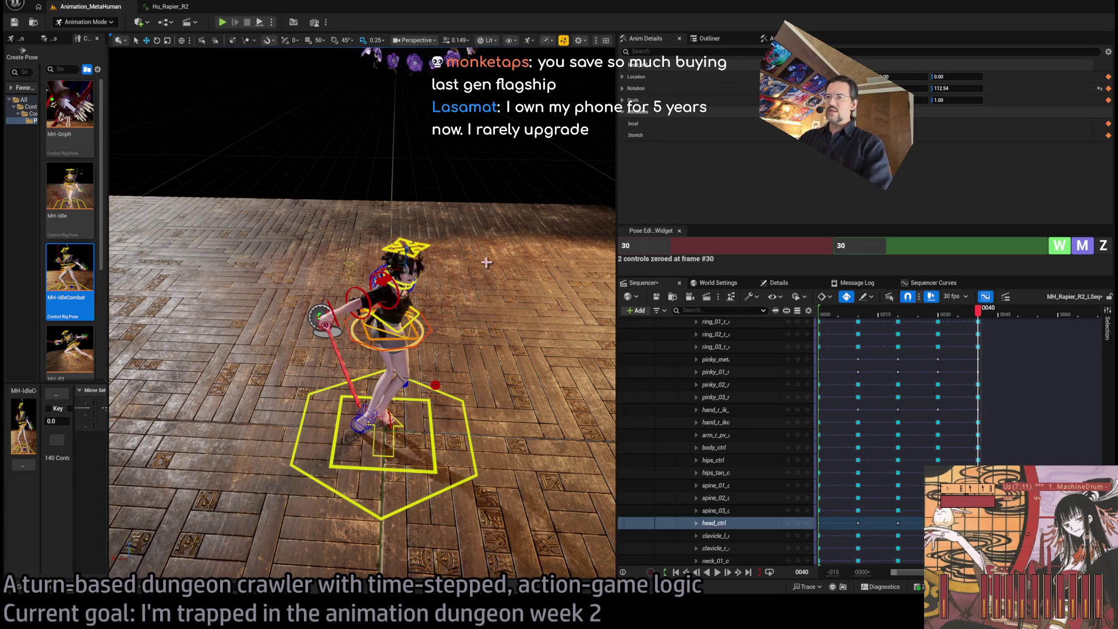
{"action": "left_click_drag", "start_coordinate": [487, 264], "coordinate": [501, 263]}
{"action": "left_click_drag", "start_coordinate": [412, 227], "coordinate": [422, 229]}
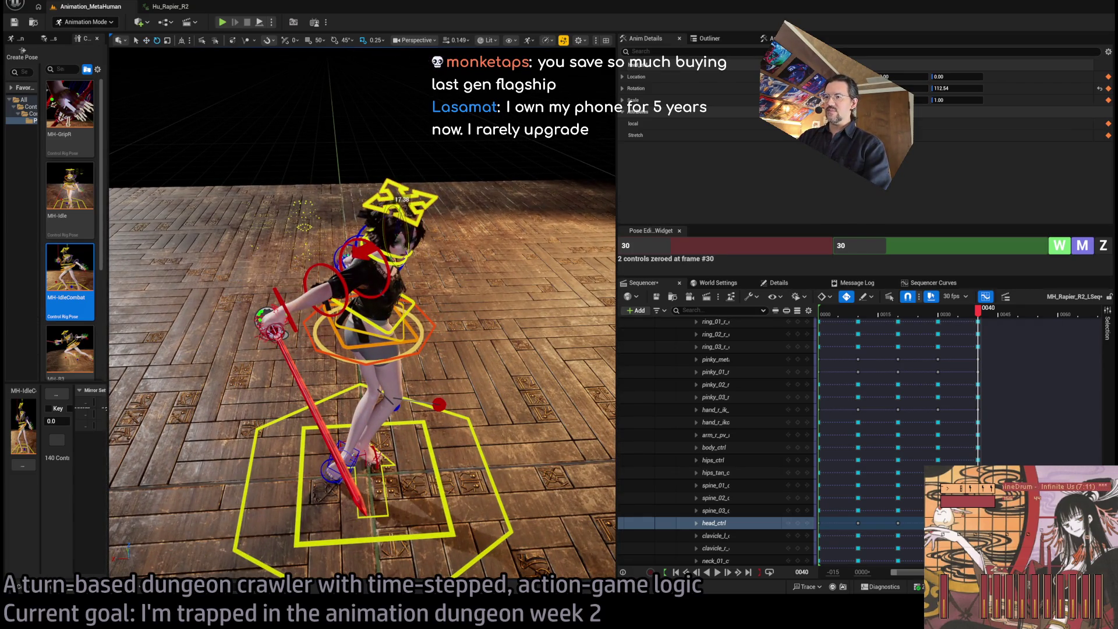
{"action": "mouse_move", "coordinate": [408, 245]}
{"action": "left_mouse_down"}
{"action": "mouse_move", "coordinate": [435, 218]}
{"action": "mouse_move", "coordinate": [426, 236]}
{"action": "mouse_move", "coordinate": [478, 261]}
{"action": "left_mouse_up"}
{"action": "scroll", "coordinate": [433, 221], "scroll_direction": "down", "scroll_amount": 5}
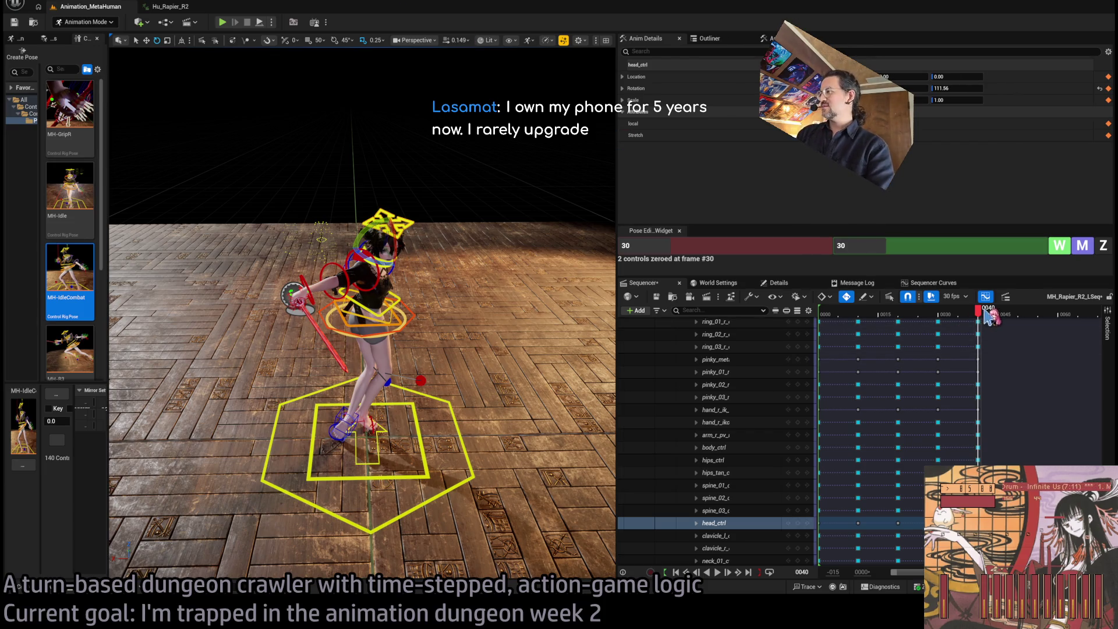
{"action": "mouse_move", "coordinate": [989, 317]}
{"action": "left_mouse_down"}
{"action": "mouse_move", "coordinate": [884, 321]}
{"action": "mouse_move", "coordinate": [982, 323]}
{"action": "left_mouse_up"}
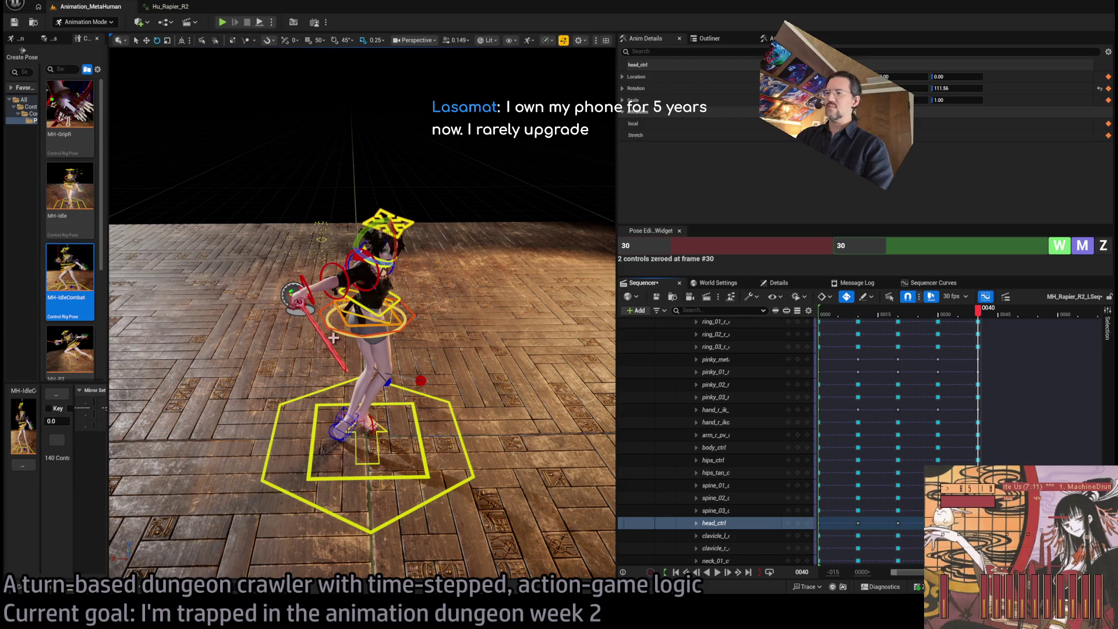
{"action": "scroll", "coordinate": [333, 338], "scroll_direction": "down", "scroll_amount": 3}
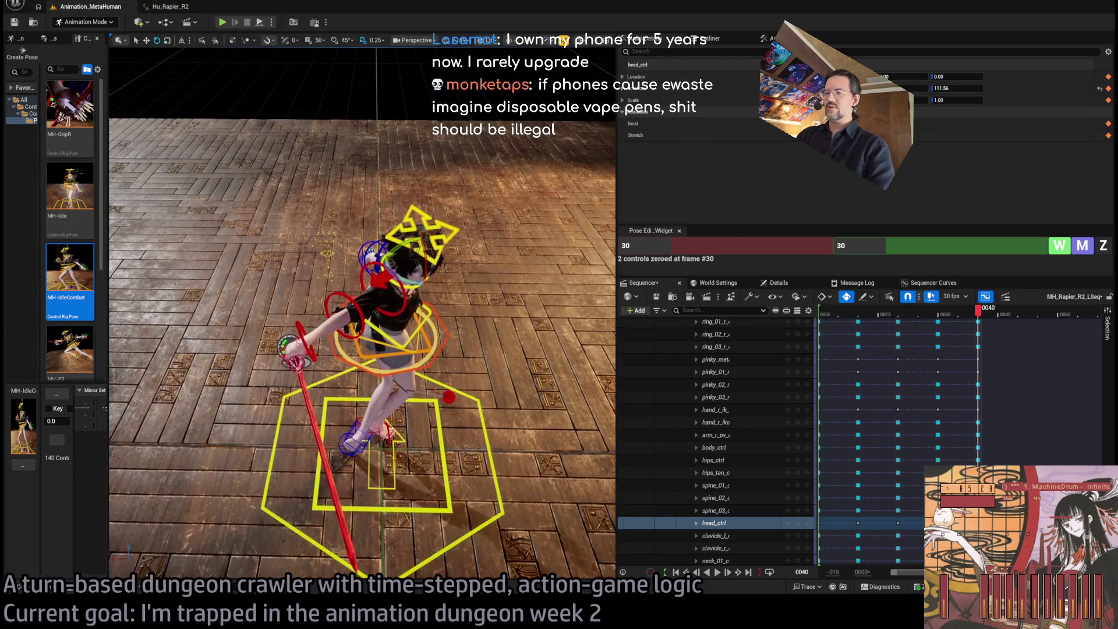
{"action": "scroll", "coordinate": [333, 338], "scroll_direction": "up", "scroll_amount": 3}
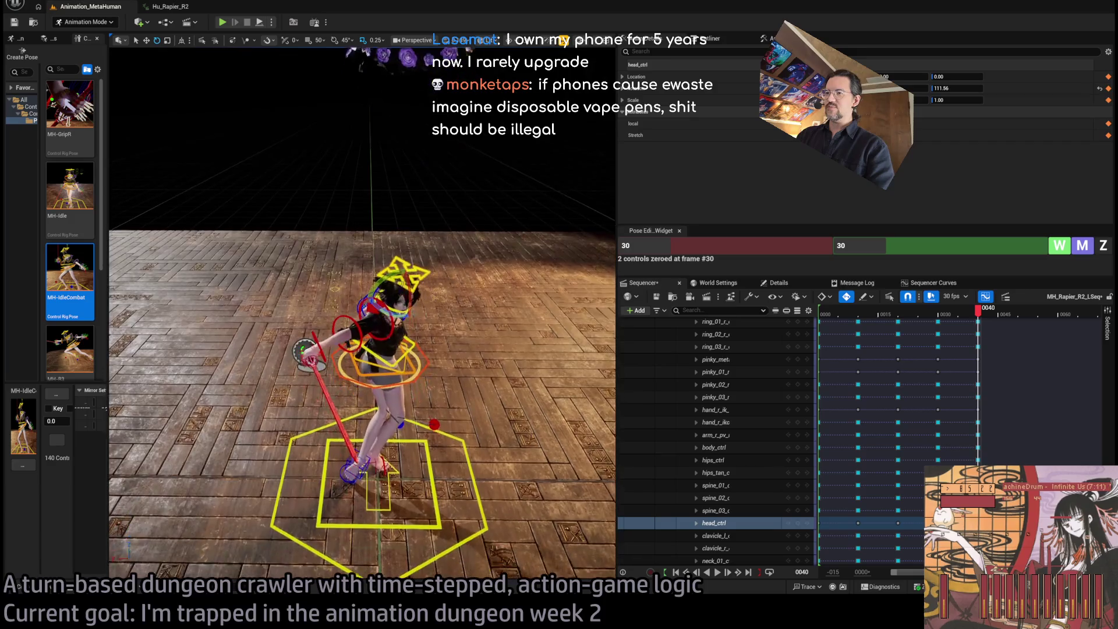
{"action": "left_click_drag", "start_coordinate": [407, 58], "coordinate": [403, 3]}
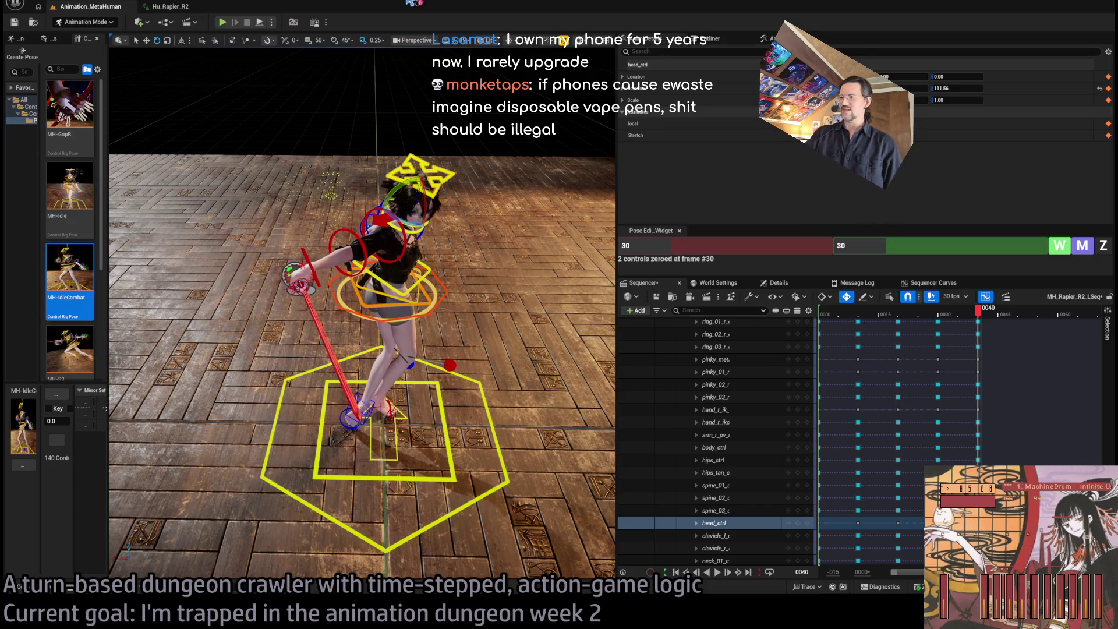
{"action": "left_click", "coordinate": [307, 262]}
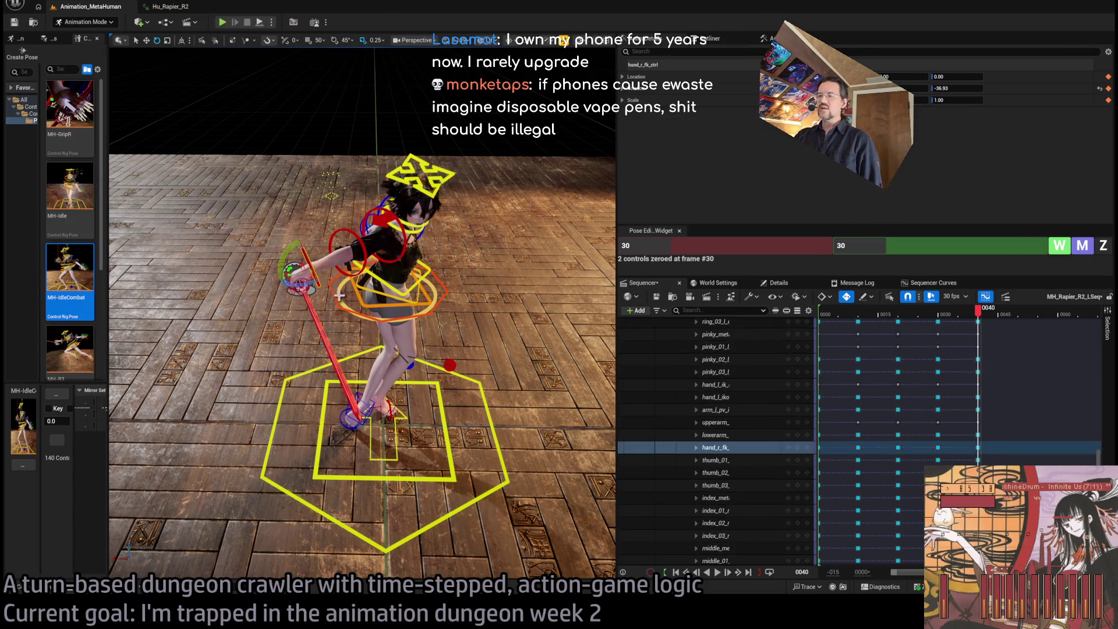
Rotate hand_r_fk_ctrl to -46.47 at frame 40, then scrub frames 30–41 to review the swing.
{"action": "left_click_drag", "start_coordinate": [314, 285], "coordinate": [348, 255]}
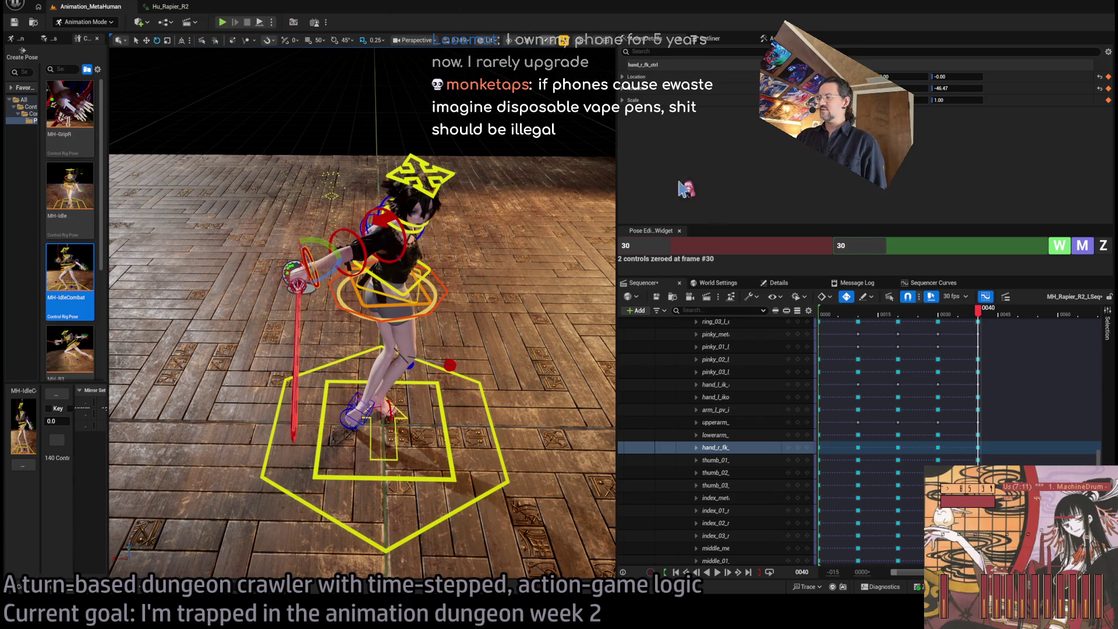
{"action": "mouse_move", "coordinate": [977, 315]}
{"action": "left_mouse_down"}
{"action": "mouse_move", "coordinate": [931, 320]}
{"action": "mouse_move", "coordinate": [979, 319]}
{"action": "left_mouse_up"}
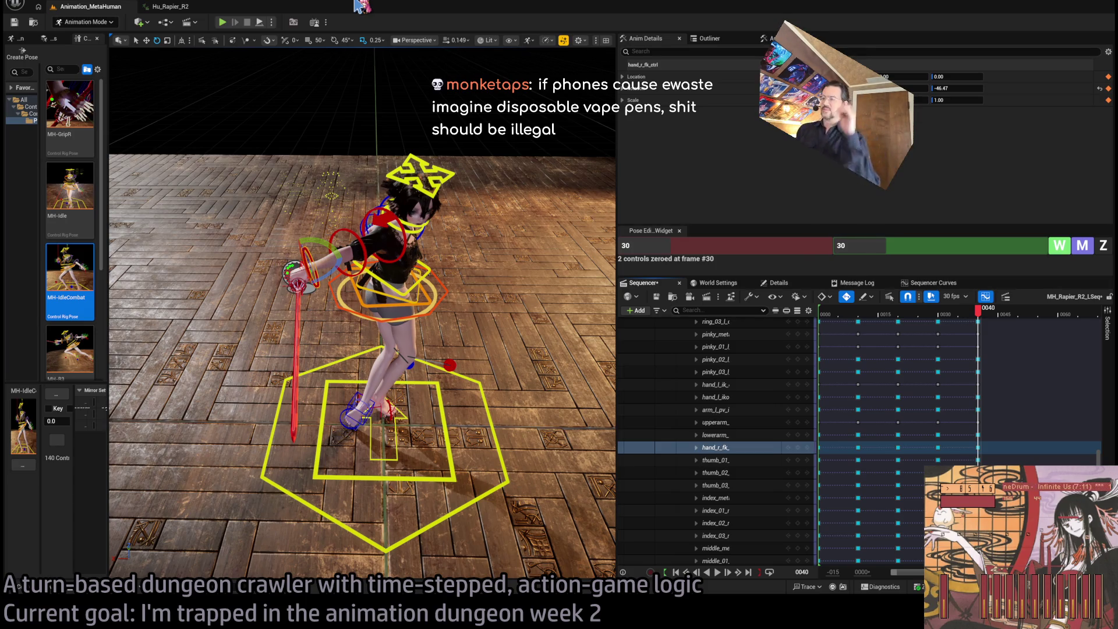
{"action": "left_click_drag", "start_coordinate": [506, 307], "coordinate": [506, 308]}
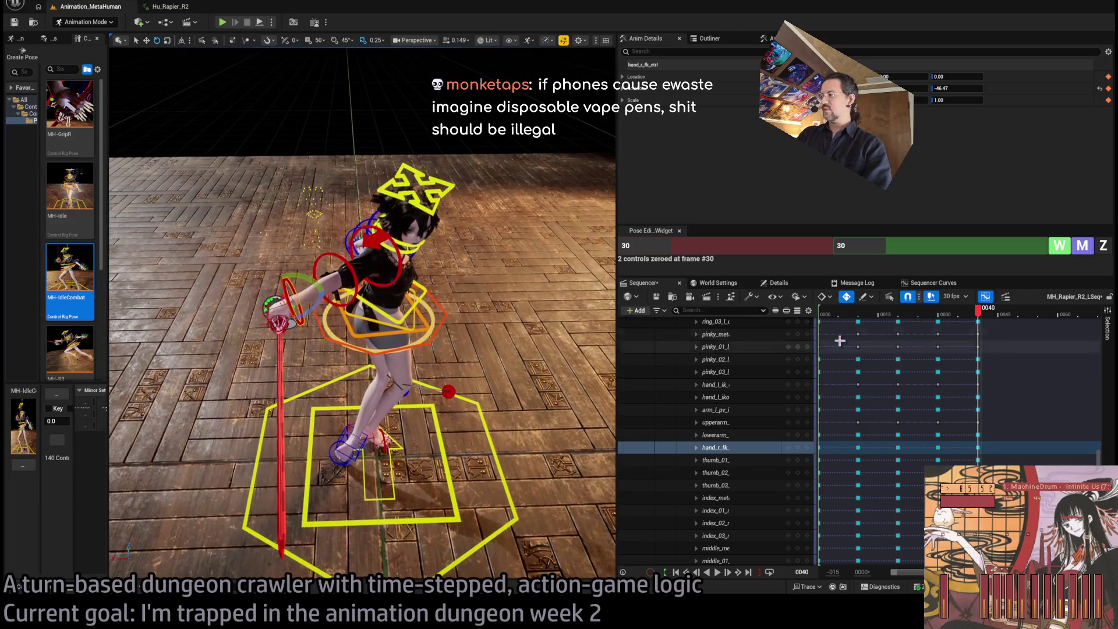
{"action": "left_click", "coordinate": [968, 315]}
{"action": "mouse_move", "coordinate": [968, 317]}
{"action": "left_mouse_down"}
{"action": "mouse_move", "coordinate": [903, 318]}
{"action": "mouse_move", "coordinate": [978, 318]}
{"action": "left_mouse_up"}
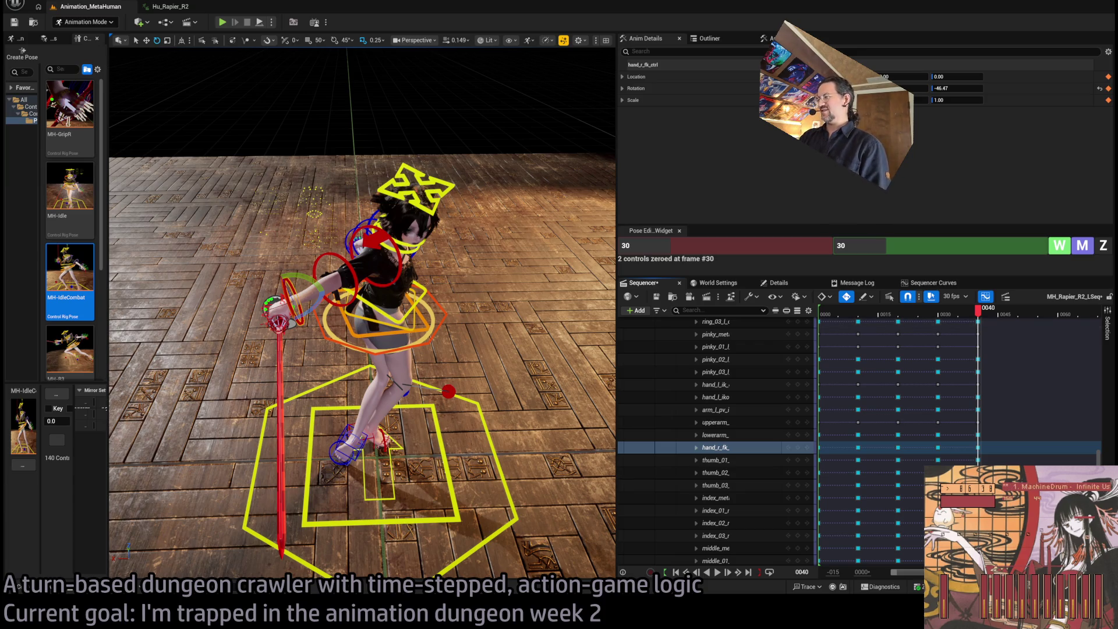
{"action": "mouse_move", "coordinate": [978, 311]}
{"action": "left_mouse_down"}
{"action": "mouse_move", "coordinate": [856, 345]}
{"action": "mouse_move", "coordinate": [987, 325]}
{"action": "left_mouse_up"}
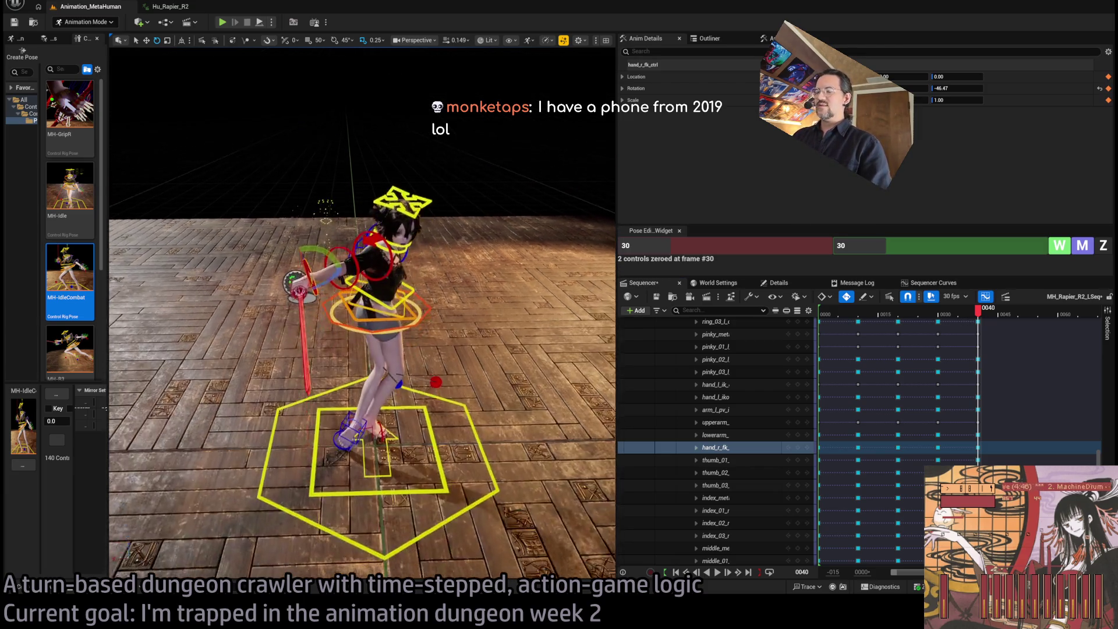
{"action": "mouse_move", "coordinate": [980, 311]}
{"action": "left_mouse_down"}
{"action": "mouse_move", "coordinate": [861, 330]}
{"action": "mouse_move", "coordinate": [985, 332]}
{"action": "mouse_move", "coordinate": [944, 330]}
{"action": "left_mouse_up"}
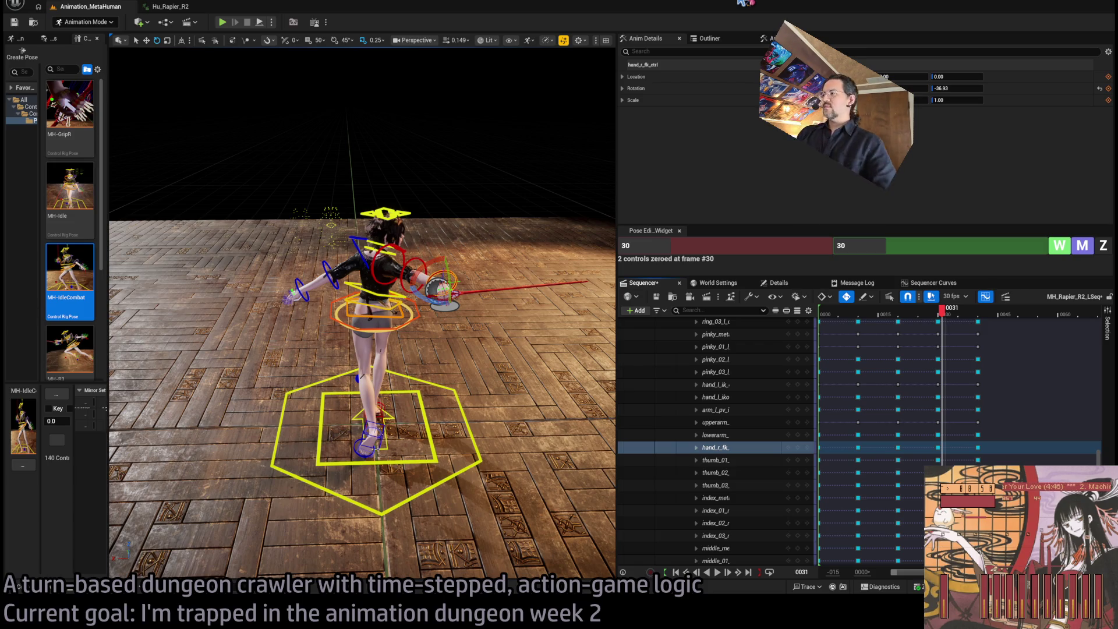
{"action": "key", "text": "Left"}
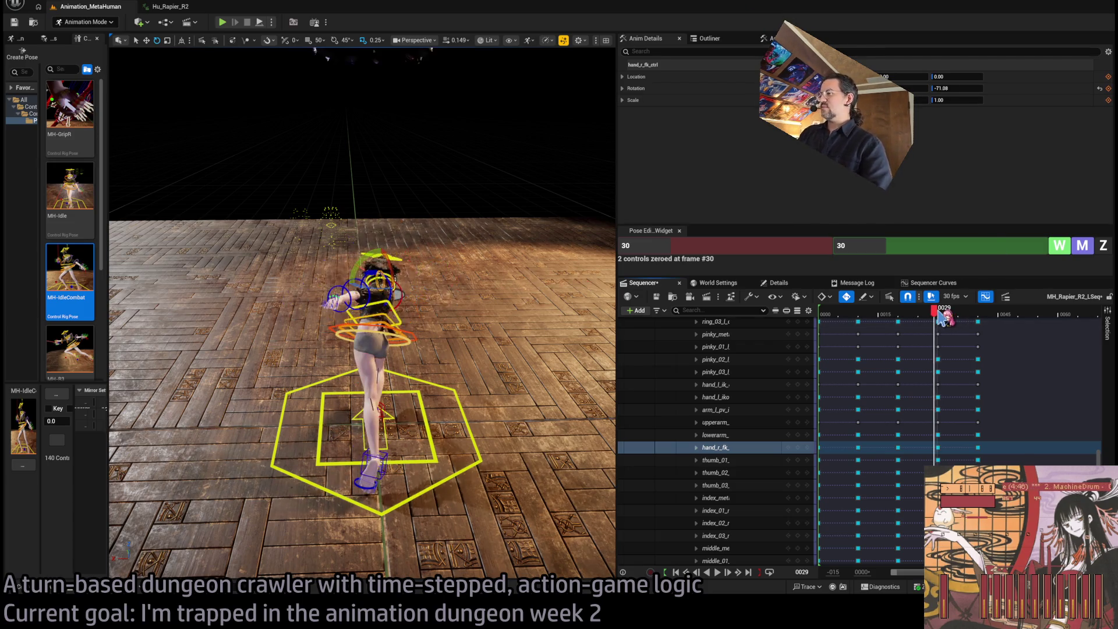
{"action": "left_click_drag", "start_coordinate": [943, 319], "coordinate": [982, 329]}
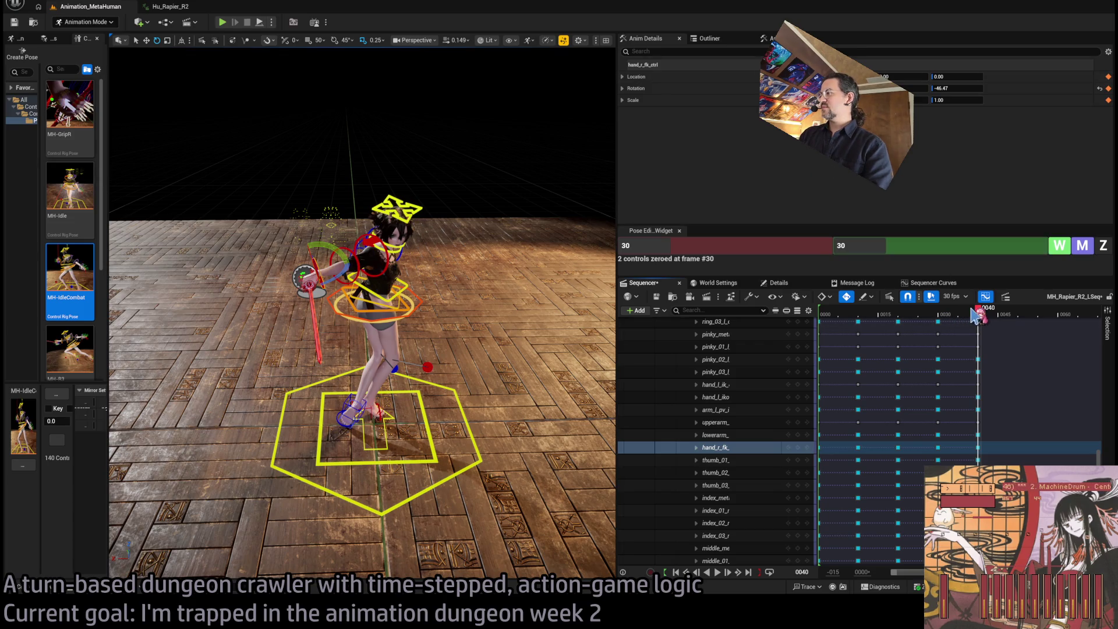
{"action": "mouse_move", "coordinate": [978, 315]}
{"action": "left_mouse_down"}
{"action": "mouse_move", "coordinate": [879, 323]}
{"action": "mouse_move", "coordinate": [978, 326]}
{"action": "left_mouse_up"}
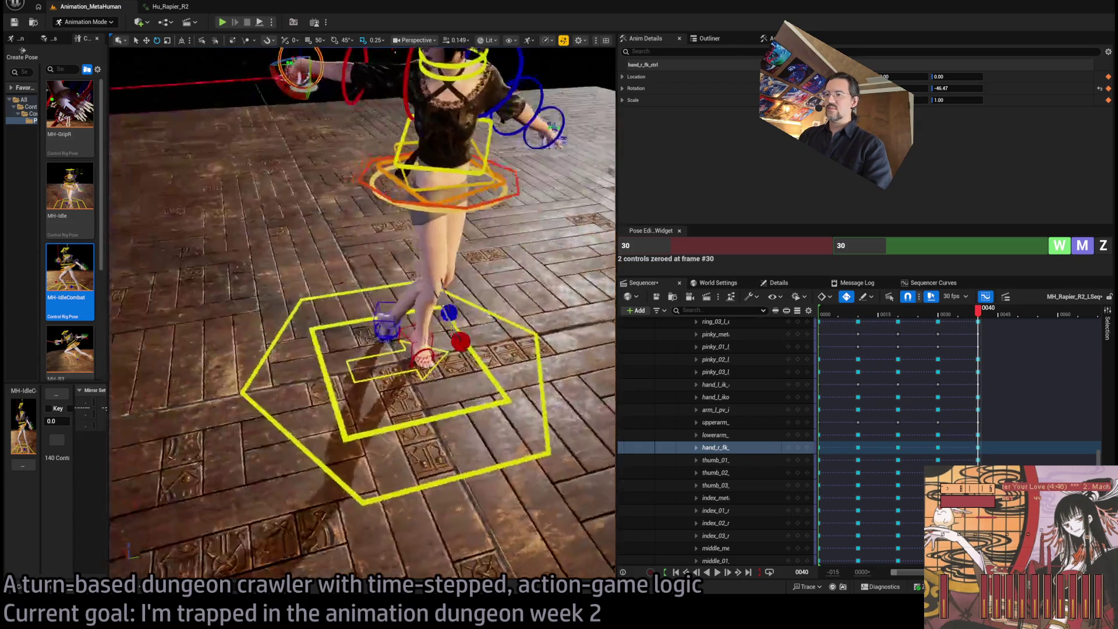
{"action": "mouse_move", "coordinate": [221, 94]}
{"action": "left_mouse_down"}
{"action": "mouse_move", "coordinate": [221, 81]}
{"action": "mouse_move", "coordinate": [489, 293]}
{"action": "left_mouse_up"}
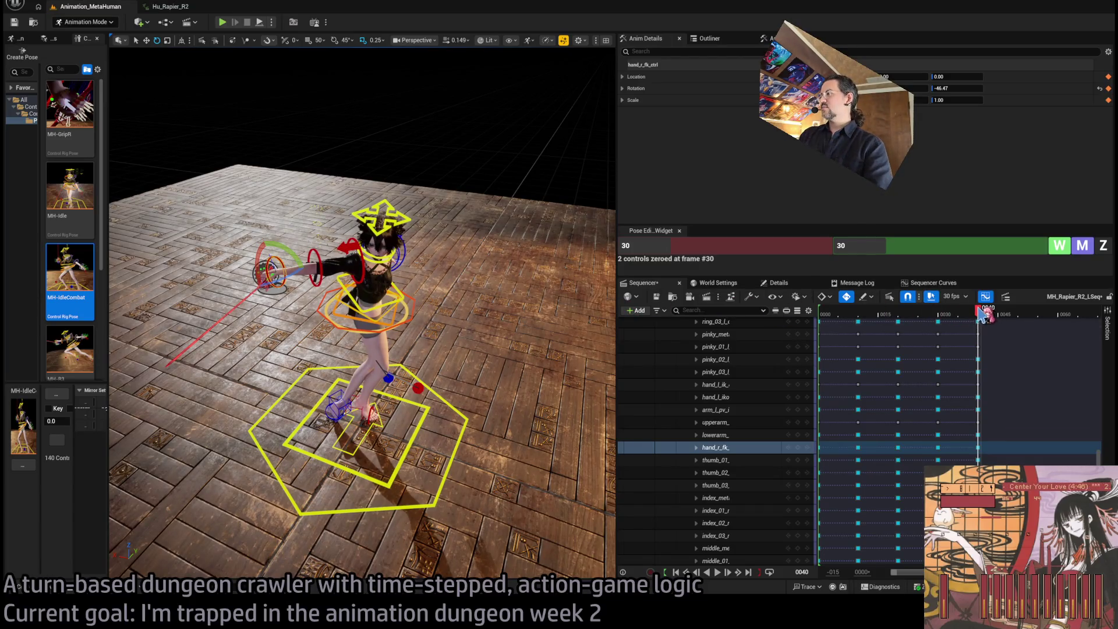
{"action": "mouse_move", "coordinate": [984, 315]}
{"action": "left_mouse_down"}
{"action": "mouse_move", "coordinate": [902, 312]}
{"action": "mouse_move", "coordinate": [984, 313]}
{"action": "left_mouse_up"}
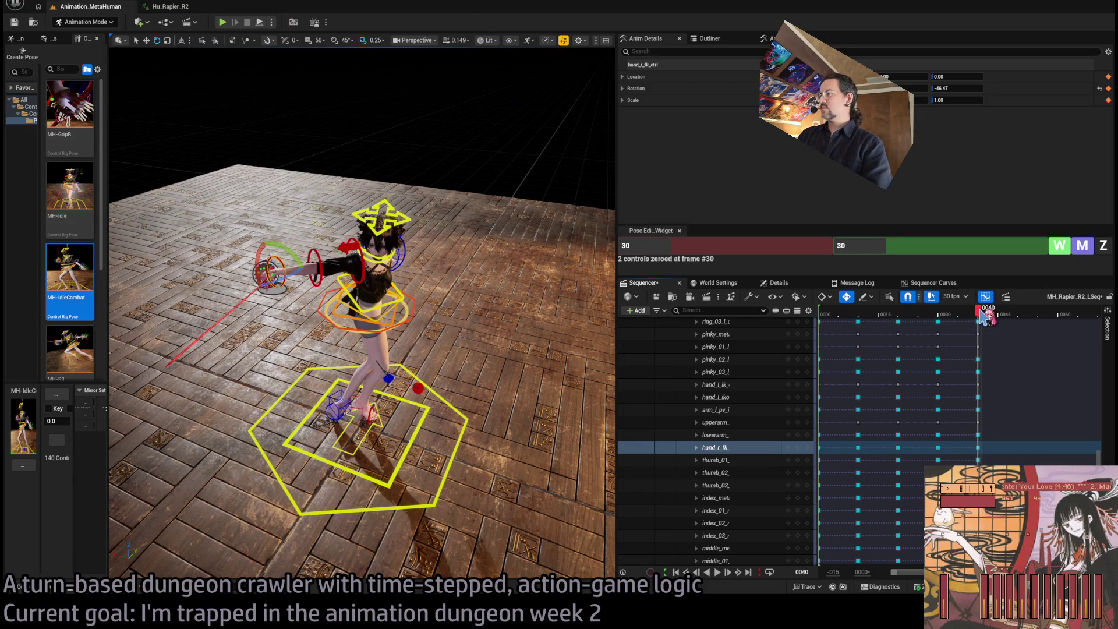
{"action": "left_click_drag", "start_coordinate": [984, 313], "coordinate": [940, 317]}
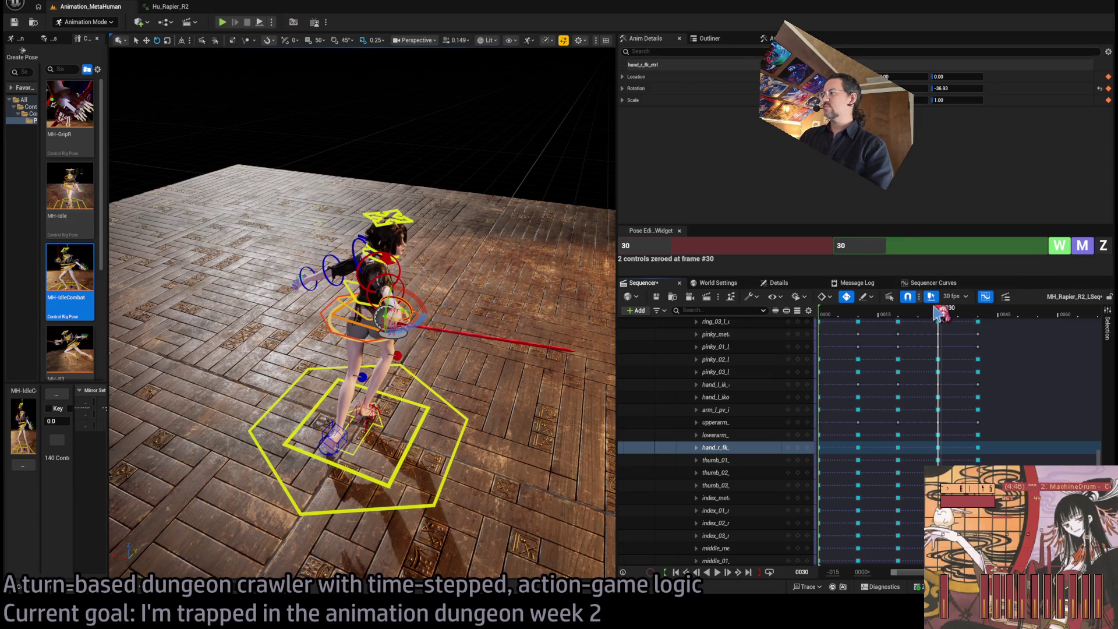
{"action": "key", "text": "space"}
{"action": "mouse_move", "coordinate": [937, 324]}
{"action": "left_mouse_down"}
{"action": "mouse_move", "coordinate": [956, 320]}
{"action": "mouse_move", "coordinate": [862, 330]}
{"action": "left_mouse_up"}
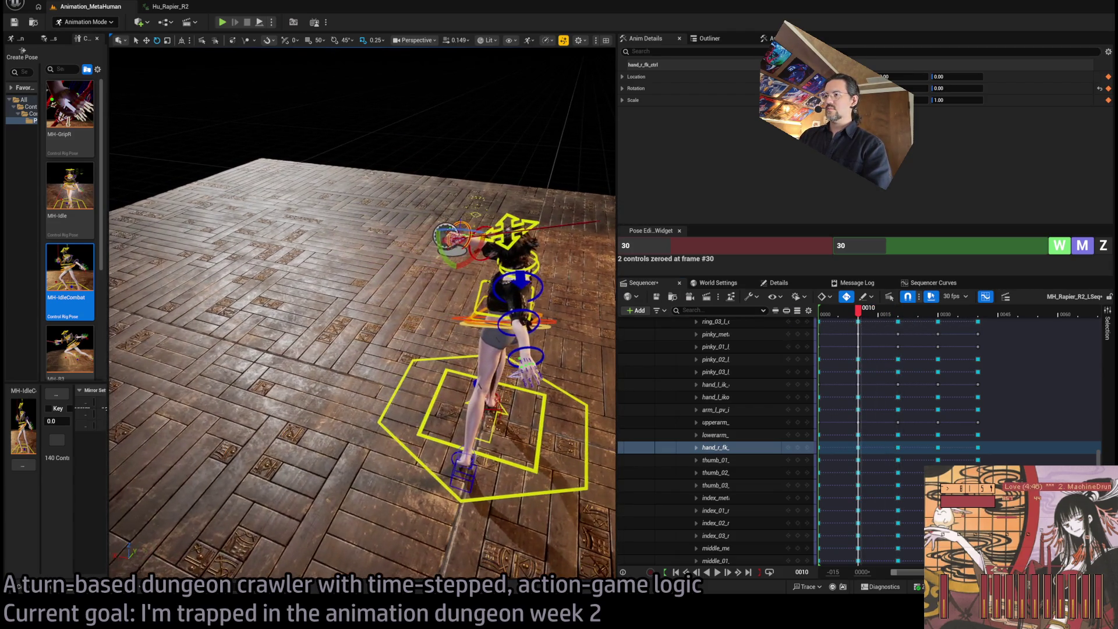
{"action": "left_click_drag", "start_coordinate": [867, 319], "coordinate": [979, 316]}
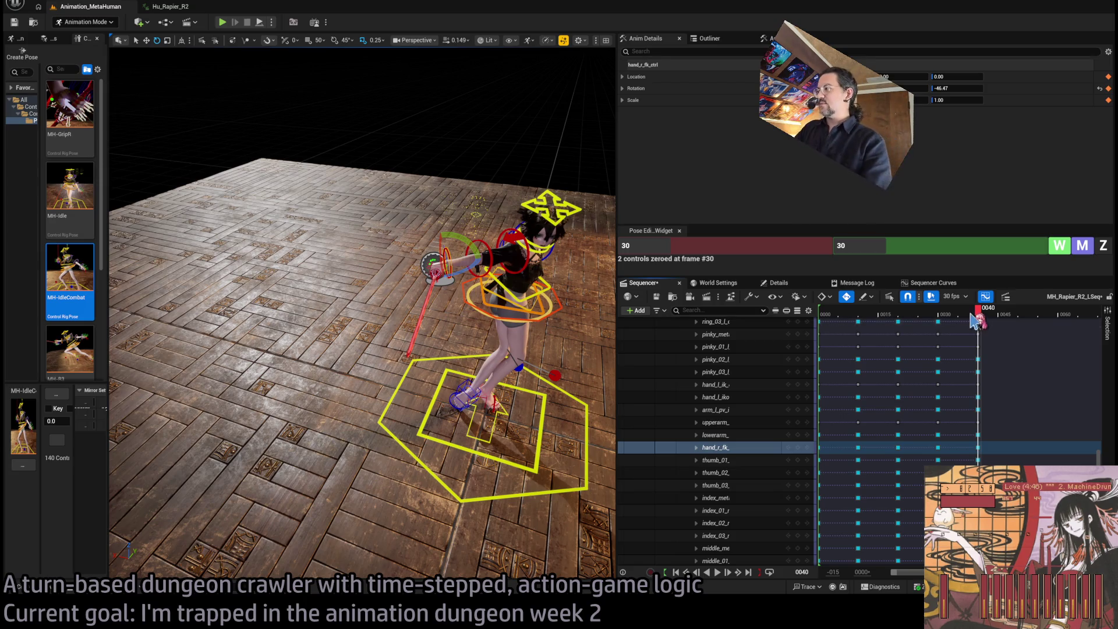
{"action": "mouse_move", "coordinate": [1000, 317]}
{"action": "left_mouse_down"}
{"action": "mouse_move", "coordinate": [1030, 314]}
{"action": "mouse_move", "coordinate": [1017, 311]}
{"action": "left_mouse_up"}
Key all MetaHuman_ControlRig controls at frame 50, then rotate body_ctrl to 51.71.
{"action": "left_click_drag", "start_coordinate": [1097, 457], "coordinate": [1097, 317]}
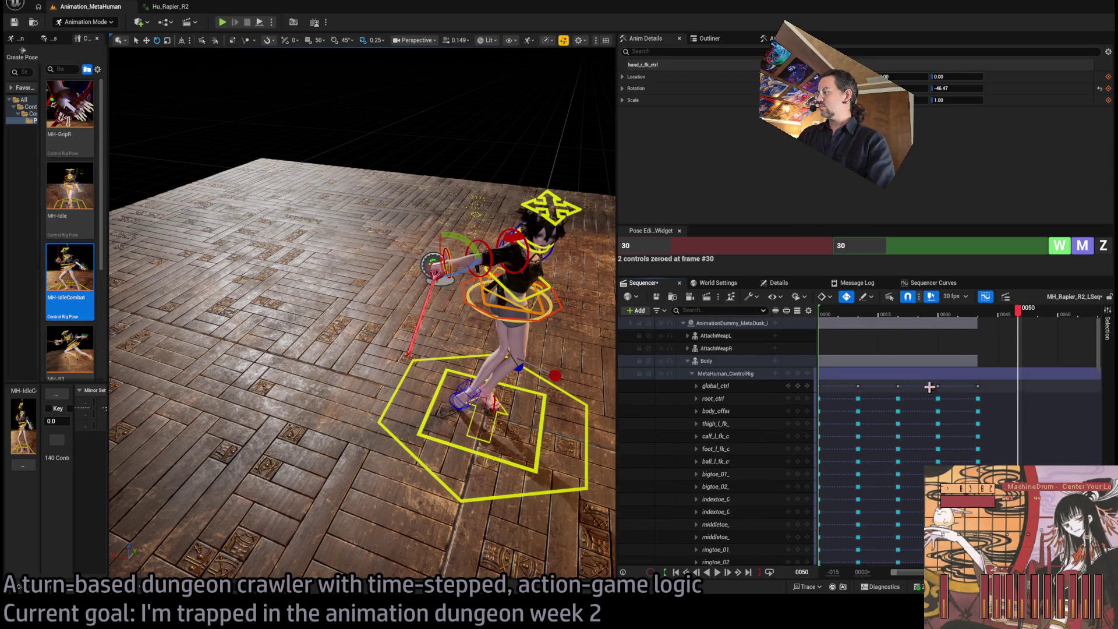
{"action": "left_click", "coordinate": [797, 373]}
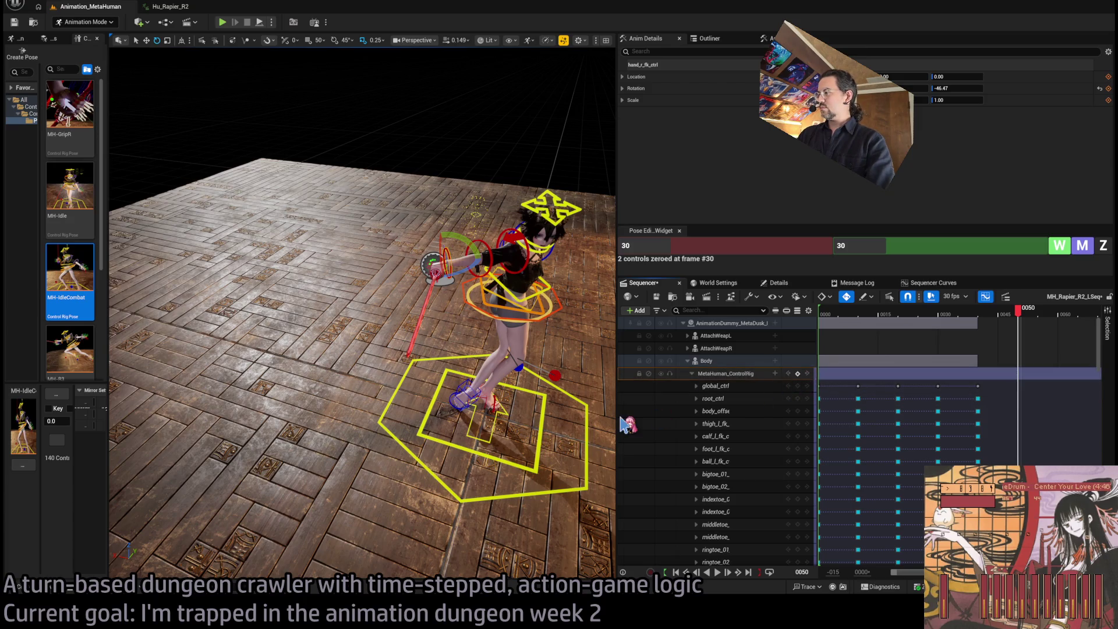
{"action": "left_click", "coordinate": [544, 317]}
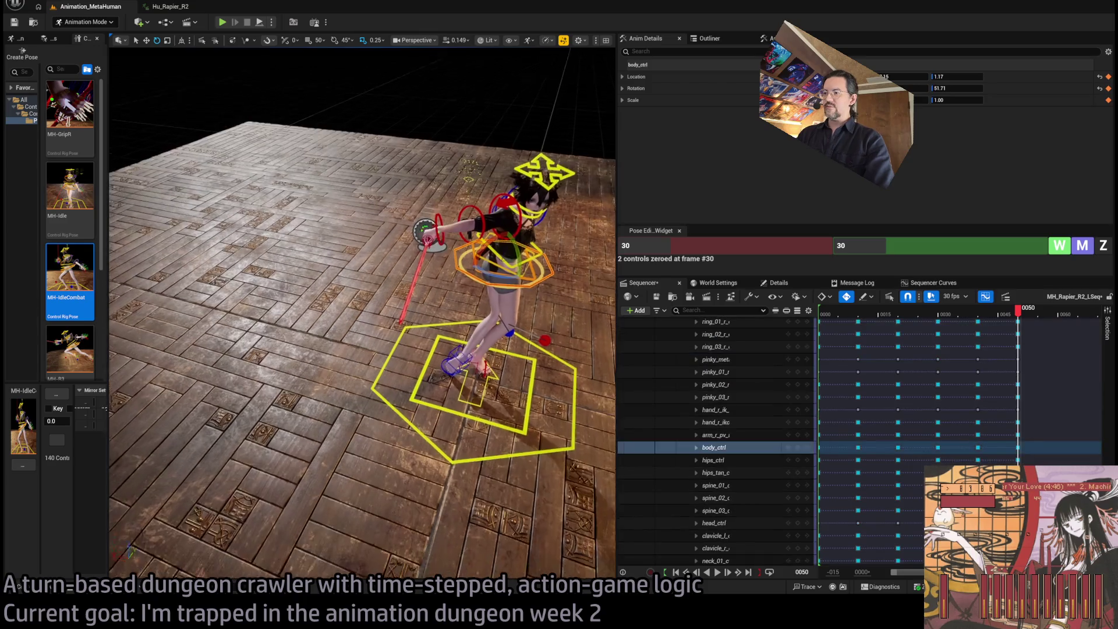
{"action": "mouse_move", "coordinate": [466, 336]}
{"action": "left_mouse_down"}
{"action": "mouse_move", "coordinate": [448, 338]}
{"action": "mouse_move", "coordinate": [445, 356]}
{"action": "left_mouse_up"}
Undo the body rotation, then turn the torso further around with body_ctrl.
{"action": "key", "text": "ctrl+z"}
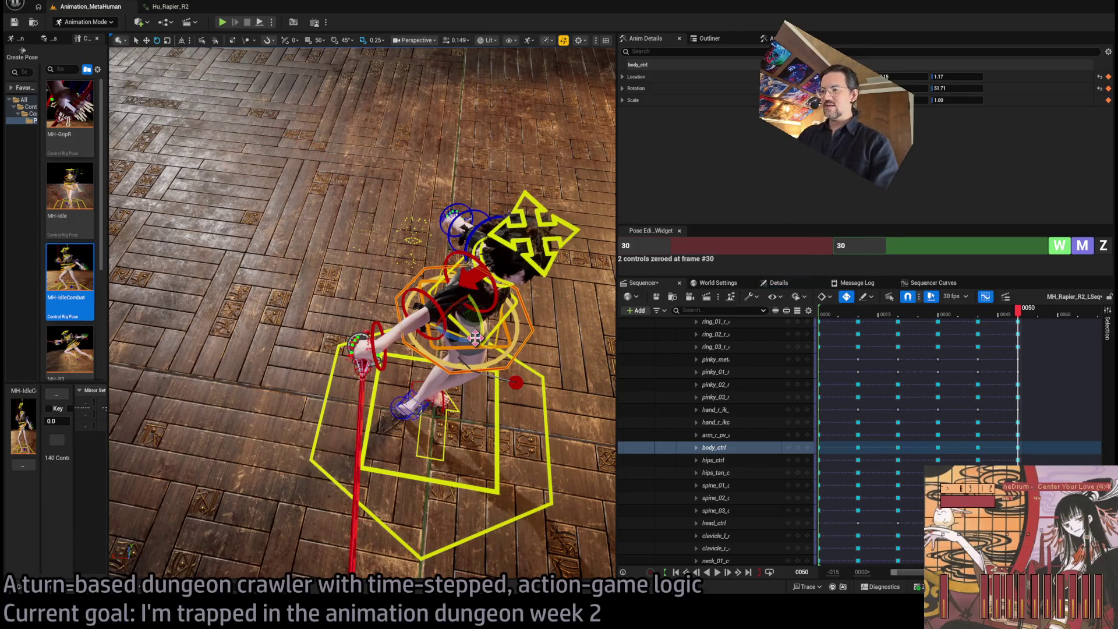
{"action": "left_click", "coordinate": [396, 403]}
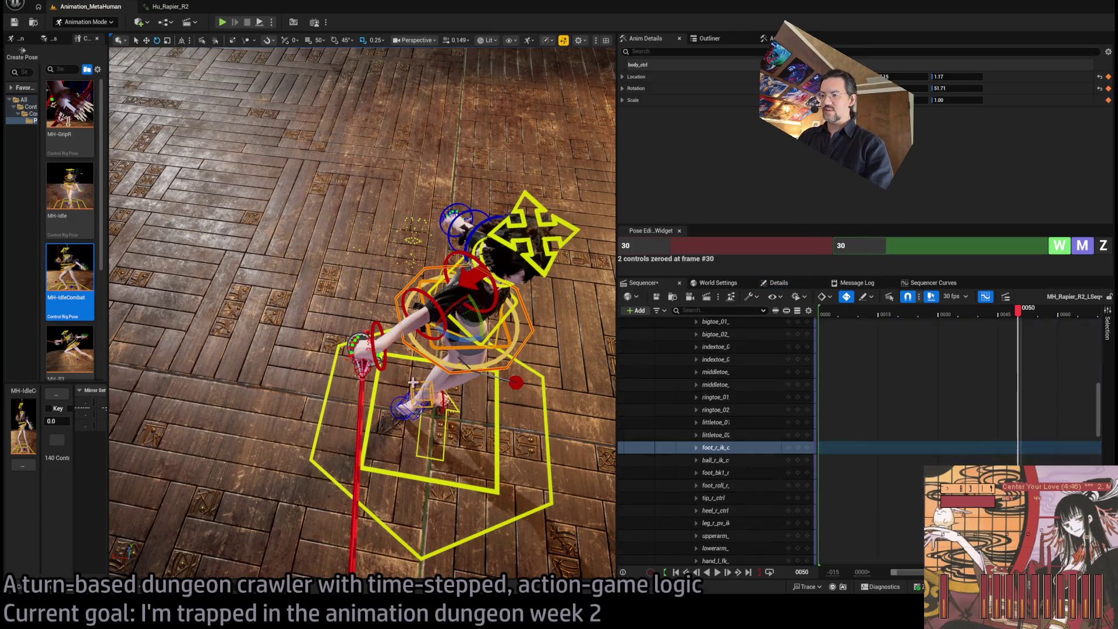
{"action": "key", "text": "f"}
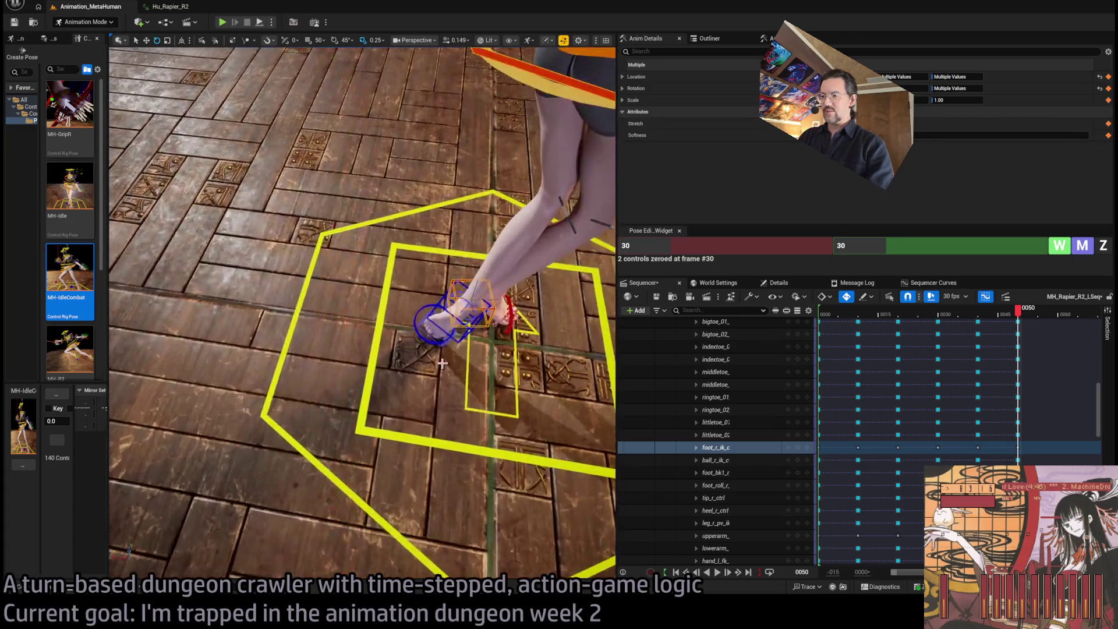
{"action": "left_click", "coordinate": [475, 342], "text": "ctrl"}
{"action": "key", "text": "f"}
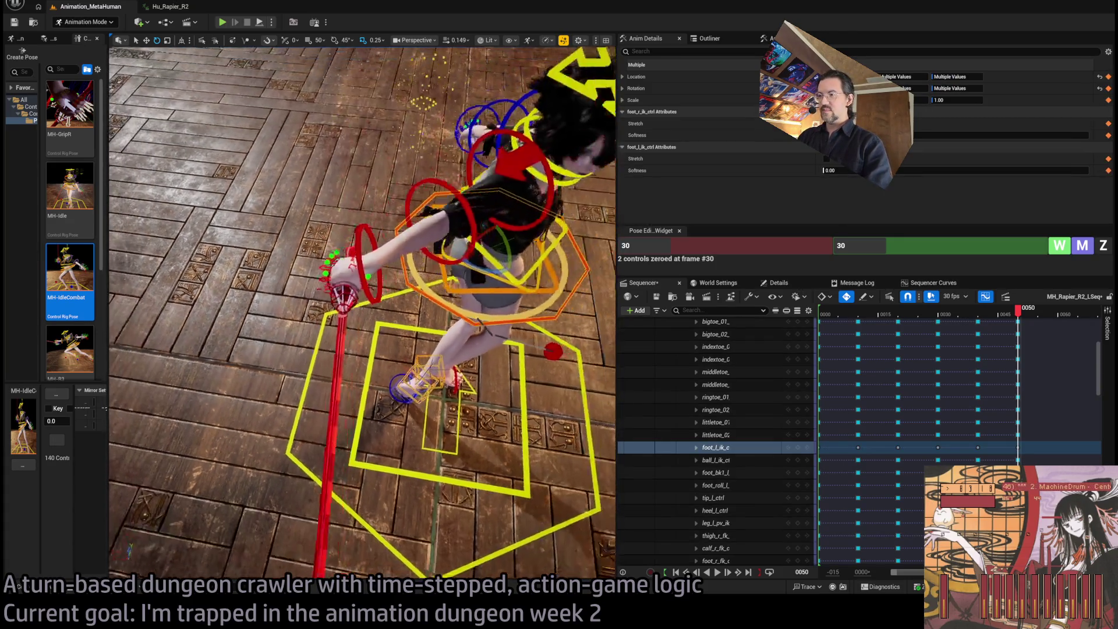
{"action": "left_click_drag", "start_coordinate": [459, 314], "coordinate": [358, 314]}
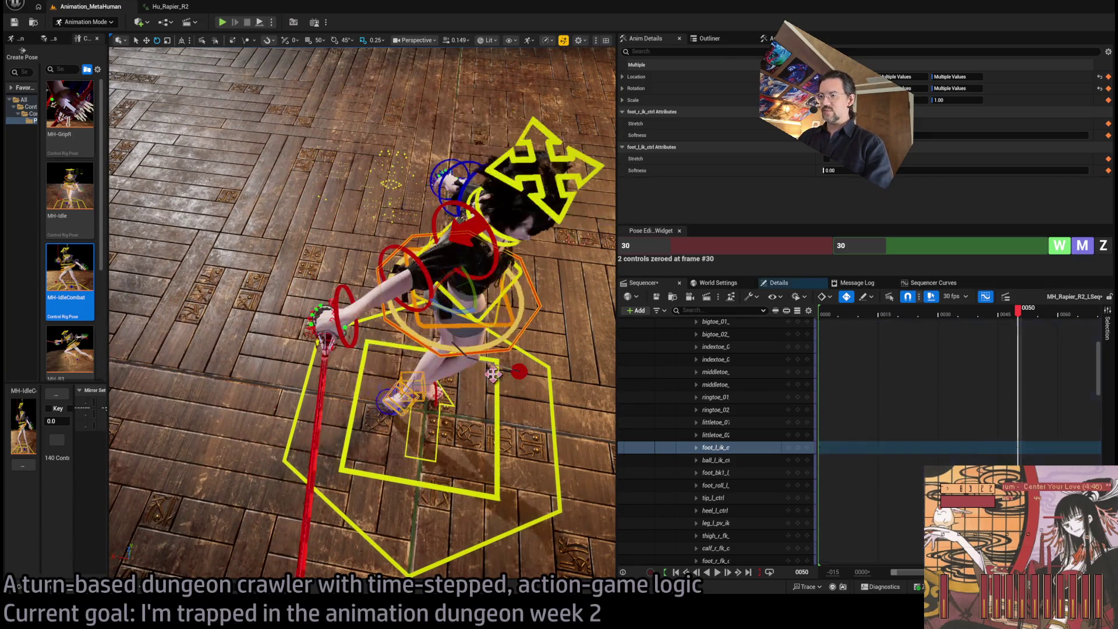
{"action": "left_click", "coordinate": [448, 280]}
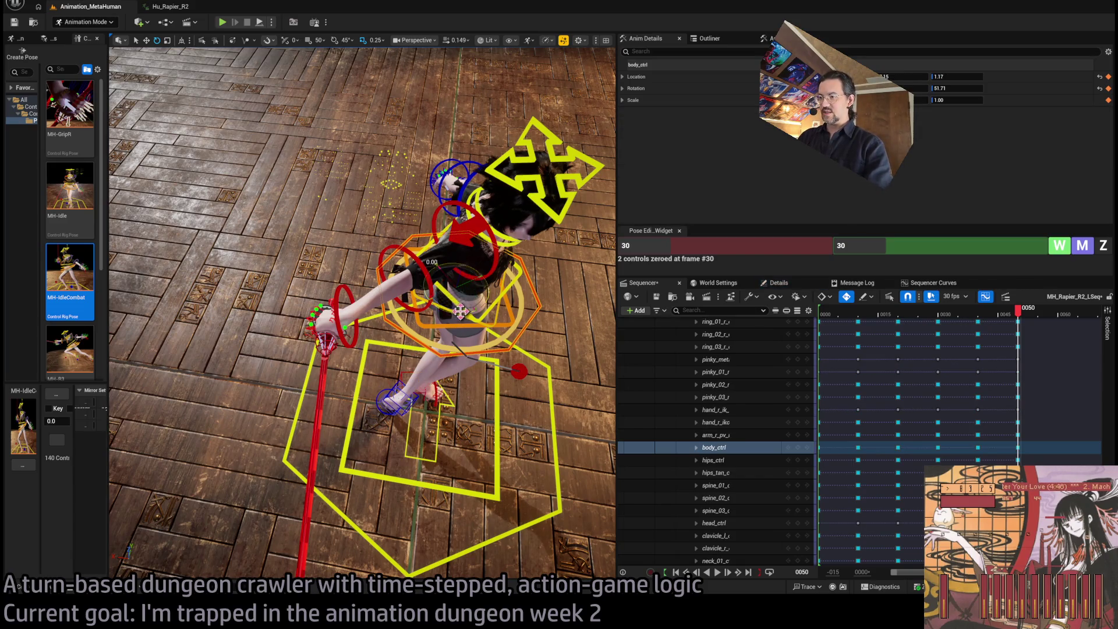
{"action": "left_click_drag", "start_coordinate": [449, 279], "coordinate": [268, 279]}
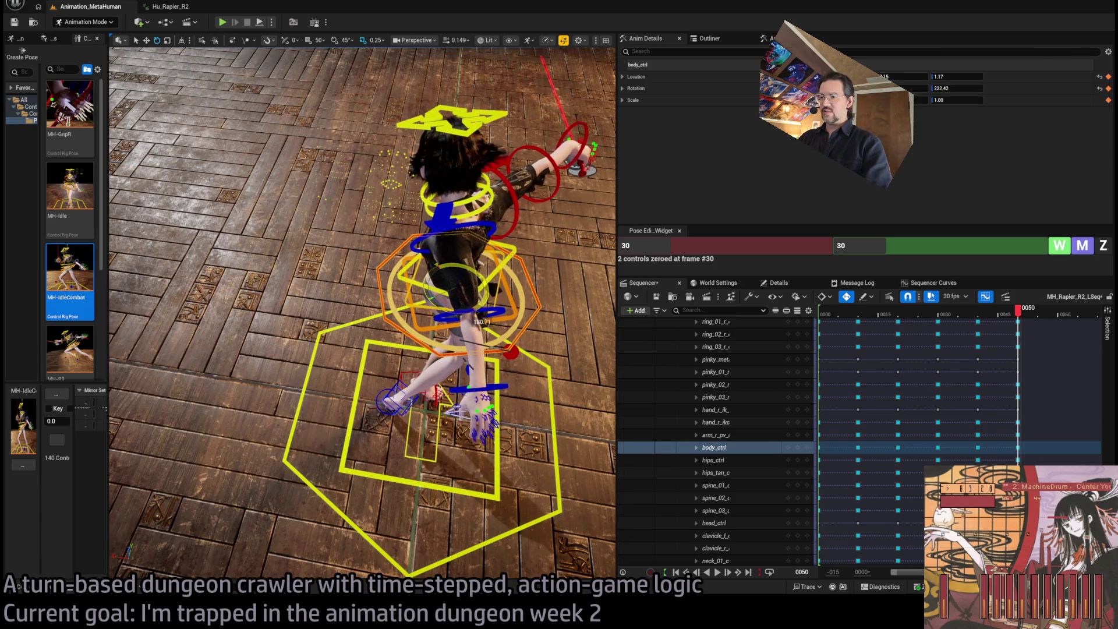
{"action": "mouse_move", "coordinate": [349, 291]}
{"action": "left_mouse_down"}
{"action": "mouse_move", "coordinate": [326, 274]}
{"action": "mouse_move", "coordinate": [551, 385]}
{"action": "left_mouse_up"}
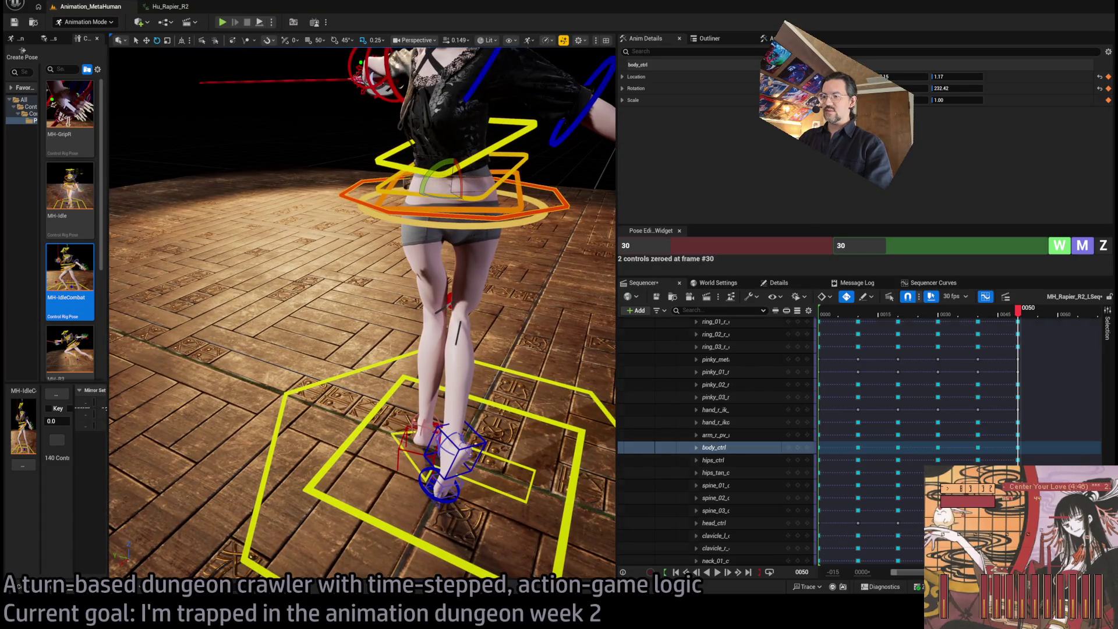
Rotate the right and left foot IK controls to follow the turned body.
{"action": "left_click", "coordinate": [457, 449]}
{"action": "left_click_drag", "start_coordinate": [384, 435], "coordinate": [460, 458]}
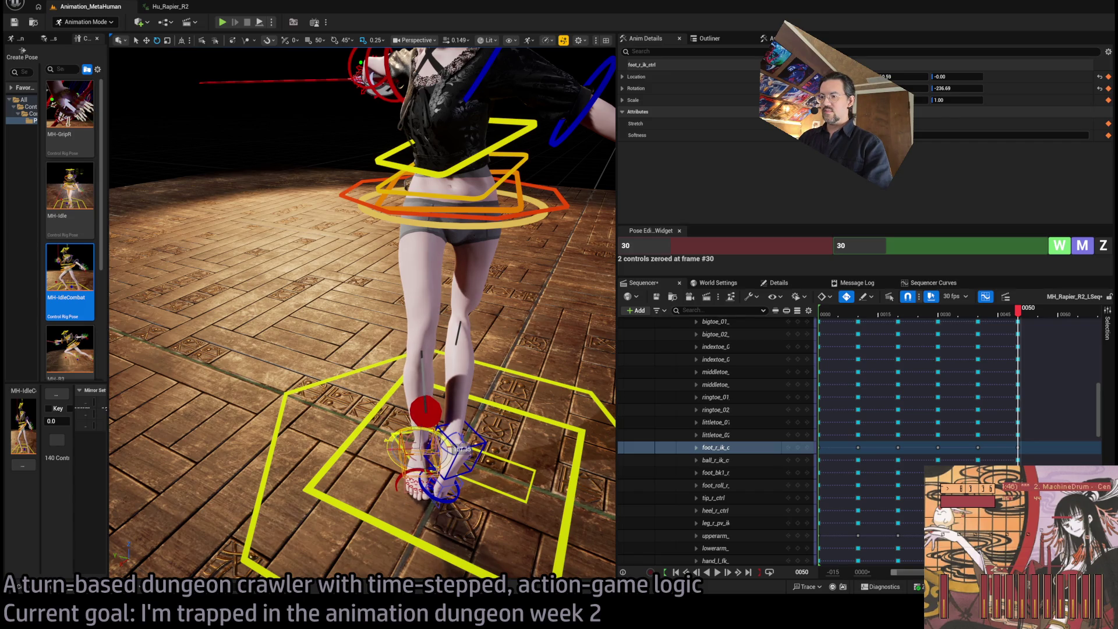
{"action": "left_click", "coordinate": [467, 464]}
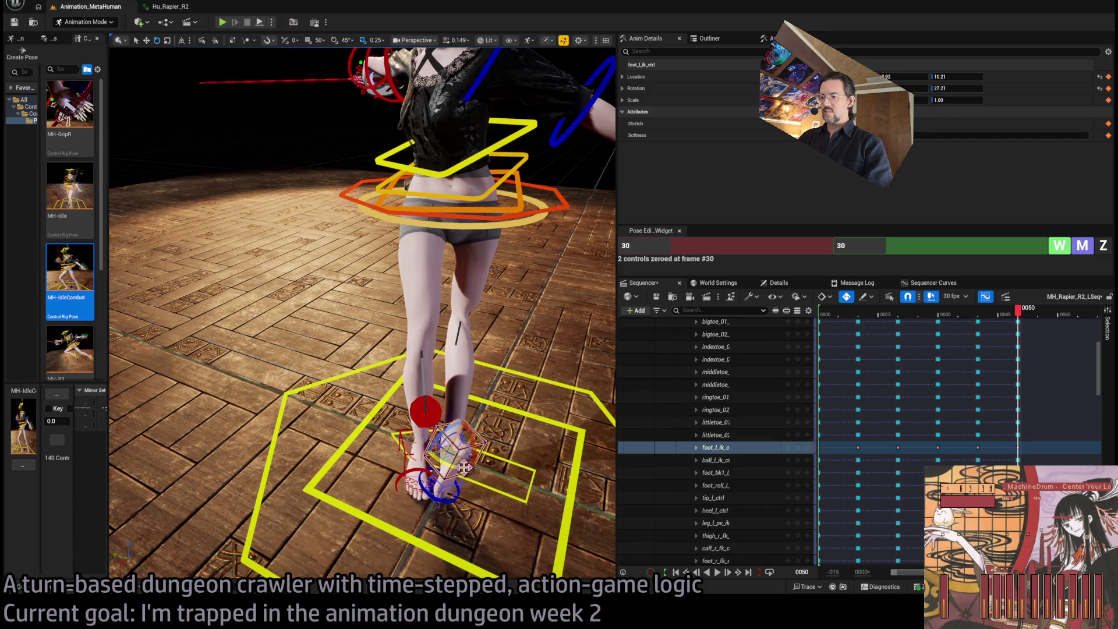
{"action": "mouse_move", "coordinate": [464, 467]}
{"action": "left_mouse_down"}
{"action": "mouse_move", "coordinate": [463, 445]}
{"action": "mouse_move", "coordinate": [407, 448]}
{"action": "mouse_move", "coordinate": [568, 442]}
{"action": "left_mouse_up"}
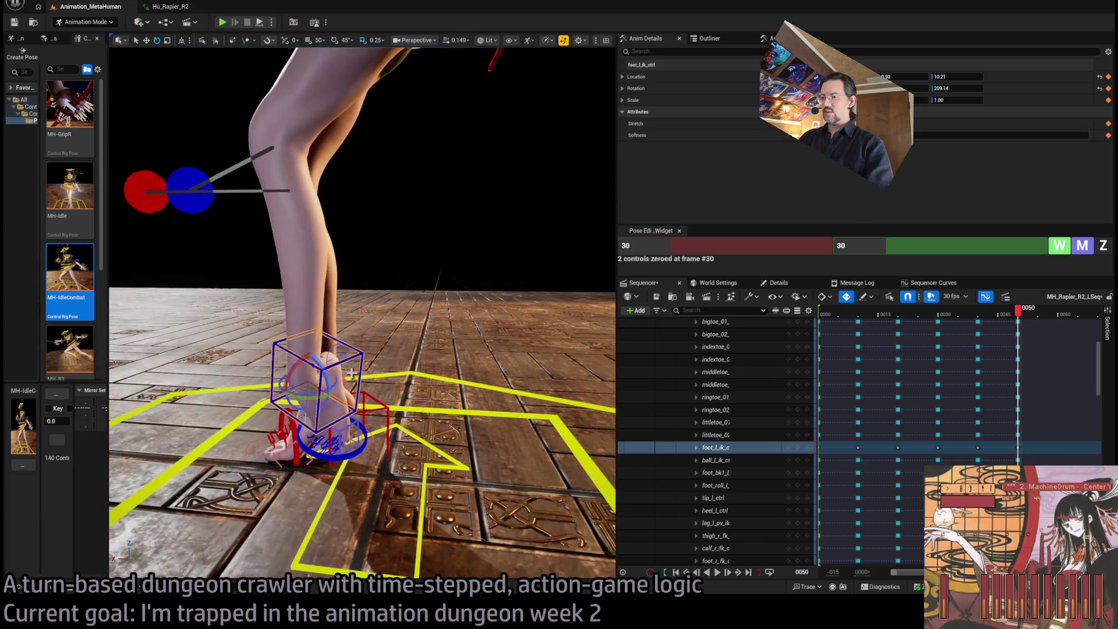
Rotate foot_l_ik_ctrl to 209.14 and move it forward and up.
{"action": "left_click", "coordinate": [775, 284]}
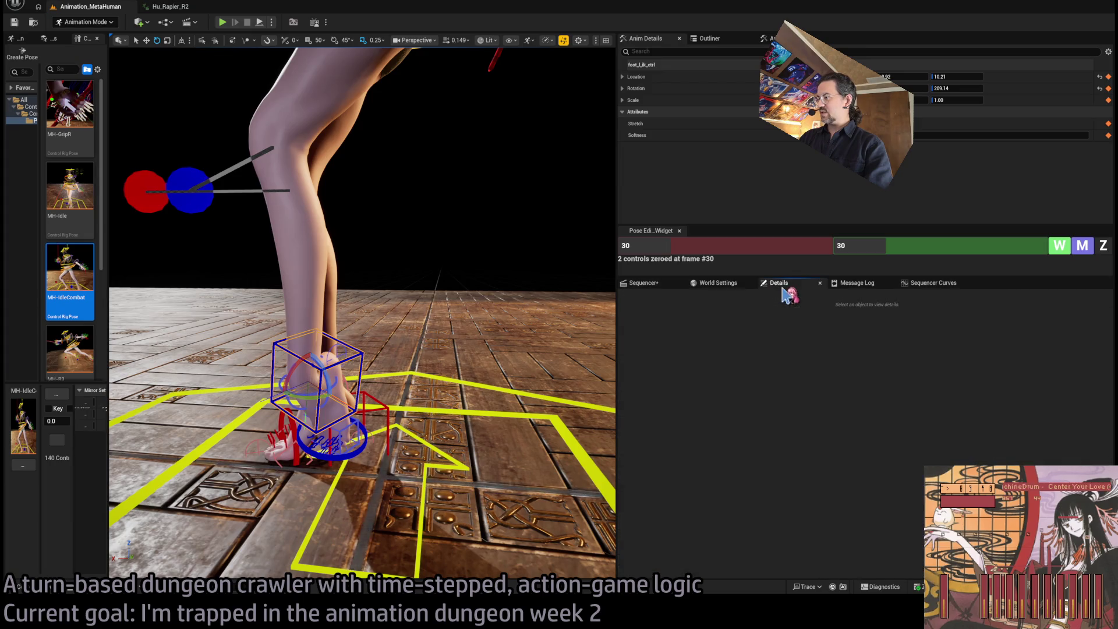
{"action": "left_click", "coordinate": [729, 284]}
{"action": "left_click", "coordinate": [659, 286]}
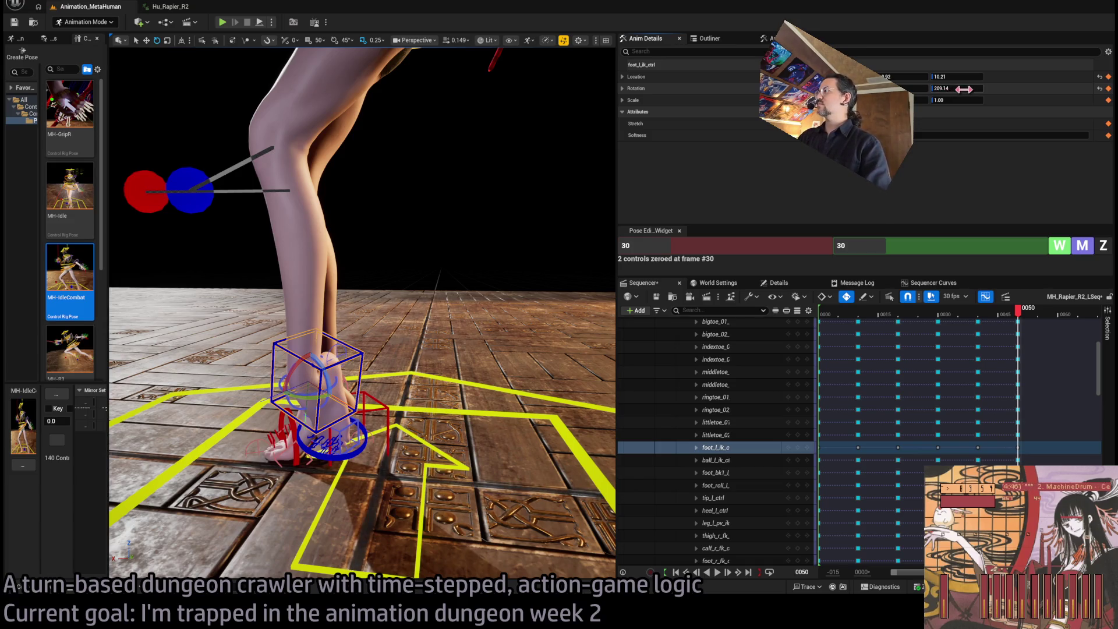
{"action": "left_click_drag", "start_coordinate": [963, 89], "coordinate": [978, 89]}
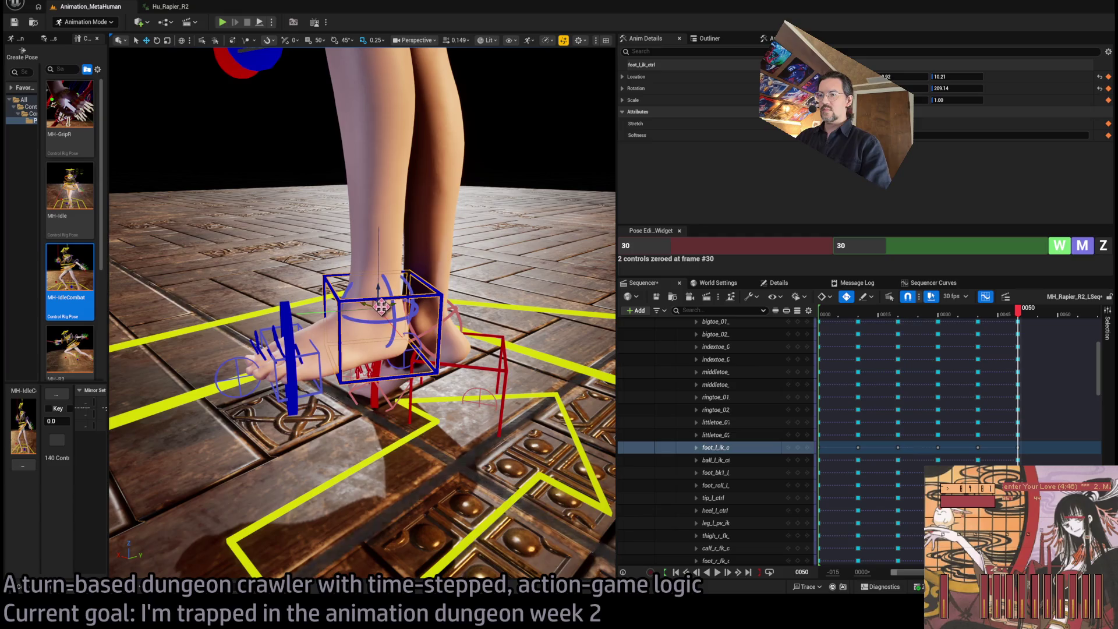
{"action": "mouse_move", "coordinate": [381, 306]}
{"action": "left_mouse_down"}
{"action": "mouse_move", "coordinate": [402, 302]}
{"action": "mouse_move", "coordinate": [385, 368]}
{"action": "mouse_move", "coordinate": [418, 395]}
{"action": "left_mouse_up"}
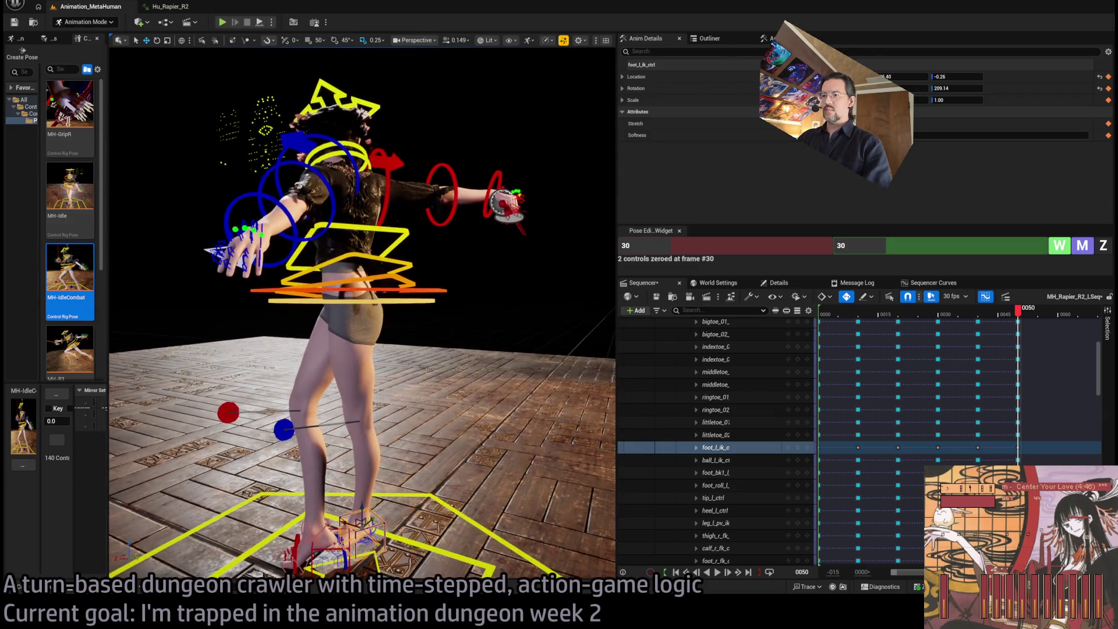
Rotate foot_l_ik_ctrl about 12 degrees further, to 221.29.
{"action": "left_click", "coordinate": [434, 327]}
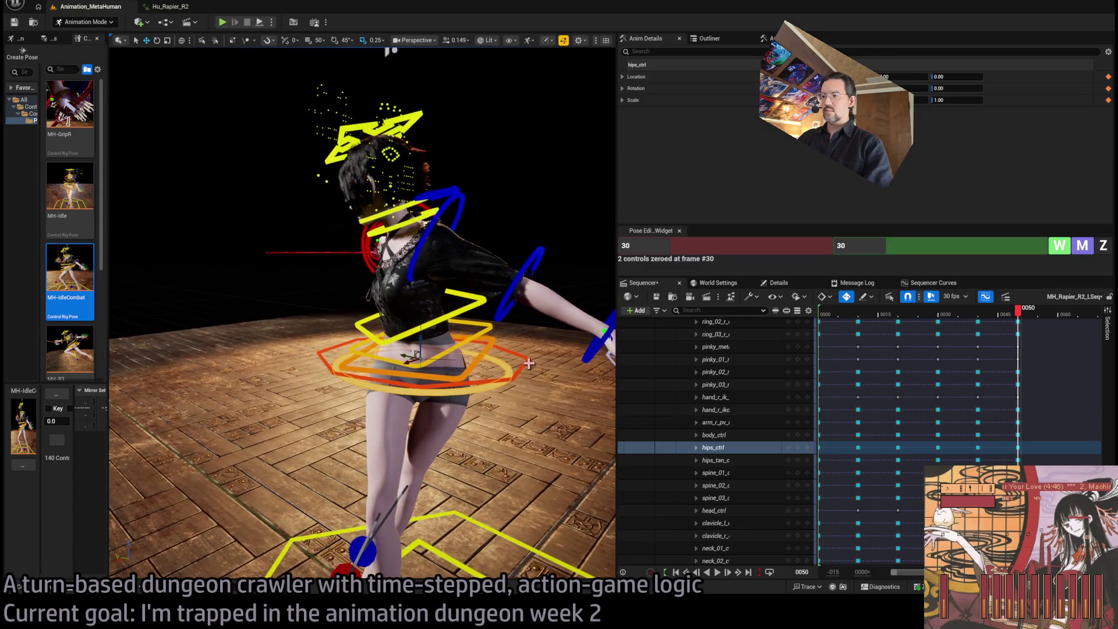
{"action": "left_click", "coordinate": [414, 349]}
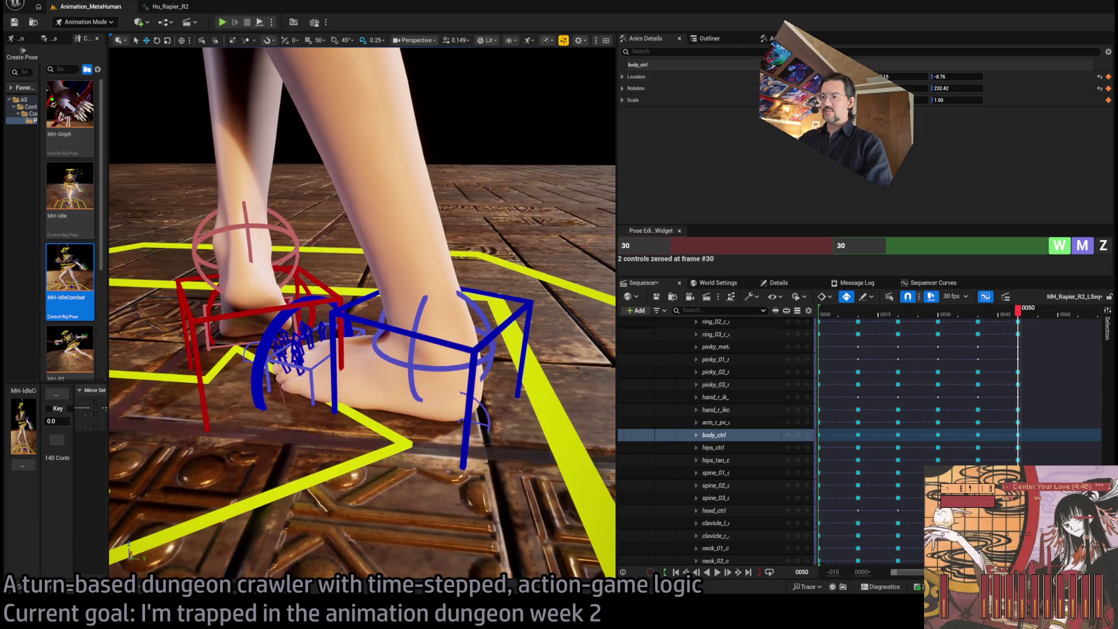
{"action": "left_click", "coordinate": [447, 354]}
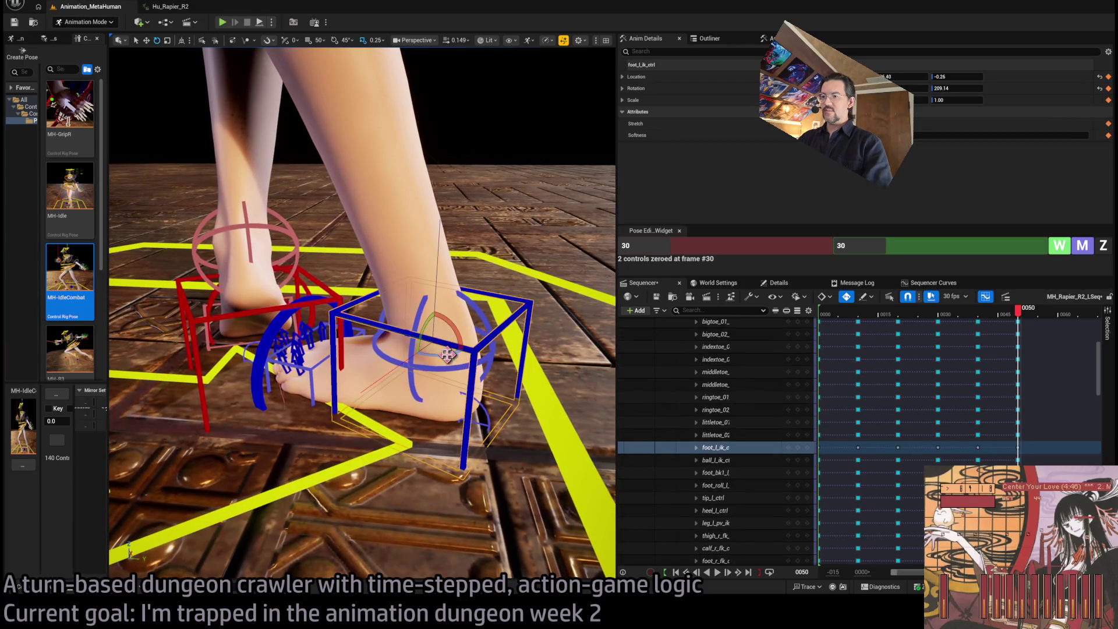
{"action": "mouse_move", "coordinate": [443, 353]}
{"action": "left_mouse_down"}
{"action": "mouse_move", "coordinate": [349, 326]}
{"action": "mouse_move", "coordinate": [327, 112]}
{"action": "mouse_move", "coordinate": [613, 447]}
{"action": "mouse_move", "coordinate": [582, 408]}
{"action": "mouse_move", "coordinate": [559, 443]}
{"action": "mouse_move", "coordinate": [541, 350]}
{"action": "mouse_move", "coordinate": [376, 348]}
{"action": "left_mouse_up"}
Raise body_ctrl higher in the lunge and check the legs and feet.
{"action": "left_click", "coordinate": [481, 300]}
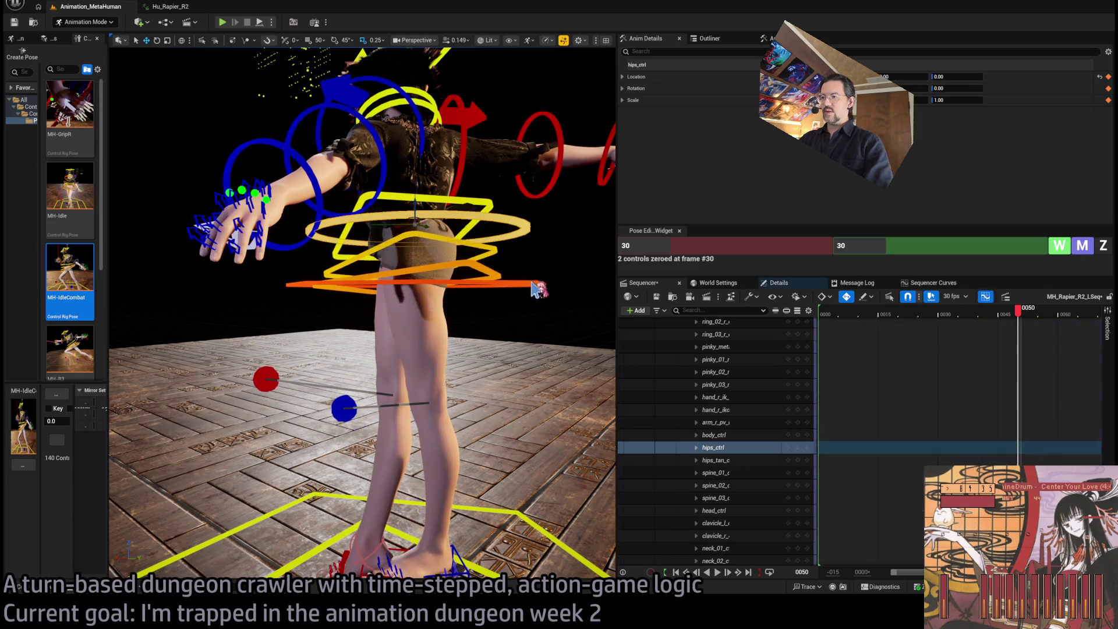
{"action": "left_click", "coordinate": [410, 292]}
{"action": "left_click_drag", "start_coordinate": [414, 269], "coordinate": [415, 245]}
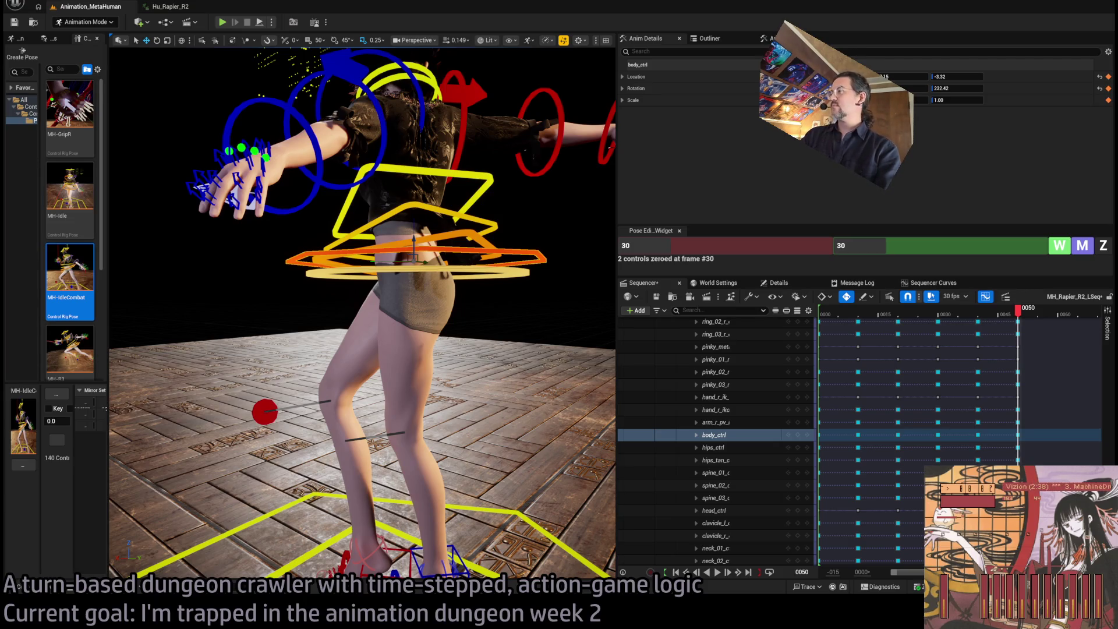
{"action": "mouse_move", "coordinate": [512, 173]}
{"action": "left_mouse_down"}
{"action": "mouse_move", "coordinate": [512, 209]}
{"action": "mouse_move", "coordinate": [419, 227]}
{"action": "mouse_move", "coordinate": [390, 291]}
{"action": "mouse_move", "coordinate": [250, 291]}
{"action": "left_mouse_up"}
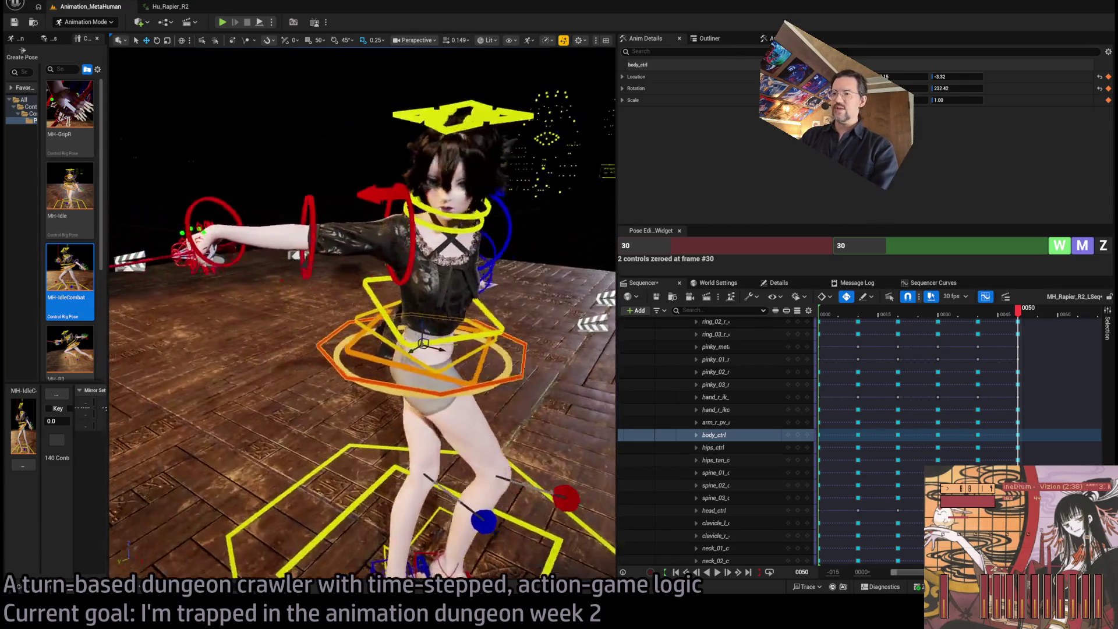
Inspect the pose from behind, then nudge body_ctrl so one location value reads -1.42.
{"action": "mouse_move", "coordinate": [250, 291]}
{"action": "left_mouse_down"}
{"action": "mouse_move", "coordinate": [105, 275]}
{"action": "mouse_move", "coordinate": [576, 110]}
{"action": "mouse_move", "coordinate": [518, 140]}
{"action": "left_mouse_up"}
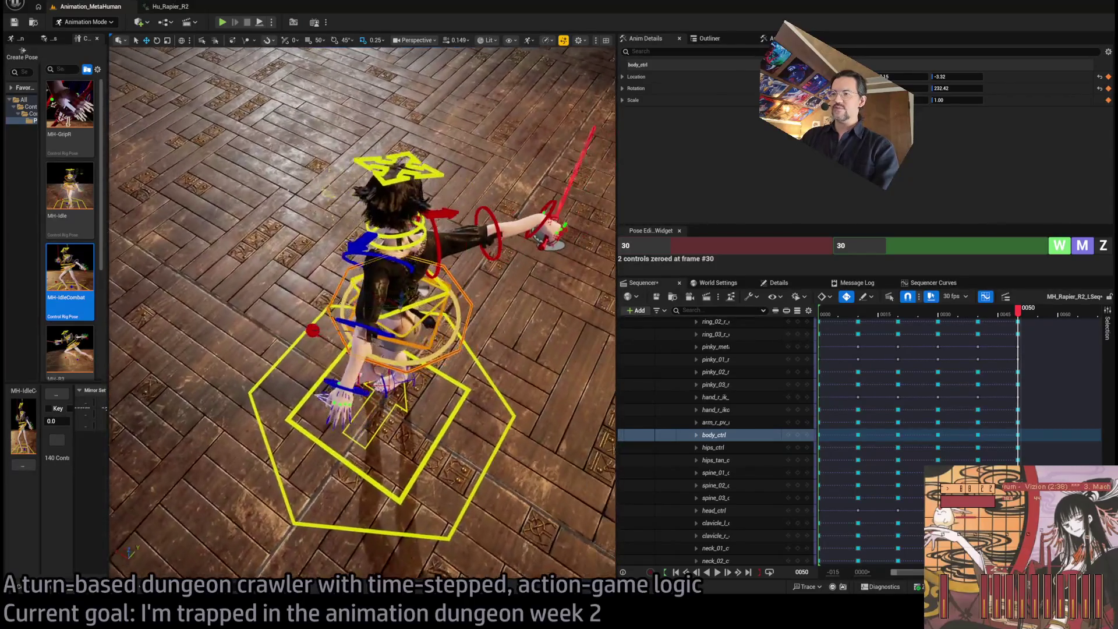
{"action": "left_click_drag", "start_coordinate": [506, 259], "coordinate": [505, 259]}
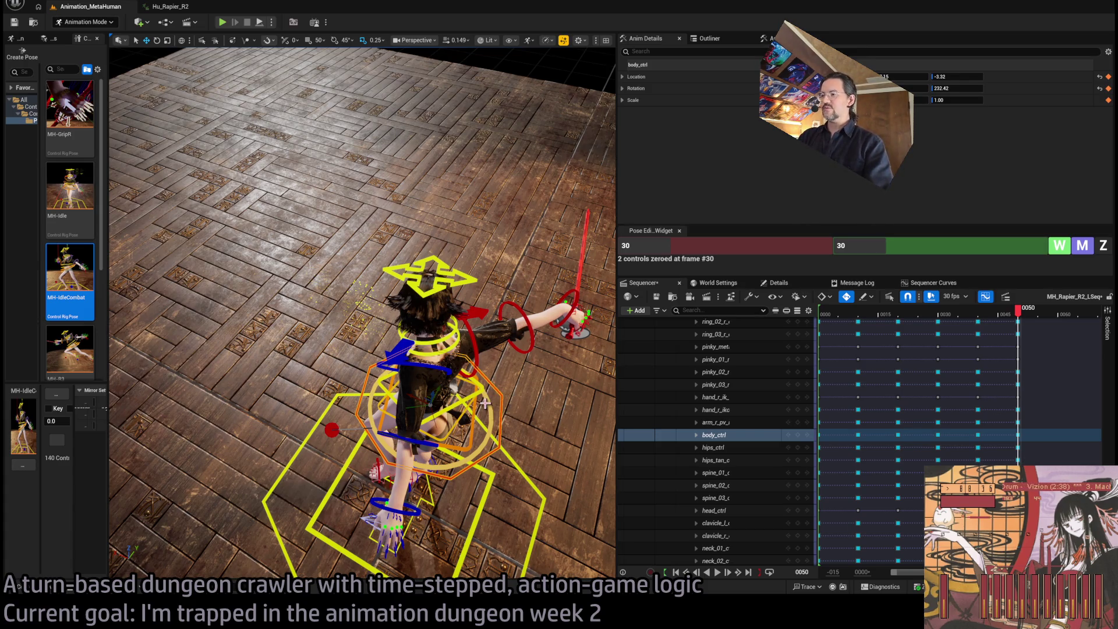
{"action": "left_click_drag", "start_coordinate": [503, 393], "coordinate": [533, 348]}
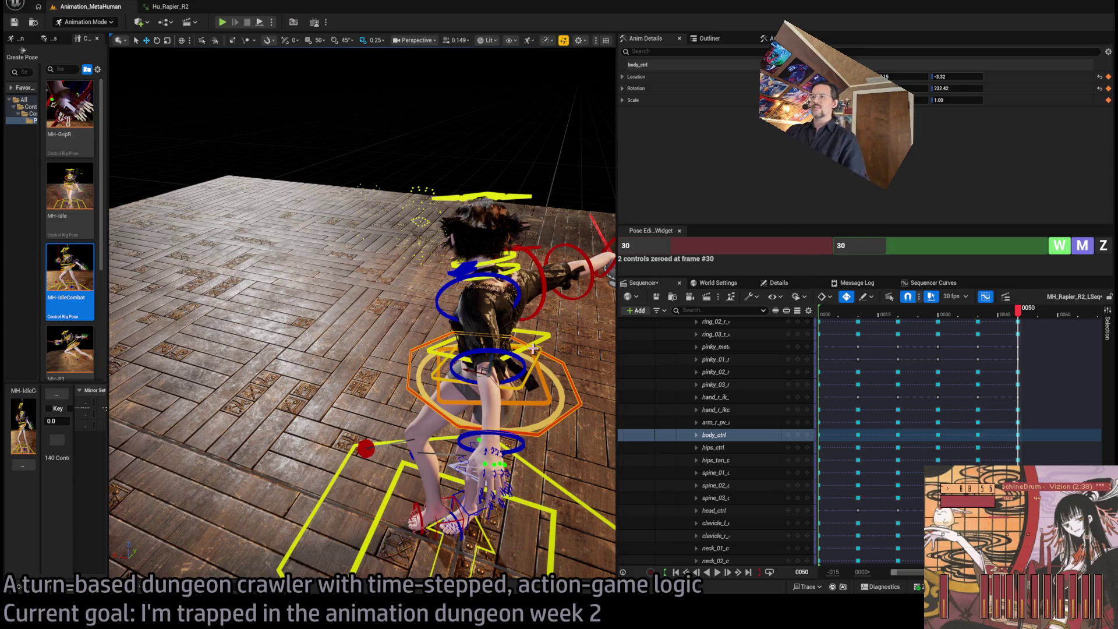
{"action": "mouse_move", "coordinate": [585, 387]}
{"action": "left_mouse_down"}
{"action": "mouse_move", "coordinate": [524, 385]}
{"action": "mouse_move", "coordinate": [442, 326]}
{"action": "left_mouse_up"}
{"action": "left_click_drag", "start_coordinate": [488, 362], "coordinate": [488, 362]}
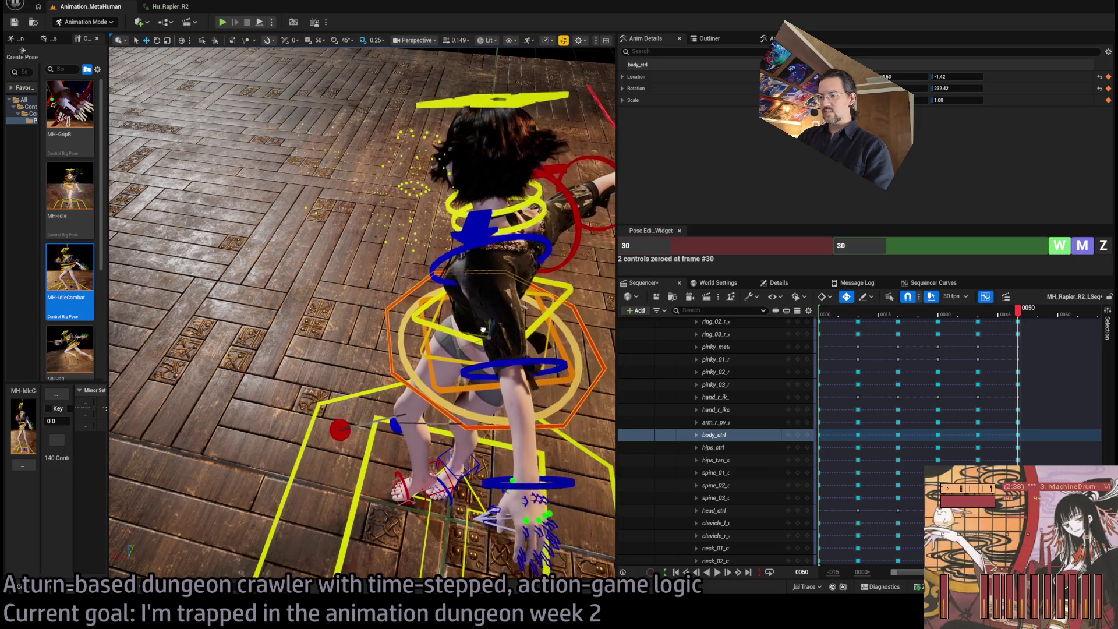
{"action": "left_click_drag", "start_coordinate": [488, 304], "coordinate": [454, 316]}
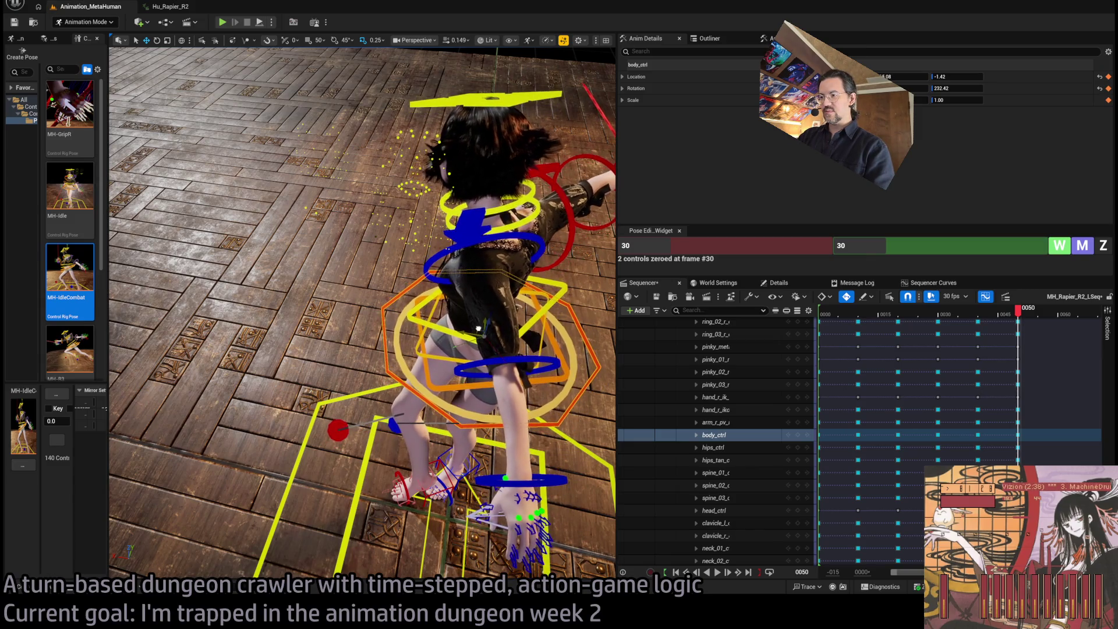
{"action": "key", "text": "f"}
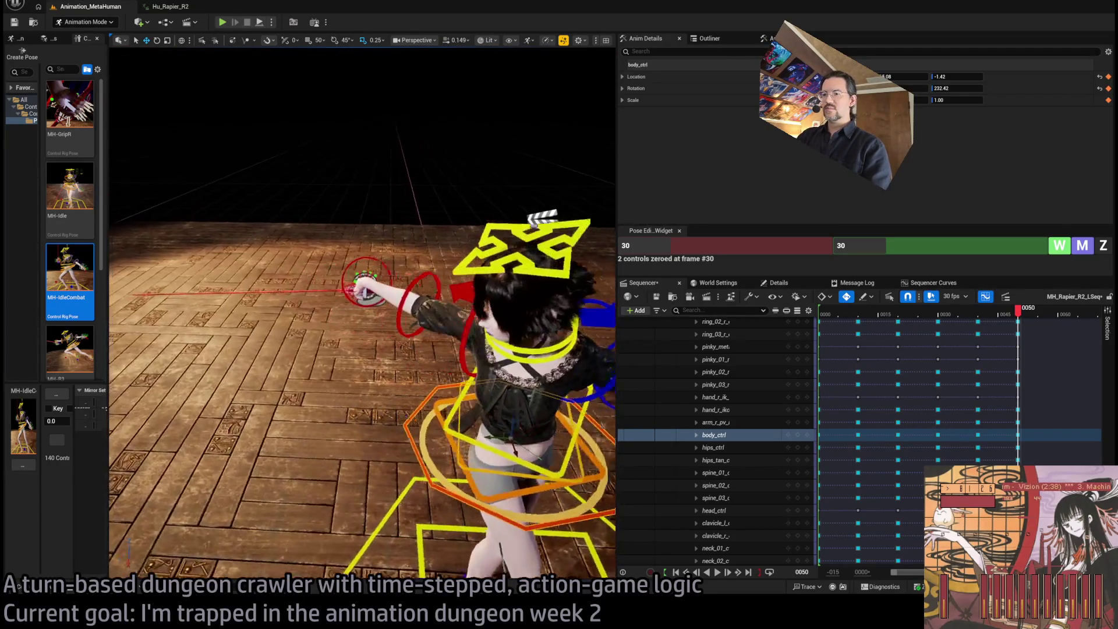
Zero the right upper arm, forearm and hand FK controls to their frame 50 pose.
{"action": "left_click", "coordinate": [463, 268]}
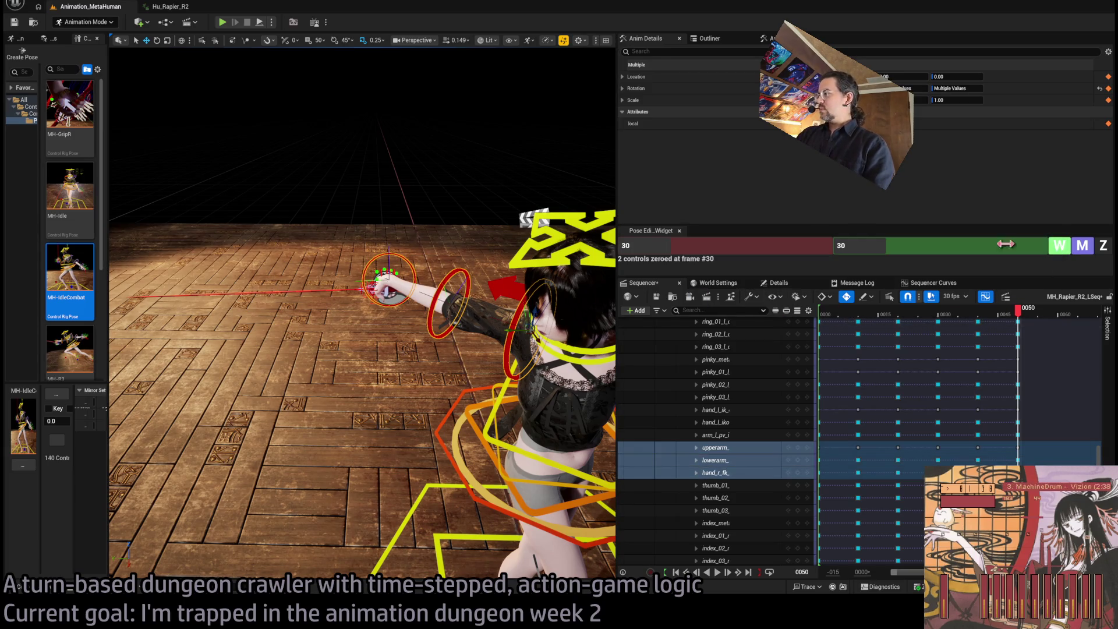
{"action": "left_click", "coordinate": [939, 240]}
{"action": "type", "text": "50"}
{"action": "key", "text": "Return"}
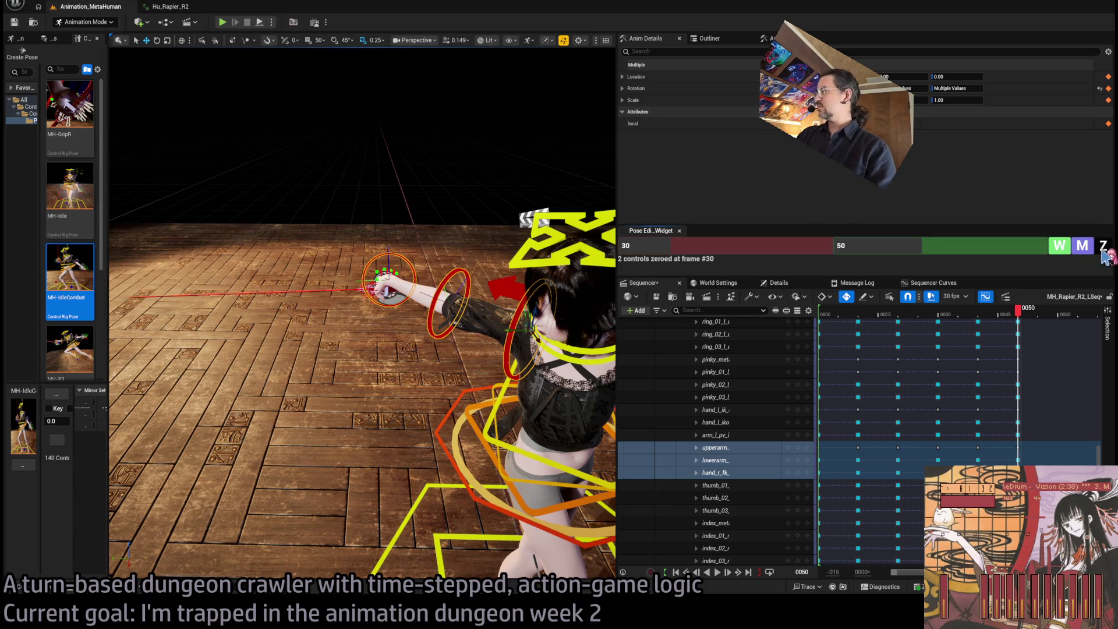
{"action": "key", "text": "f"}
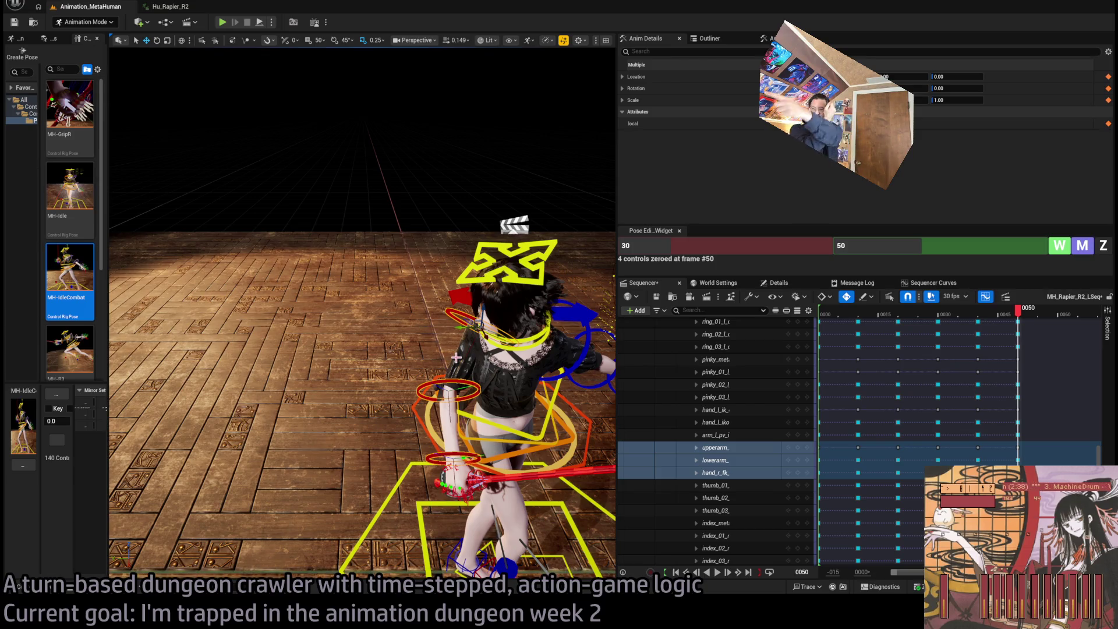
Rotate upperarm_r_fk_ctrl to raise the rapier upright, then select both clavicle controls.
{"action": "left_click", "coordinate": [488, 424]}
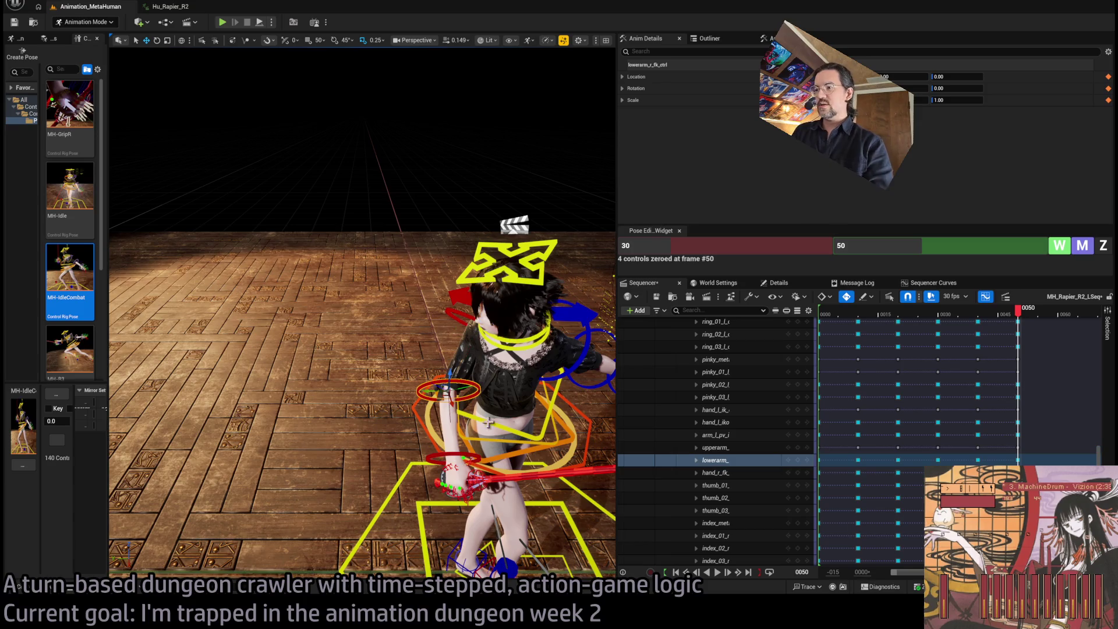
{"action": "left_click", "coordinate": [479, 402]}
{"action": "key", "text": "e"}
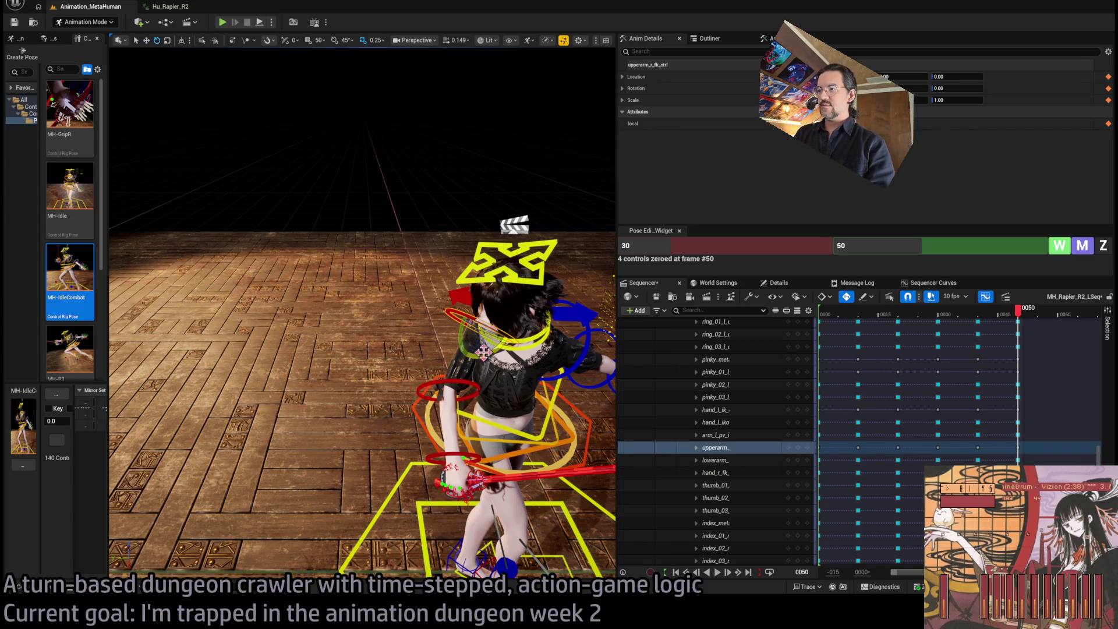
{"action": "mouse_move", "coordinate": [478, 336]}
{"action": "left_mouse_down"}
{"action": "mouse_move", "coordinate": [466, 308]}
{"action": "mouse_move", "coordinate": [477, 343]}
{"action": "left_mouse_up"}
{"action": "left_click", "coordinate": [478, 344]}
{"action": "left_click", "coordinate": [384, 362], "text": "ctrl"}
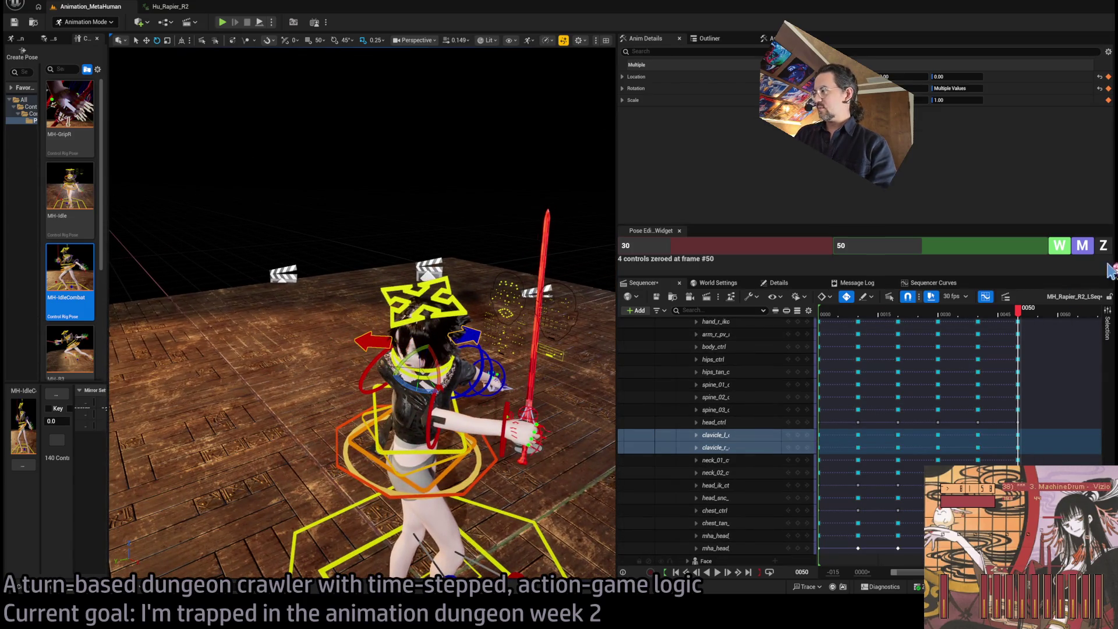
Zero both clavicles, rotate the right clavicle about 35° and bend the right forearm about 31°.
{"action": "key", "text": "z"}
{"action": "left_click", "coordinate": [475, 346]}
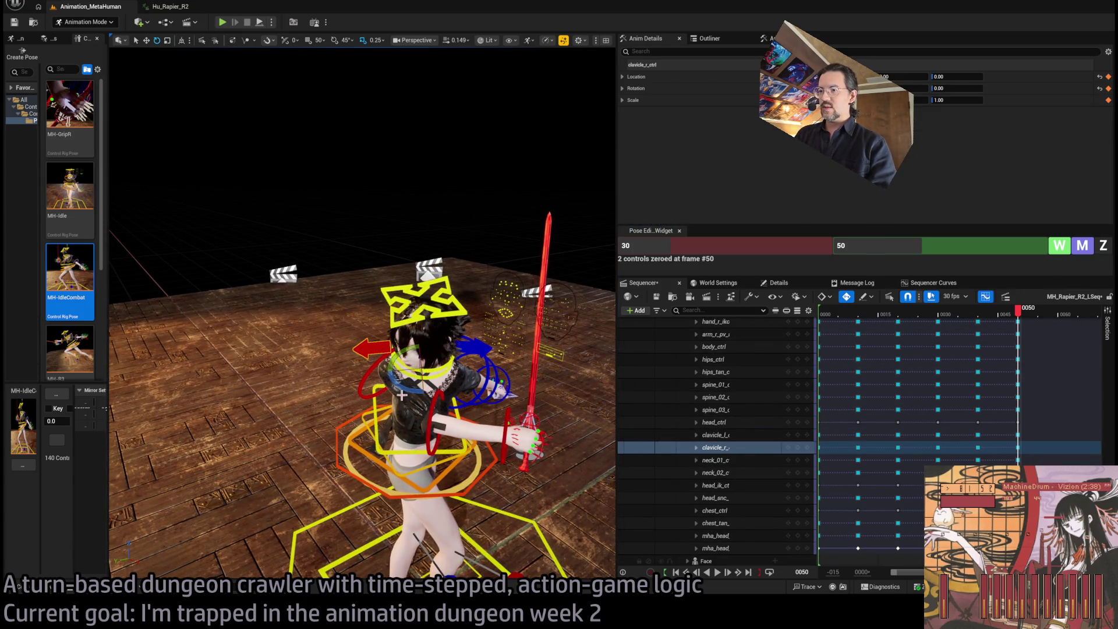
{"action": "left_click_drag", "start_coordinate": [434, 379], "coordinate": [452, 355]}
{"action": "scroll", "coordinate": [416, 380], "scroll_direction": "up", "scroll_amount": 5}
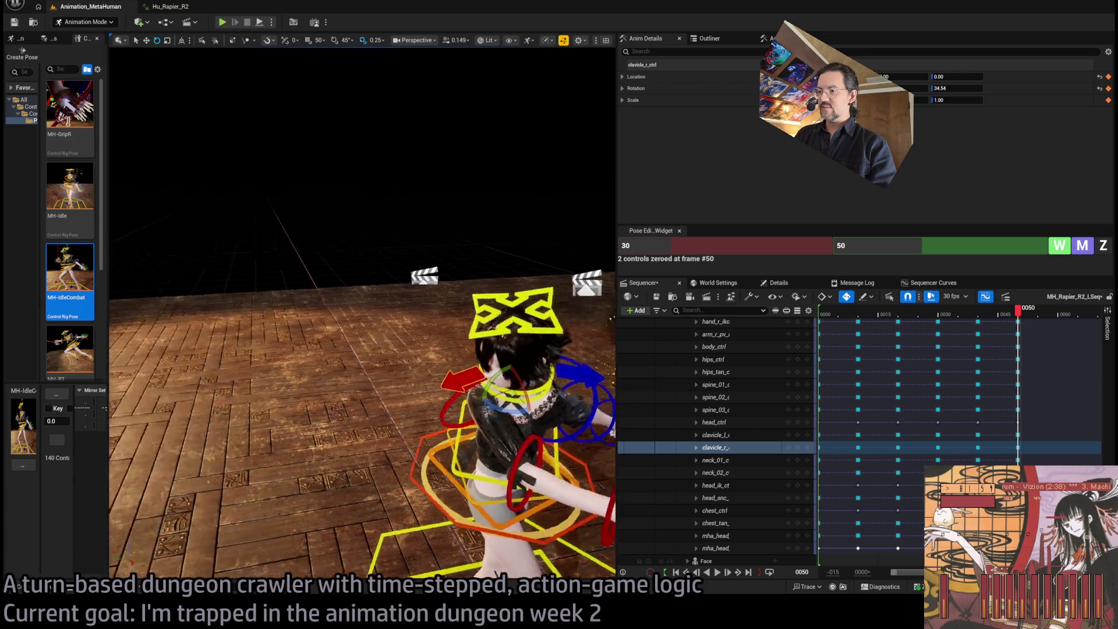
{"action": "left_click", "coordinate": [416, 381]}
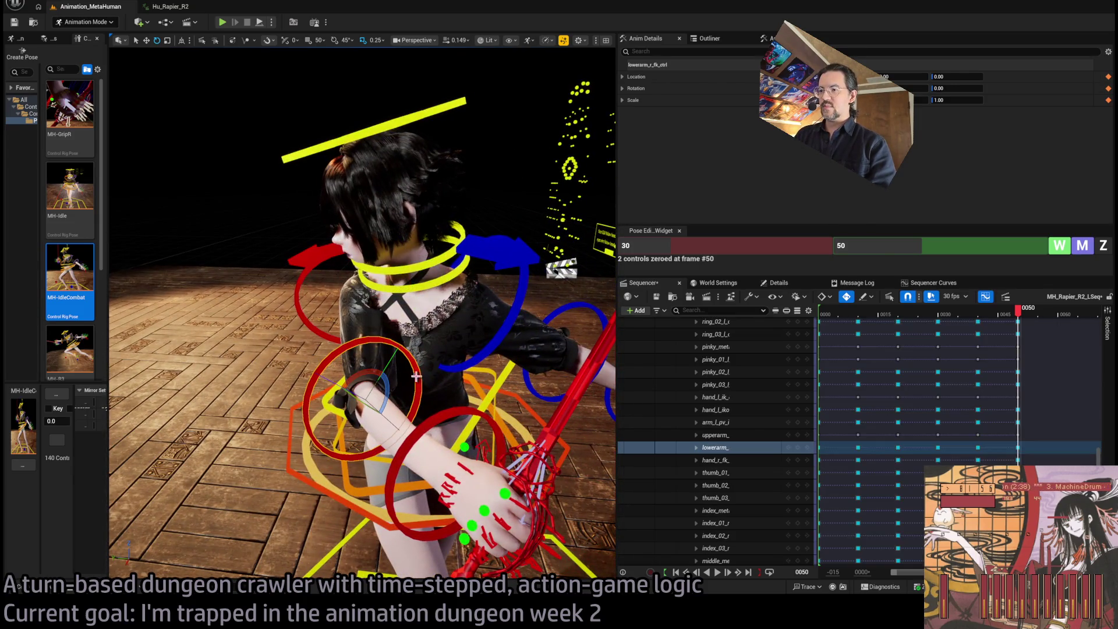
{"action": "mouse_move", "coordinate": [384, 383]}
{"action": "left_mouse_down"}
{"action": "mouse_move", "coordinate": [368, 375]}
{"action": "mouse_move", "coordinate": [348, 283]}
{"action": "mouse_move", "coordinate": [360, 272]}
{"action": "mouse_move", "coordinate": [385, 270]}
{"action": "mouse_move", "coordinate": [349, 284]}
{"action": "mouse_move", "coordinate": [410, 334]}
{"action": "mouse_move", "coordinate": [460, 349]}
{"action": "left_mouse_up"}
Reset the head and the right clavicle back to their frame 50 pose.
{"action": "left_click", "coordinate": [304, 273]}
{"action": "left_click", "coordinate": [460, 349]}
{"action": "left_click", "coordinate": [1102, 248]}
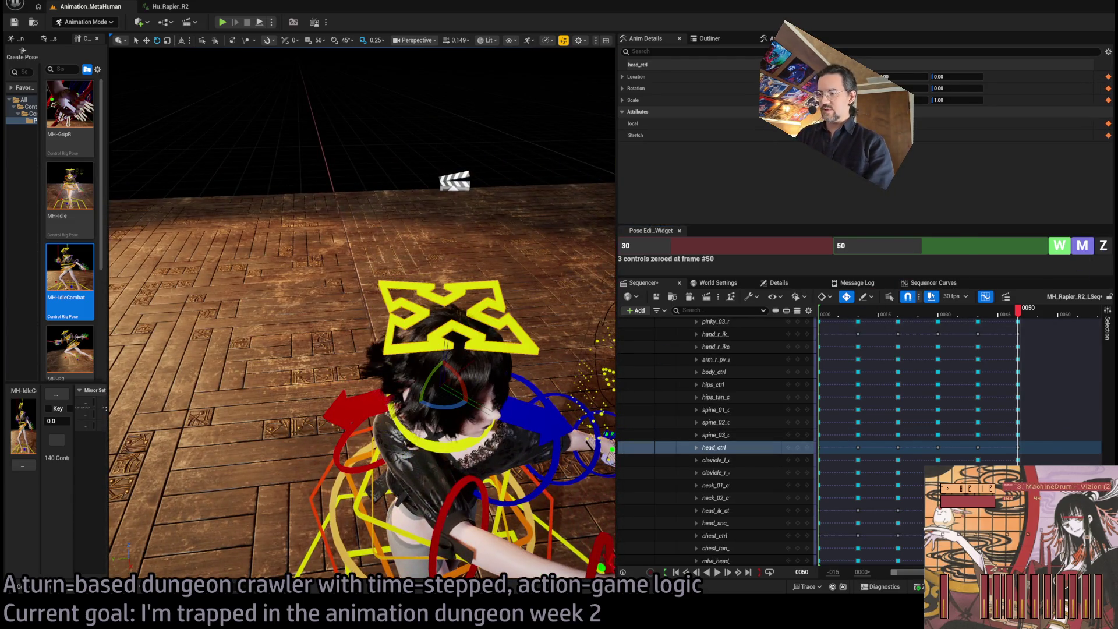
{"action": "mouse_move", "coordinate": [361, 314]}
{"action": "left_mouse_down"}
{"action": "mouse_move", "coordinate": [408, 267]}
{"action": "mouse_move", "coordinate": [417, 431]}
{"action": "left_mouse_up"}
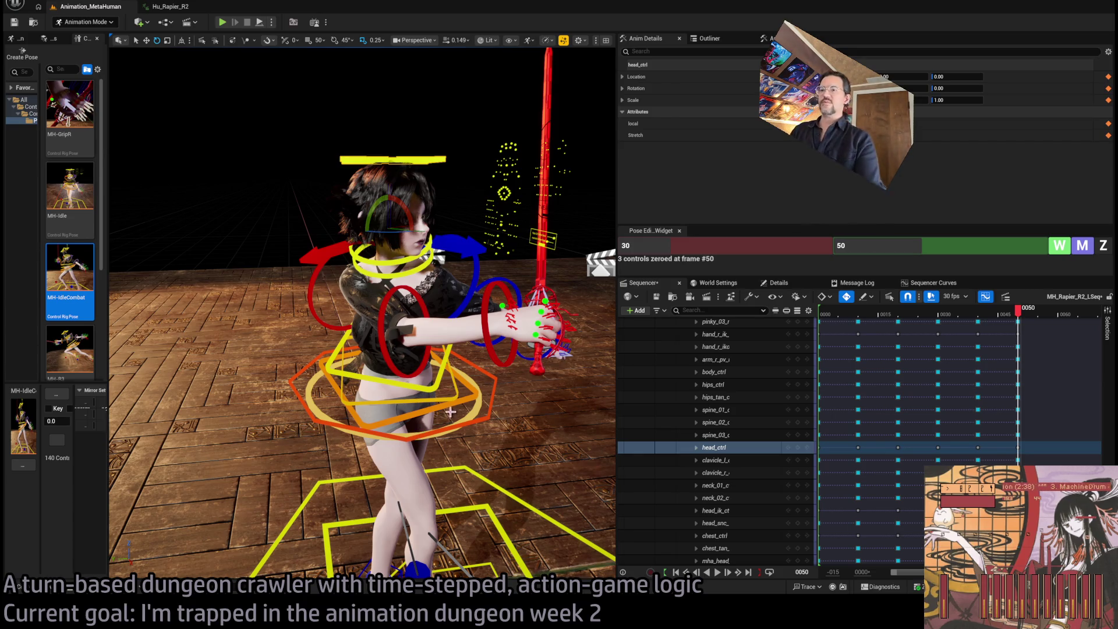
{"action": "left_click_drag", "start_coordinate": [450, 412], "coordinate": [297, 360]}
{"action": "left_click", "coordinate": [304, 158]}
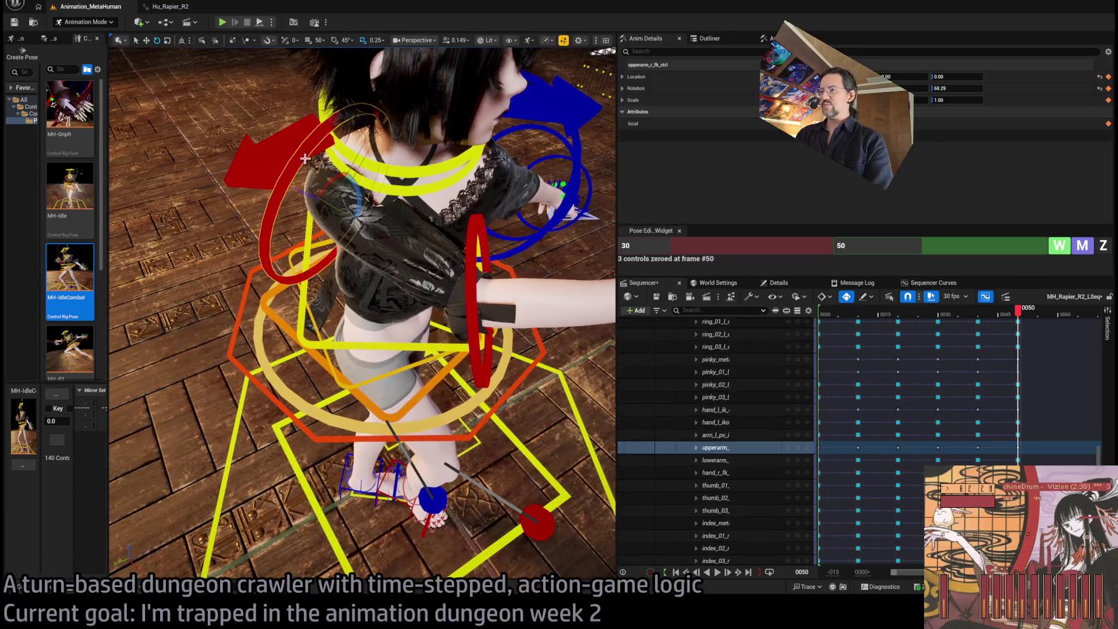
{"action": "left_click", "coordinate": [328, 297]}
{"action": "key", "text": "z"}
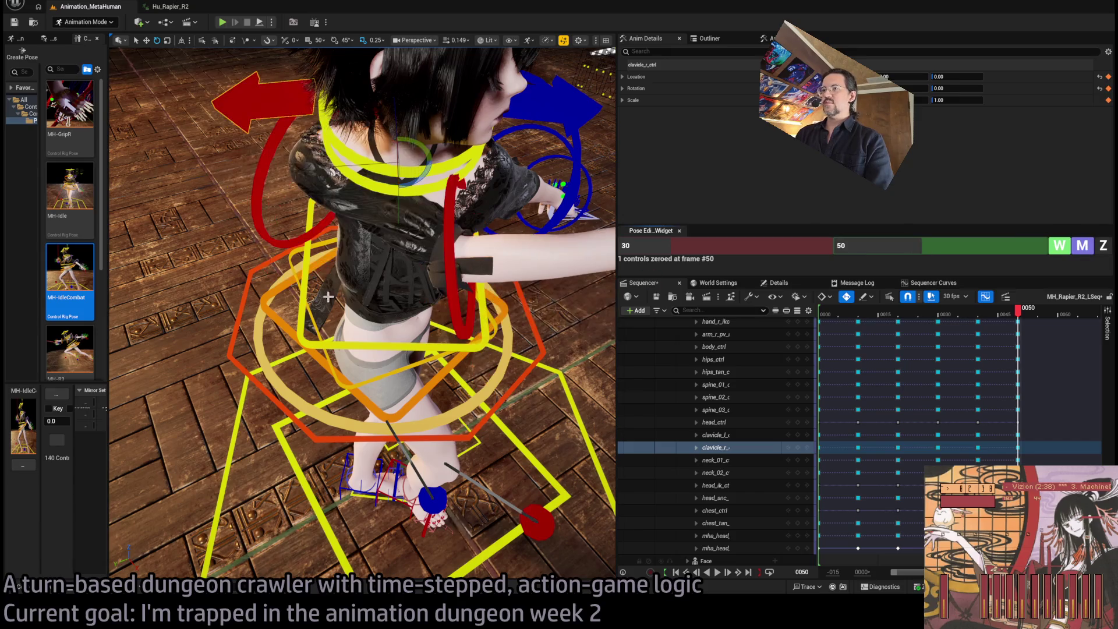
Rotate the right upper arm to swing the rapier around.
{"action": "left_click", "coordinate": [363, 346]}
{"action": "left_click", "coordinate": [363, 406], "text": "ctrl"}
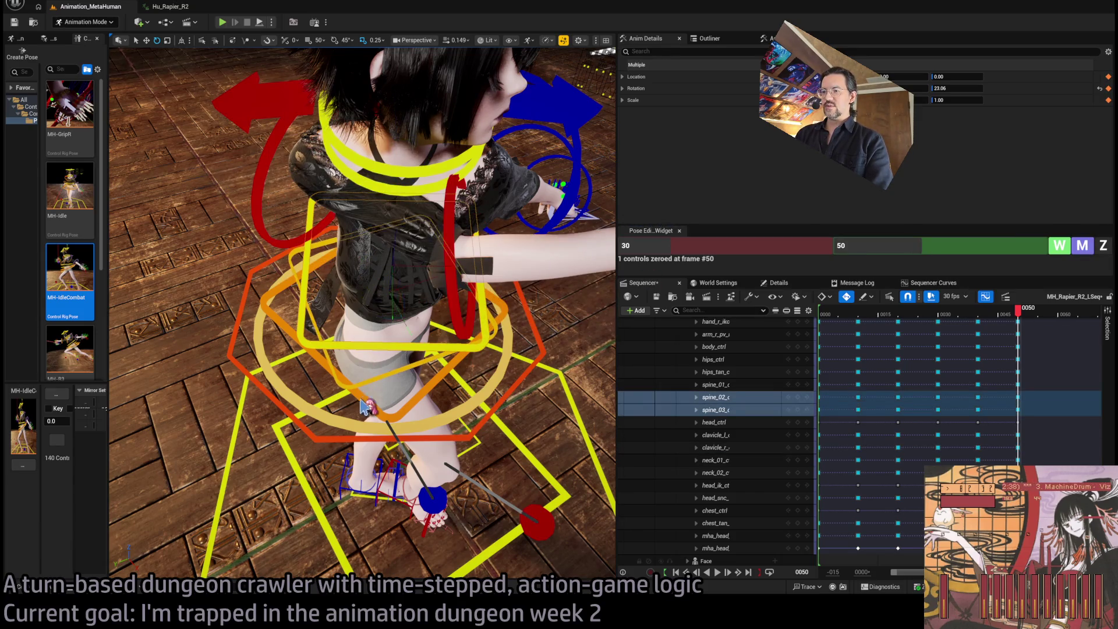
{"action": "left_click", "coordinate": [365, 407], "text": "ctrl"}
{"action": "mouse_move", "coordinate": [365, 407]}
{"action": "left_mouse_down"}
{"action": "mouse_move", "coordinate": [363, 281]}
{"action": "mouse_move", "coordinate": [375, 288]}
{"action": "mouse_move", "coordinate": [402, 269]}
{"action": "mouse_move", "coordinate": [320, 367]}
{"action": "mouse_move", "coordinate": [381, 374]}
{"action": "mouse_move", "coordinate": [373, 398]}
{"action": "left_mouse_up"}
{"action": "left_click", "coordinate": [316, 377]}
{"action": "left_click", "coordinate": [296, 393]}
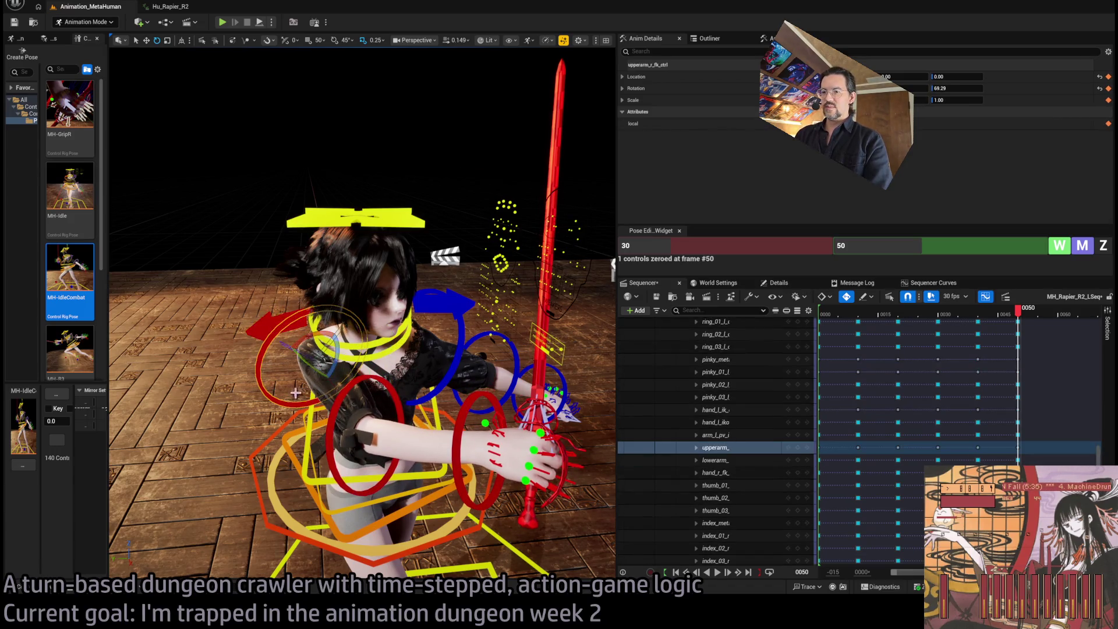
{"action": "left_click_drag", "start_coordinate": [325, 368], "coordinate": [419, 417]}
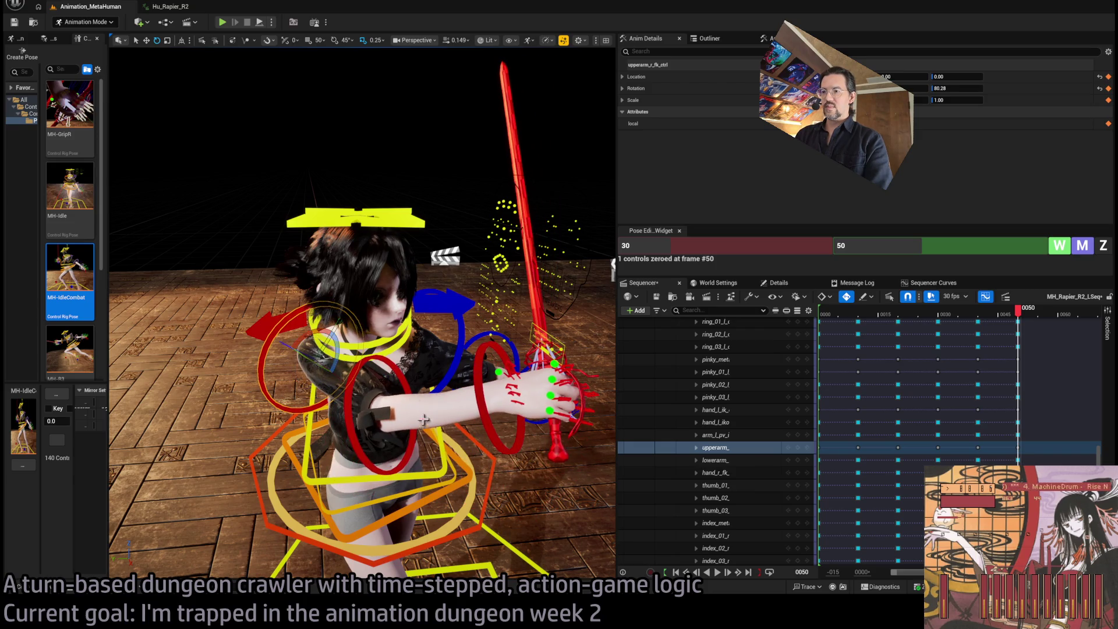
Raise the right forearm, lift the upper arm further and twist the wrist to level the rapier.
{"action": "left_click", "coordinate": [397, 384]}
{"action": "mouse_move", "coordinate": [401, 424]}
{"action": "left_mouse_down"}
{"action": "mouse_move", "coordinate": [301, 352]}
{"action": "mouse_move", "coordinate": [375, 393]}
{"action": "mouse_move", "coordinate": [363, 425]}
{"action": "left_mouse_up"}
{"action": "left_click", "coordinate": [288, 348]}
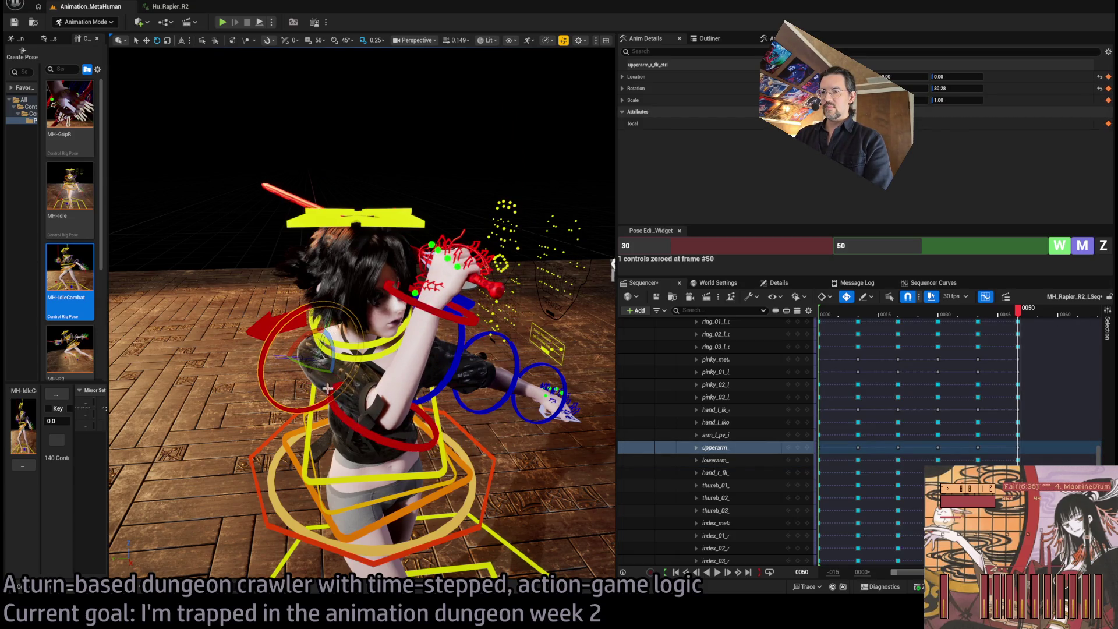
{"action": "left_click_drag", "start_coordinate": [305, 338], "coordinate": [283, 351]}
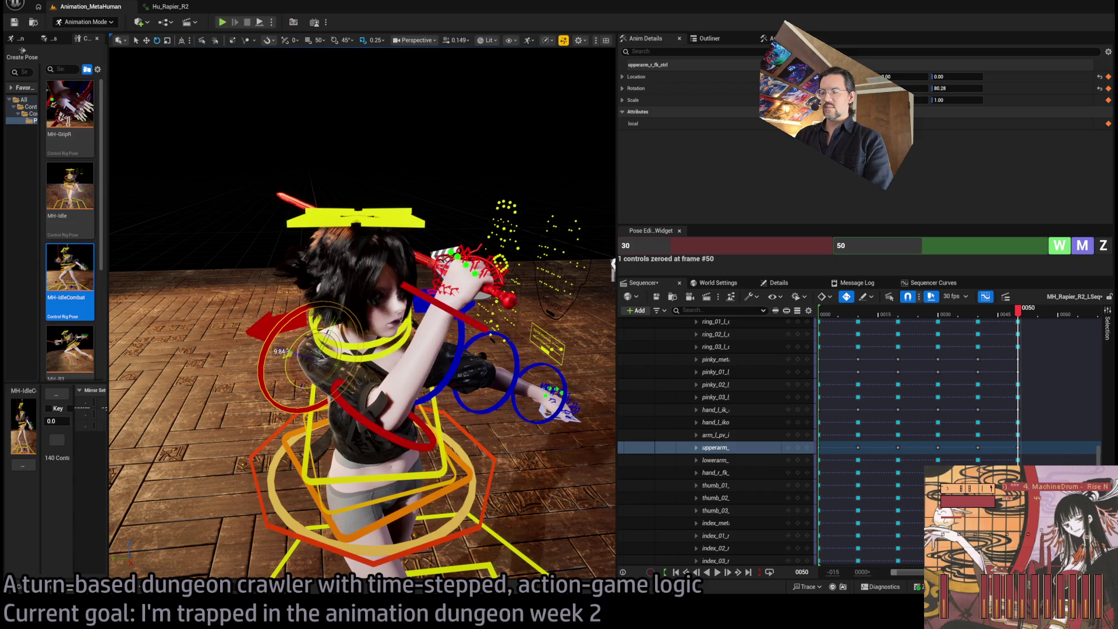
{"action": "left_click", "coordinate": [450, 307]}
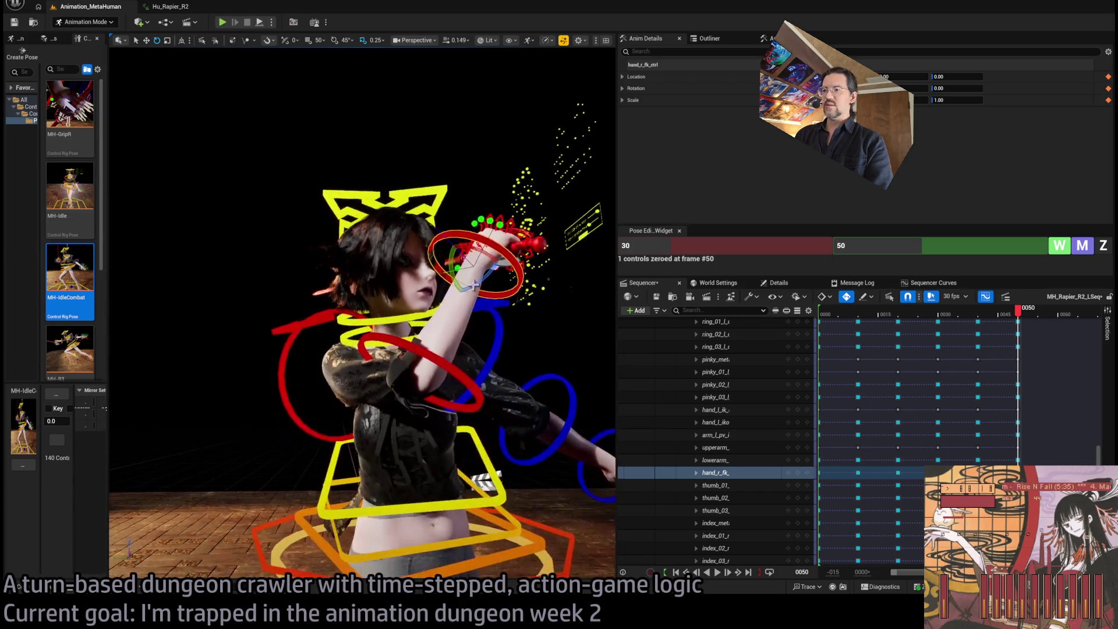
{"action": "mouse_move", "coordinate": [507, 274]}
{"action": "left_mouse_down"}
{"action": "mouse_move", "coordinate": [485, 256]}
{"action": "mouse_move", "coordinate": [460, 308]}
{"action": "mouse_move", "coordinate": [270, 143]}
{"action": "left_mouse_up"}
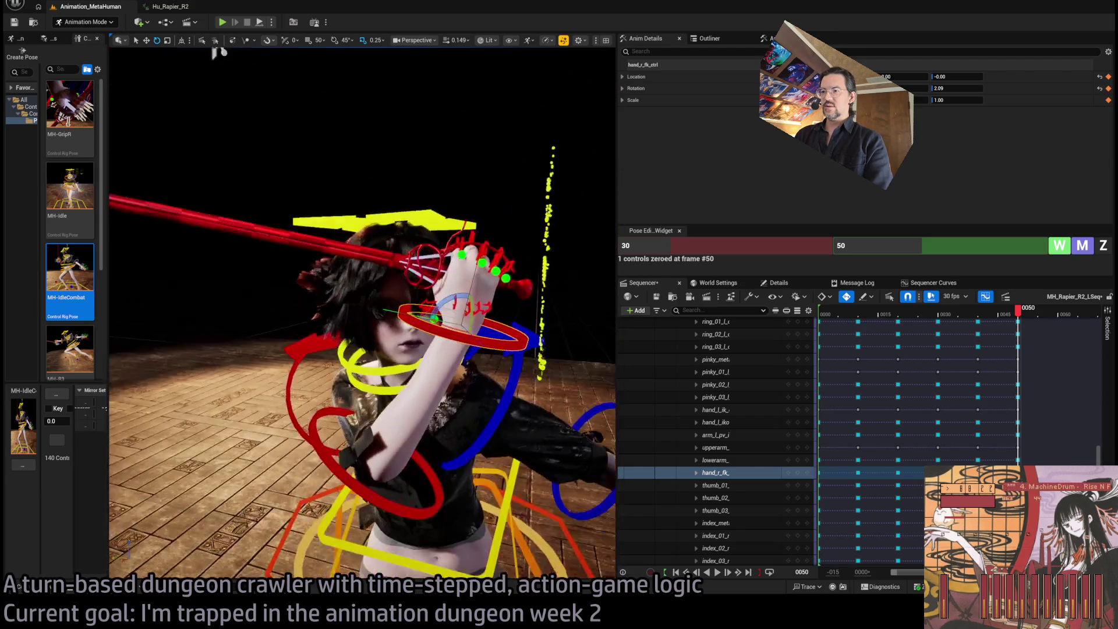
{"action": "left_click", "coordinate": [419, 216]}
{"action": "left_click_drag", "start_coordinate": [419, 215], "coordinate": [349, 236]}
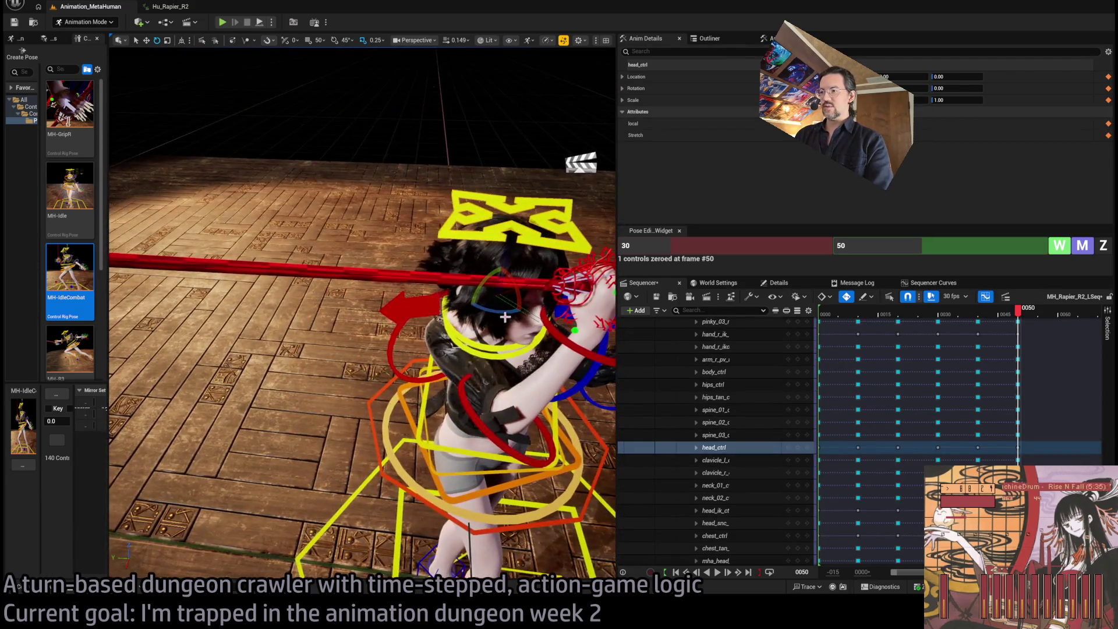
Turn head_ctrl toward the raised rapier and fine-tune its angle.
{"action": "left_click_drag", "start_coordinate": [507, 302], "coordinate": [512, 327]}
{"action": "left_click_drag", "start_coordinate": [349, 291], "coordinate": [257, 286]}
{"action": "mouse_move", "coordinate": [519, 321]}
{"action": "left_mouse_down"}
{"action": "mouse_move", "coordinate": [501, 315]}
{"action": "mouse_move", "coordinate": [519, 320]}
{"action": "left_mouse_up"}
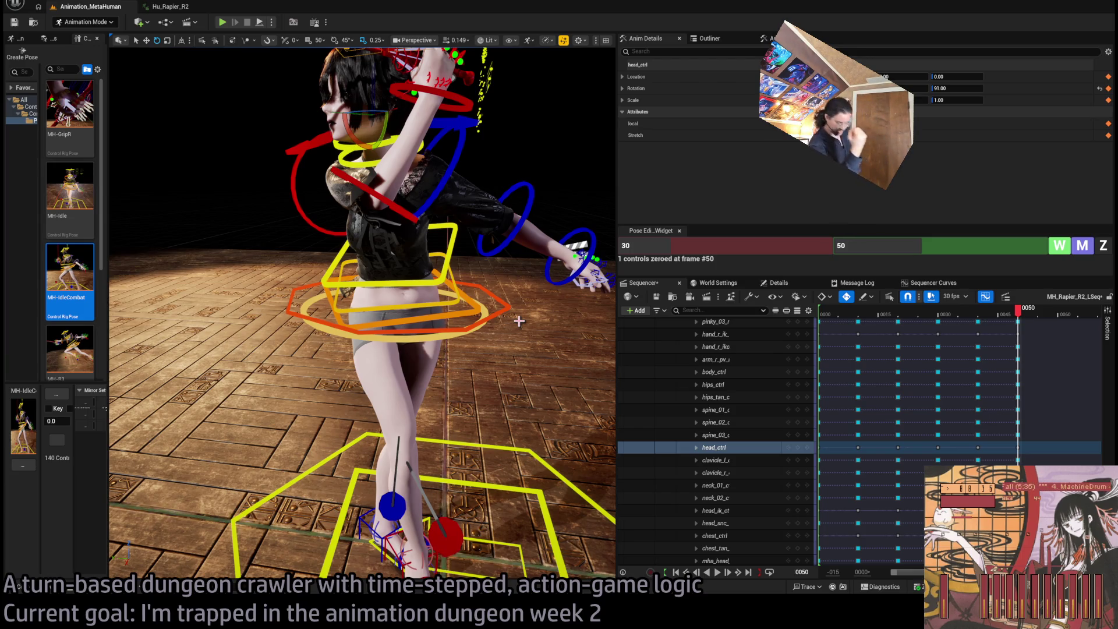
Inspect the body, spine (16.11) and left foot IK (227.74) controls from around the character.
{"action": "left_click", "coordinate": [513, 304]}
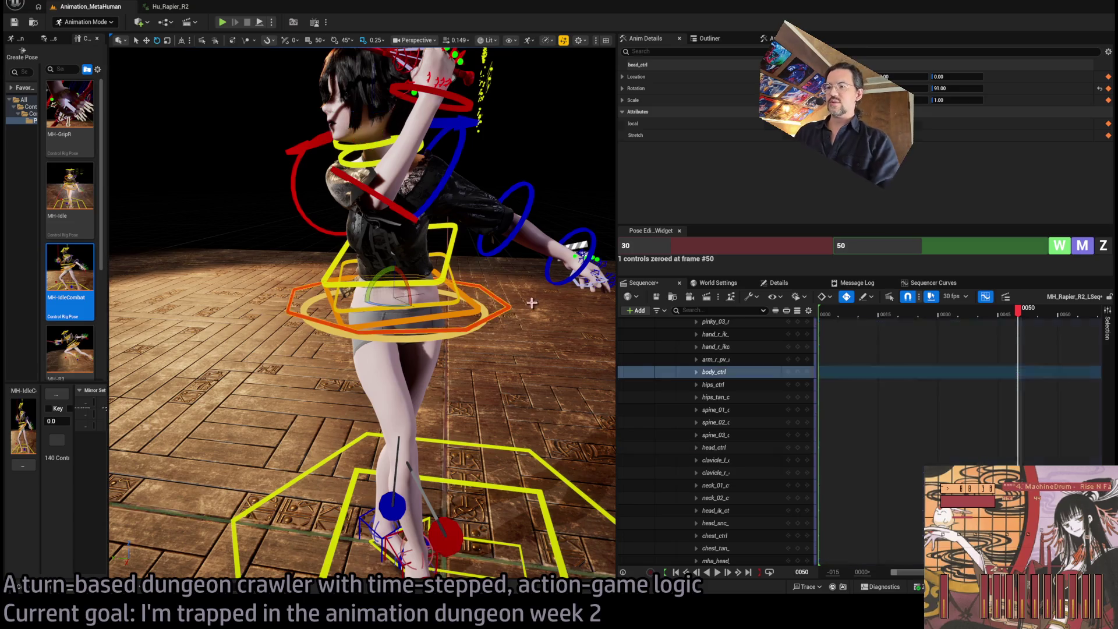
{"action": "left_click_drag", "start_coordinate": [514, 304], "coordinate": [509, 290]}
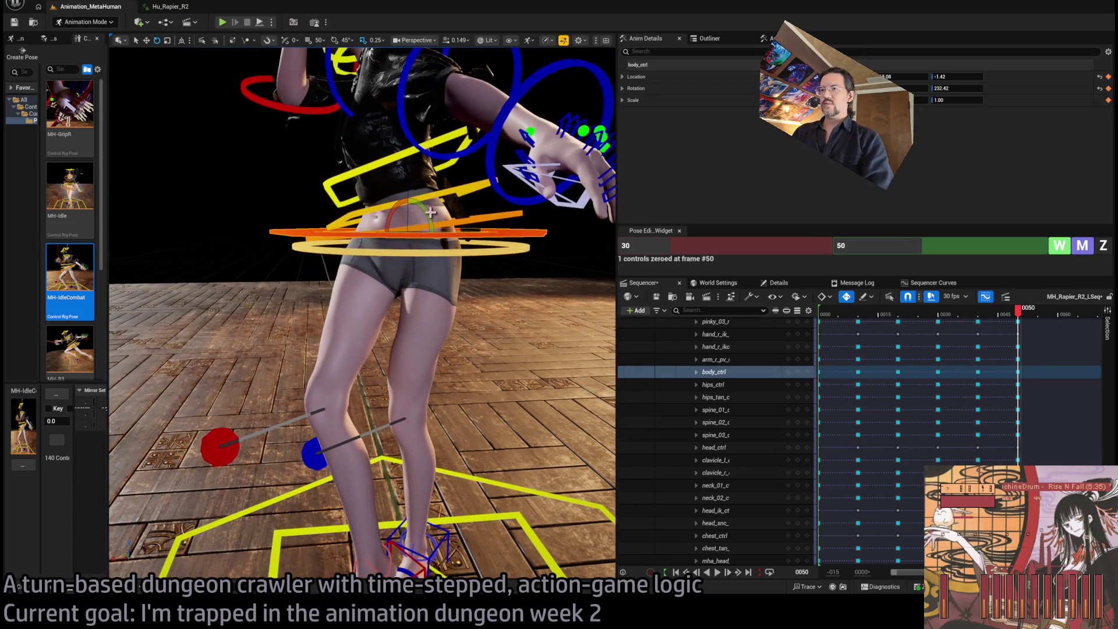
{"action": "left_click_drag", "start_coordinate": [430, 213], "coordinate": [421, 206]}
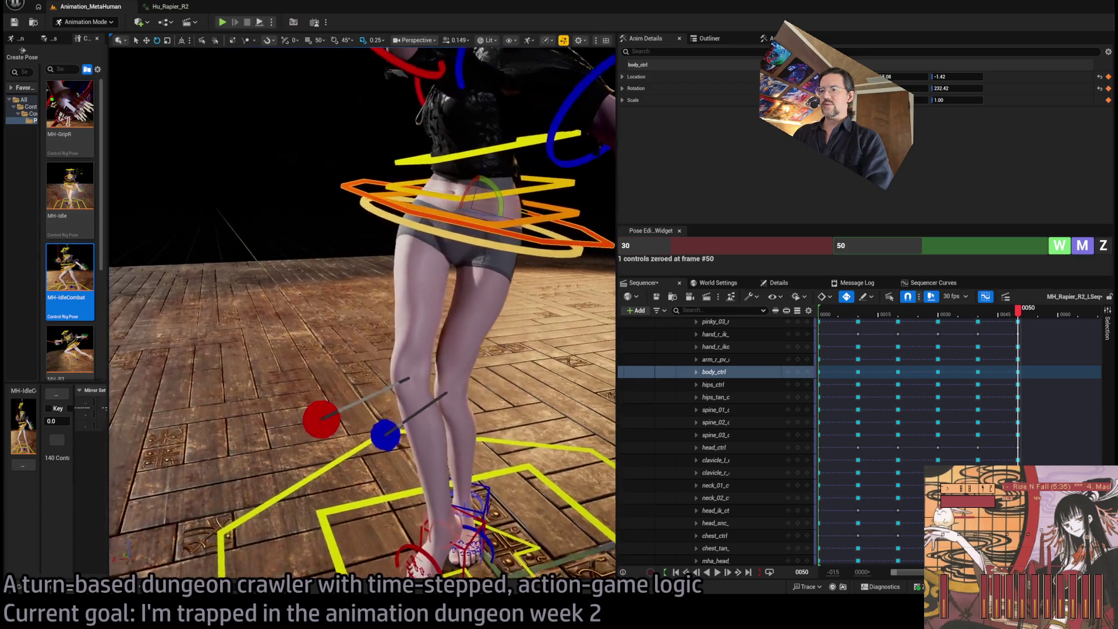
{"action": "left_click_drag", "start_coordinate": [480, 274], "coordinate": [466, 254]}
{"action": "left_click", "coordinate": [536, 247]}
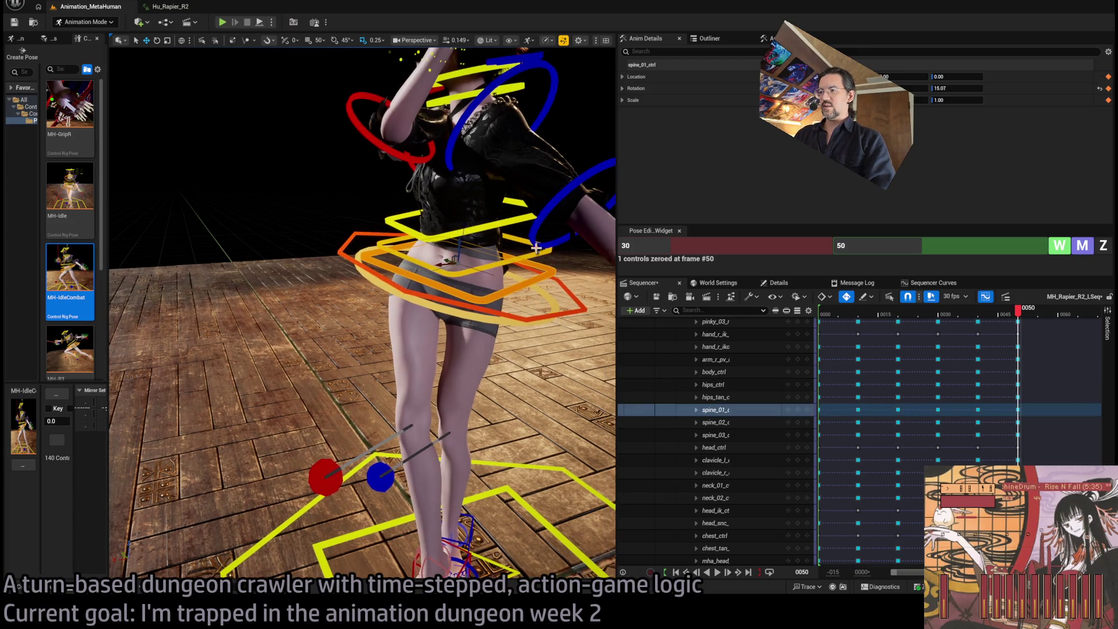
{"action": "left_click", "coordinate": [515, 230], "text": "ctrl"}
{"action": "mouse_move", "coordinate": [515, 230]}
{"action": "left_mouse_down"}
{"action": "mouse_move", "coordinate": [494, 276]}
{"action": "mouse_move", "coordinate": [520, 300]}
{"action": "mouse_move", "coordinate": [514, 292]}
{"action": "left_mouse_up"}
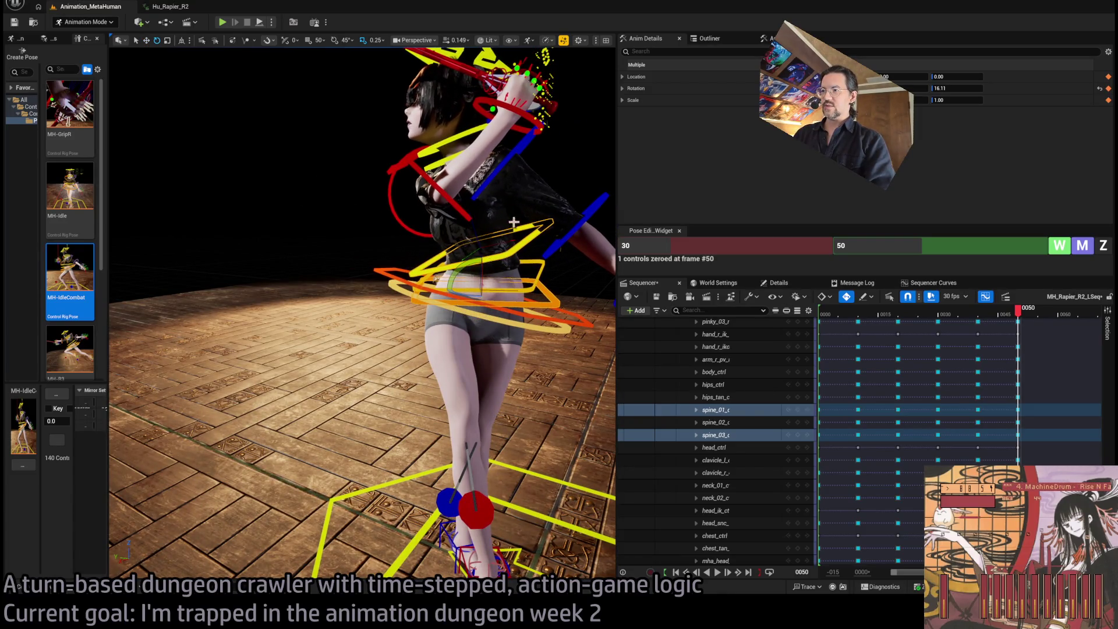
{"action": "mouse_move", "coordinate": [541, 464]}
{"action": "left_mouse_down"}
{"action": "mouse_move", "coordinate": [425, 460]}
{"action": "mouse_move", "coordinate": [460, 458]}
{"action": "mouse_move", "coordinate": [320, 407]}
{"action": "left_mouse_up"}
{"action": "left_click", "coordinate": [431, 453]}
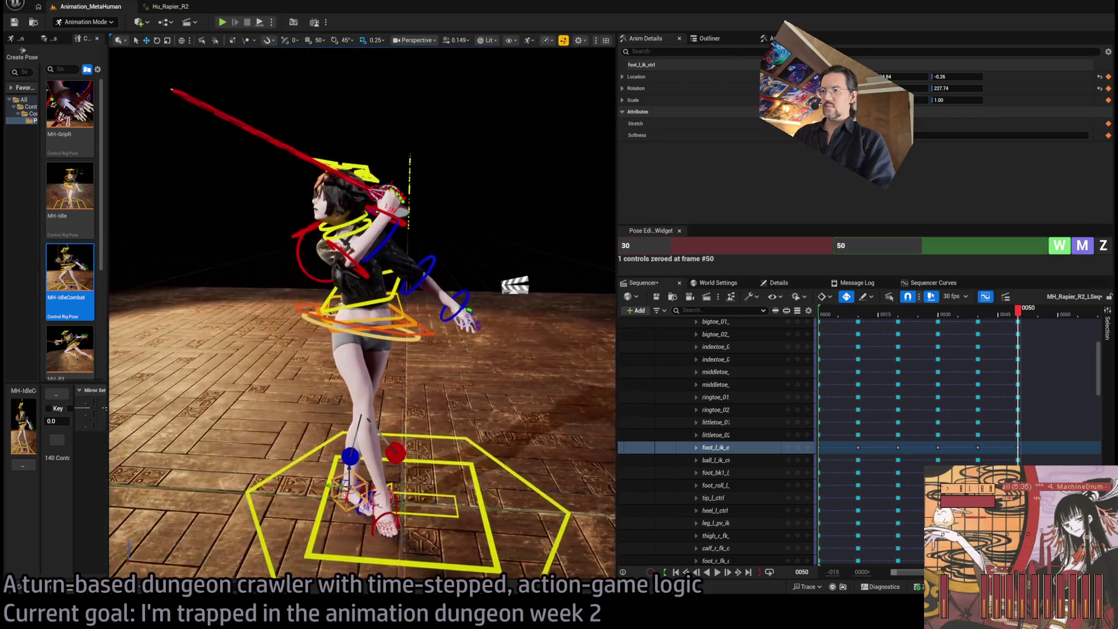
Move clavicle_l_ctrl to reposition the left shoulder.
{"action": "mouse_move", "coordinate": [329, 286]}
{"action": "left_mouse_down"}
{"action": "mouse_move", "coordinate": [373, 285]}
{"action": "mouse_move", "coordinate": [464, 311]}
{"action": "mouse_move", "coordinate": [429, 303]}
{"action": "mouse_move", "coordinate": [429, 221]}
{"action": "left_mouse_up"}
{"action": "left_click", "coordinate": [362, 243]}
{"action": "left_click", "coordinate": [511, 220]}
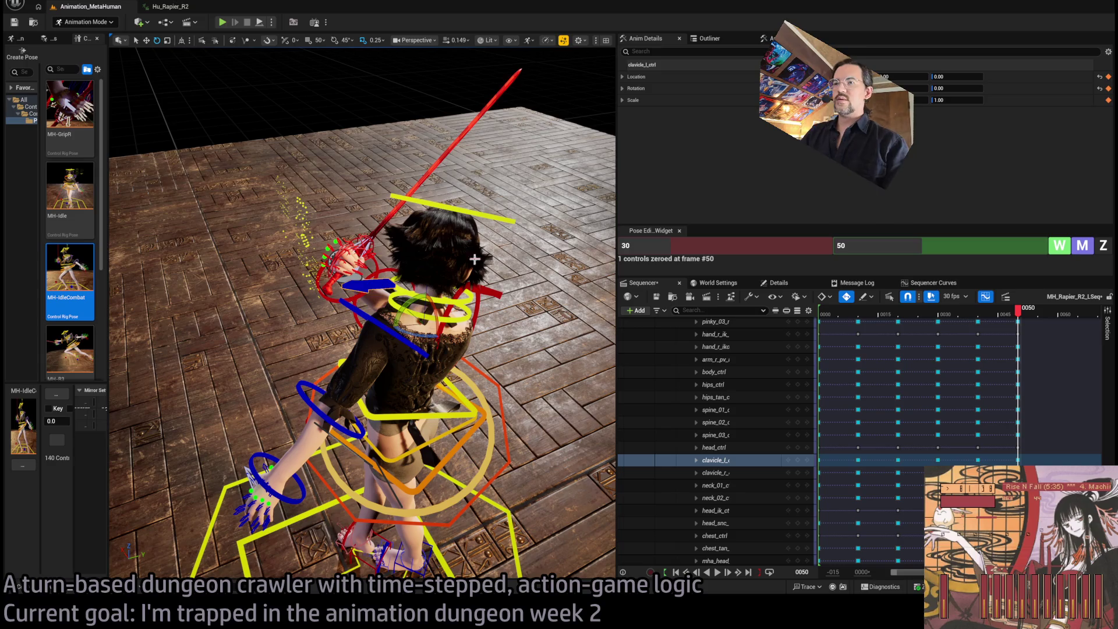
{"action": "mouse_move", "coordinate": [418, 337]}
{"action": "left_mouse_down"}
{"action": "mouse_move", "coordinate": [390, 339]}
{"action": "mouse_move", "coordinate": [437, 328]}
{"action": "mouse_move", "coordinate": [457, 343]}
{"action": "left_mouse_up"}
Swing the left upper arm outward and bring the left forearm up across the body (113.95).
{"action": "left_click", "coordinate": [391, 339]}
{"action": "left_click", "coordinate": [391, 339]}
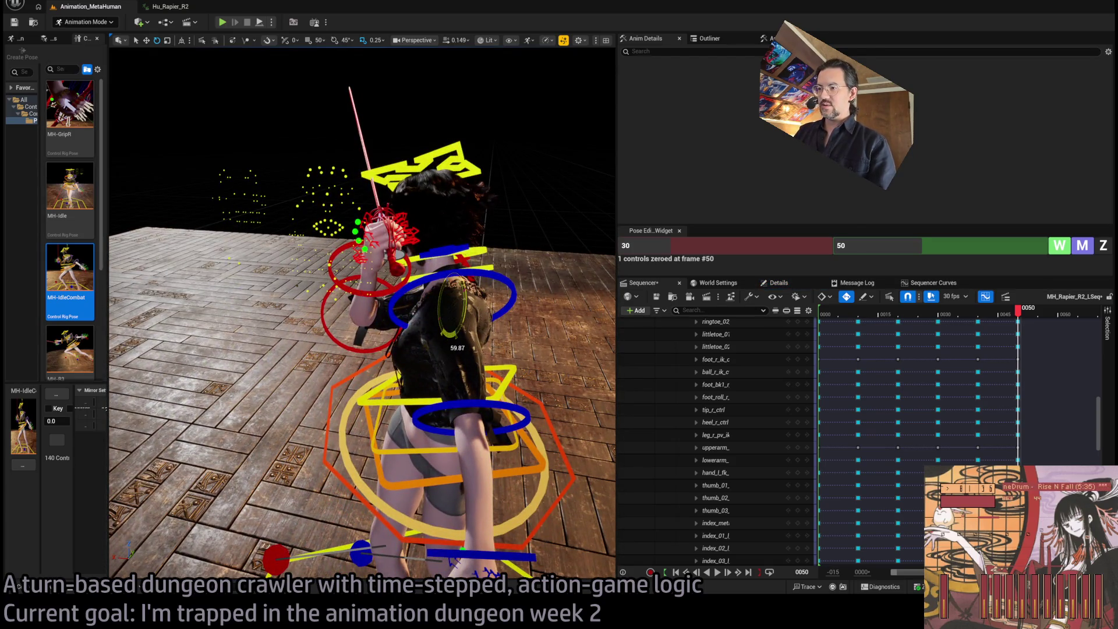
{"action": "left_click", "coordinate": [511, 284]}
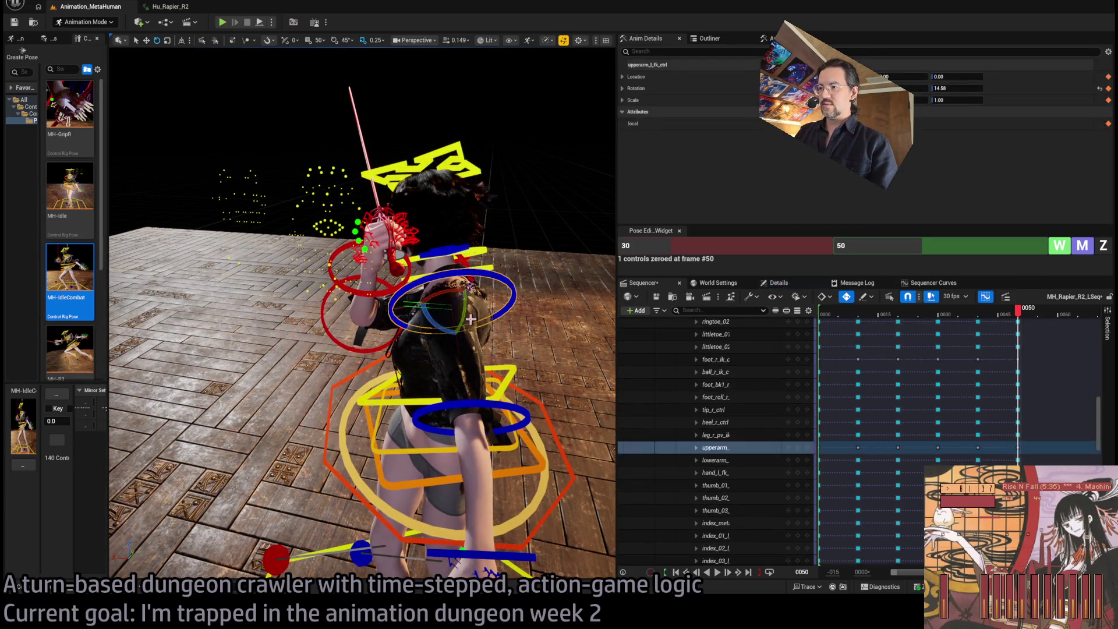
{"action": "mouse_move", "coordinate": [462, 317]}
{"action": "left_mouse_down"}
{"action": "mouse_move", "coordinate": [469, 334]}
{"action": "mouse_move", "coordinate": [450, 324]}
{"action": "mouse_move", "coordinate": [464, 321]}
{"action": "left_mouse_up"}
{"action": "left_click", "coordinate": [510, 394]}
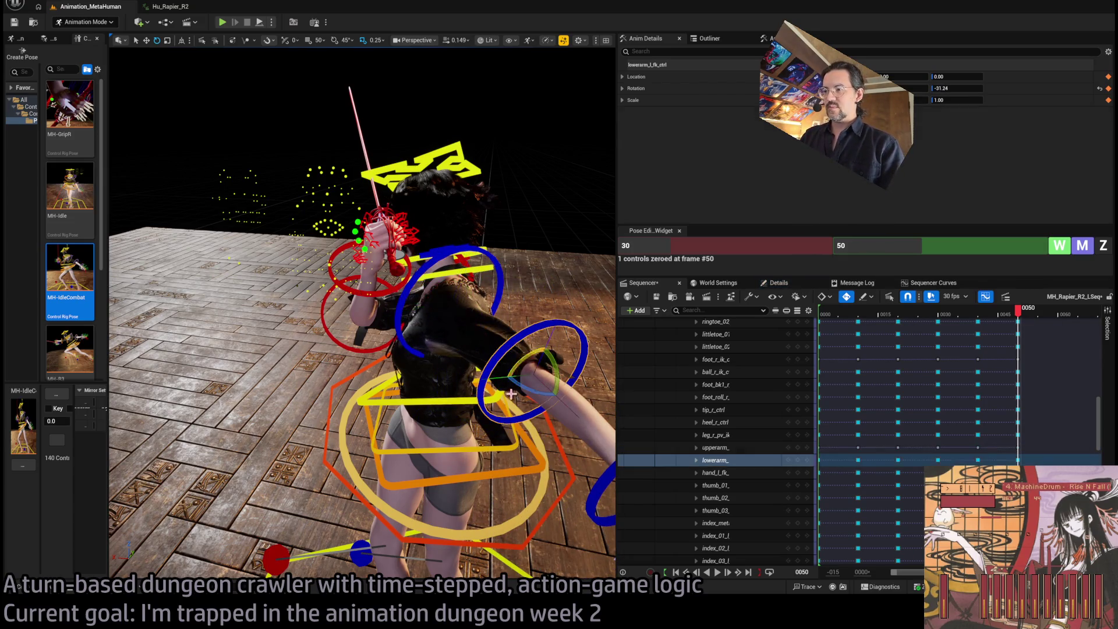
{"action": "left_click_drag", "start_coordinate": [528, 390], "coordinate": [433, 400]}
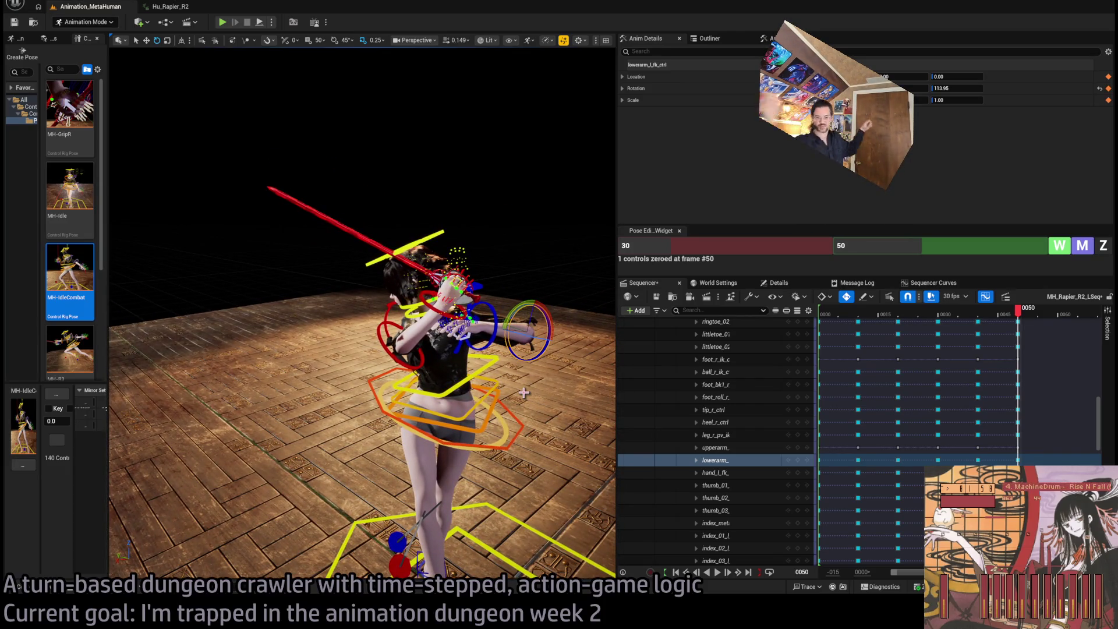
{"action": "mouse_move", "coordinate": [495, 320]}
{"action": "left_mouse_down"}
{"action": "mouse_move", "coordinate": [480, 321]}
{"action": "mouse_move", "coordinate": [518, 109]}
{"action": "left_mouse_up"}
{"action": "left_click", "coordinate": [480, 321]}
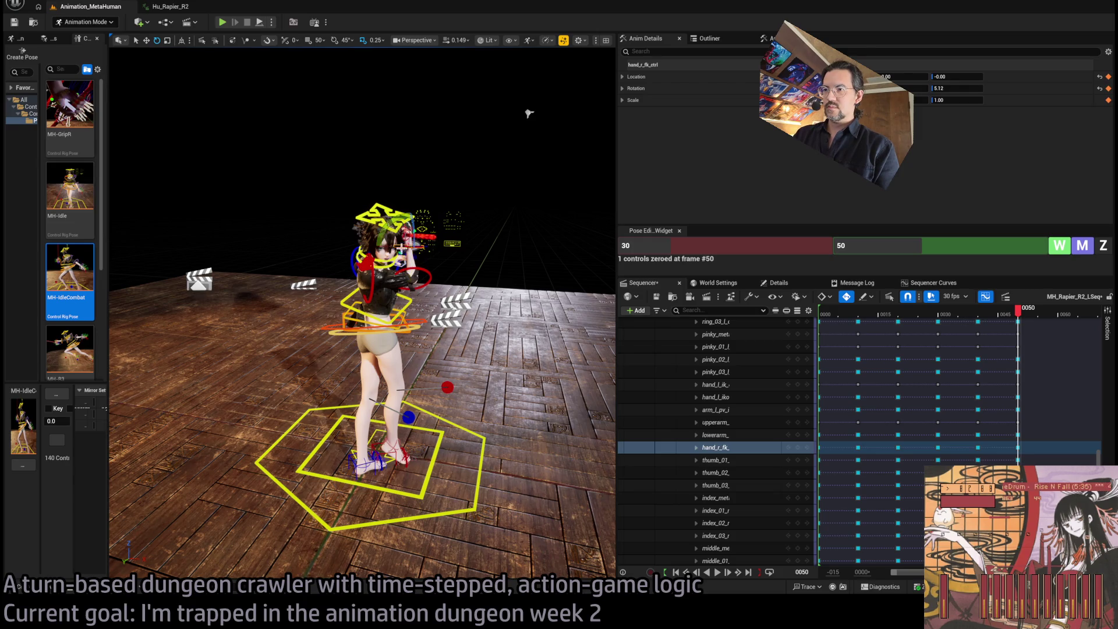
{"action": "mouse_move", "coordinate": [361, 314]}
{"action": "left_mouse_down"}
{"action": "mouse_move", "coordinate": [407, 221]}
{"action": "mouse_move", "coordinate": [384, 314]}
{"action": "mouse_move", "coordinate": [382, 303]}
{"action": "mouse_move", "coordinate": [388, 273]}
{"action": "mouse_move", "coordinate": [396, 425]}
{"action": "left_mouse_up"}
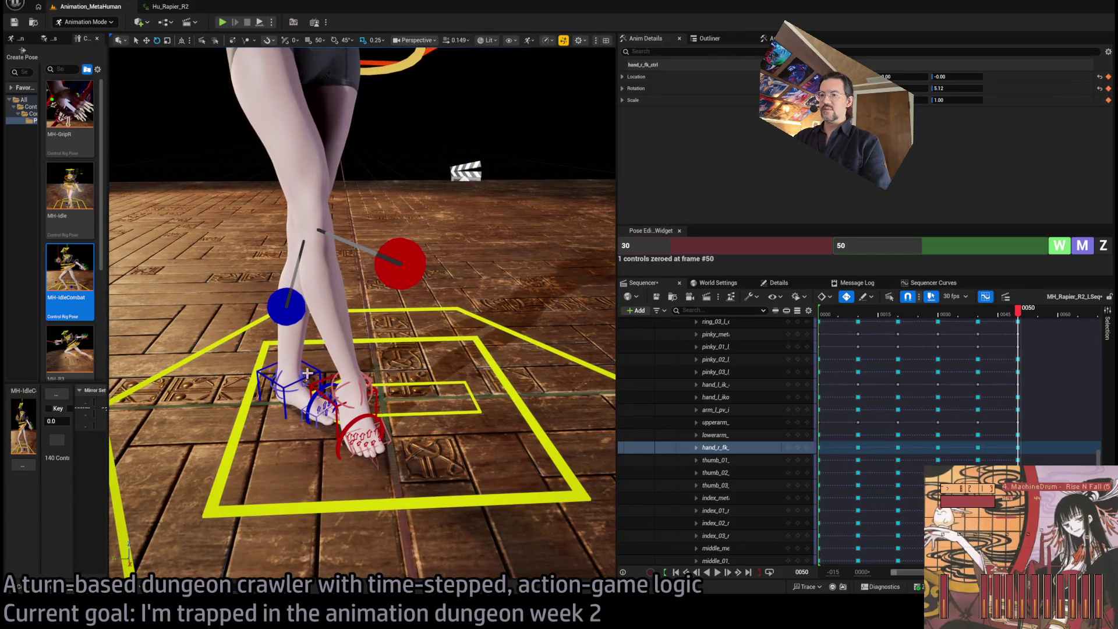
{"action": "mouse_move", "coordinate": [314, 374]}
{"action": "left_mouse_down"}
{"action": "mouse_move", "coordinate": [314, 335]}
{"action": "mouse_move", "coordinate": [303, 336]}
{"action": "mouse_move", "coordinate": [279, 291]}
{"action": "mouse_move", "coordinate": [233, 175]}
{"action": "mouse_move", "coordinate": [358, 155]}
{"action": "mouse_move", "coordinate": [358, 143]}
{"action": "left_mouse_up"}
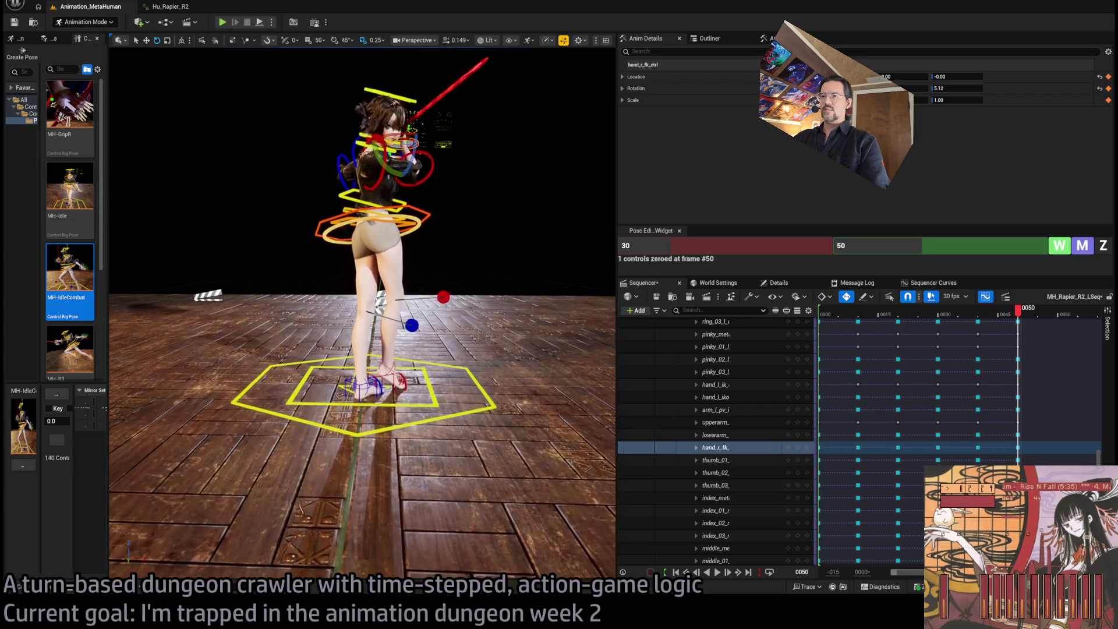
{"action": "left_click", "coordinate": [402, 383]}
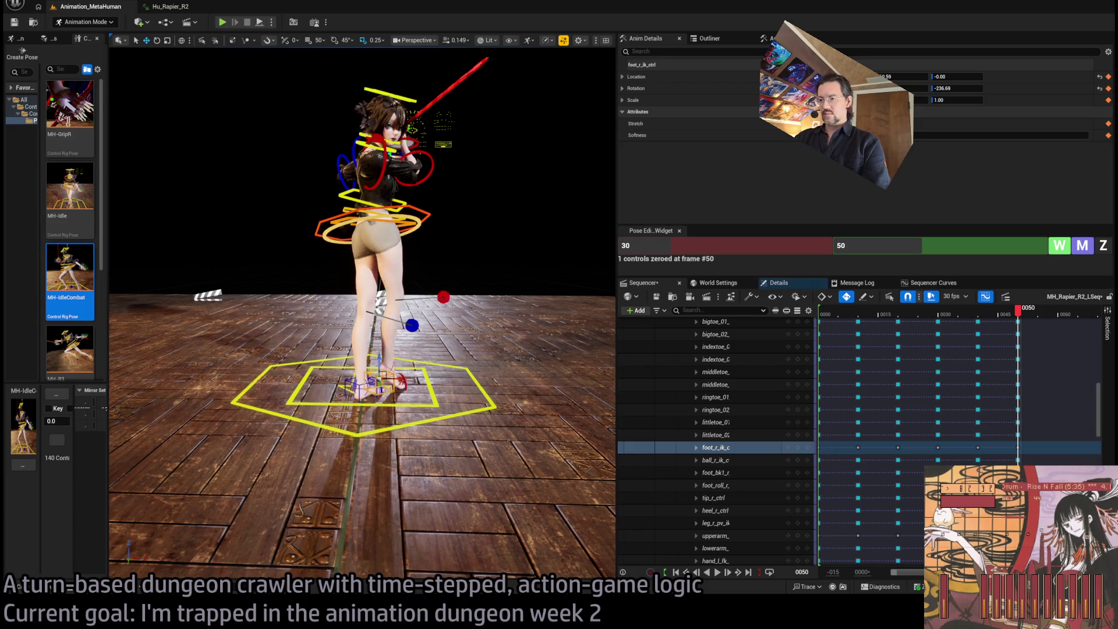
{"action": "scroll", "coordinate": [274, 149], "scroll_direction": "up", "scroll_amount": 5}
{"action": "left_click_drag", "start_coordinate": [274, 149], "coordinate": [186, 153]}
{"action": "mouse_move", "coordinate": [327, 361]}
{"action": "left_mouse_down"}
{"action": "mouse_move", "coordinate": [327, 382]}
{"action": "mouse_move", "coordinate": [328, 362]}
{"action": "left_mouse_up"}
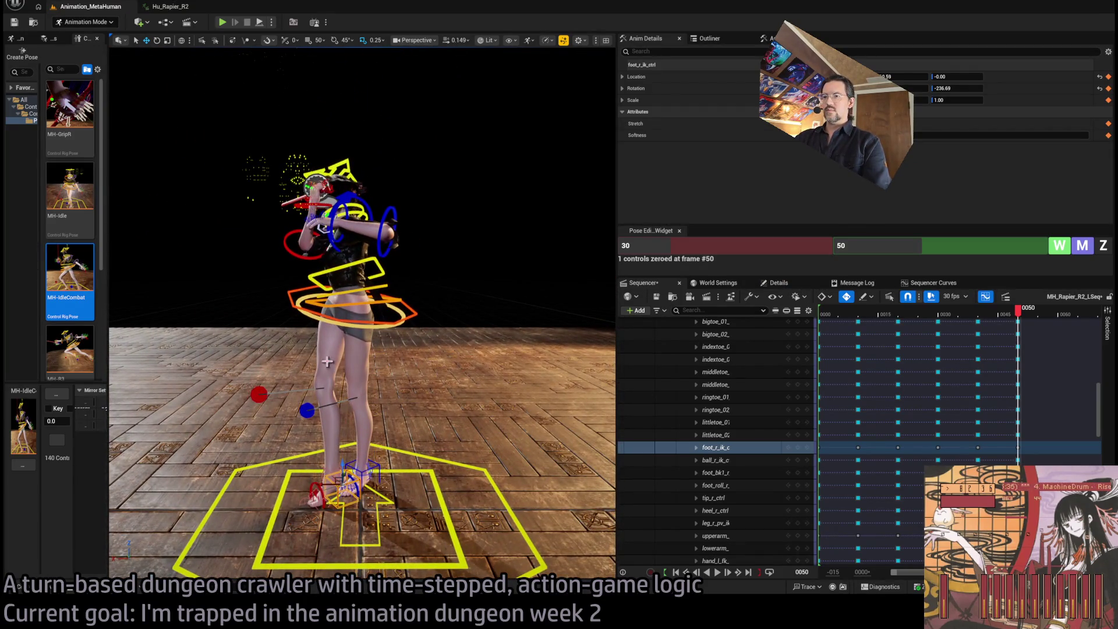
{"action": "left_click", "coordinate": [413, 321]}
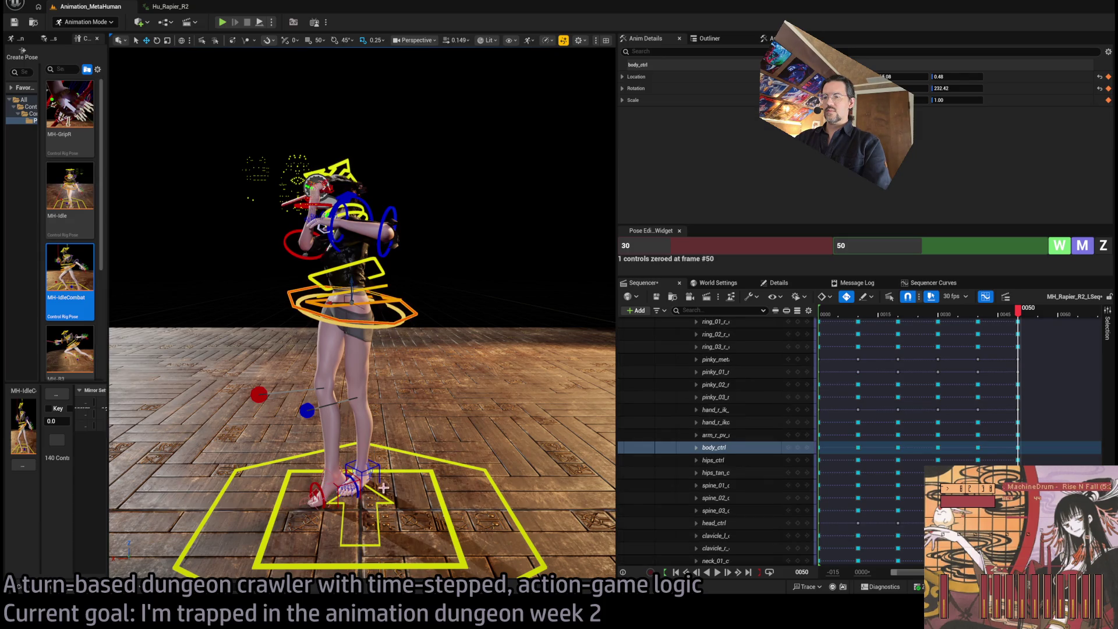
{"action": "left_click_drag", "start_coordinate": [361, 350], "coordinate": [361, 285]}
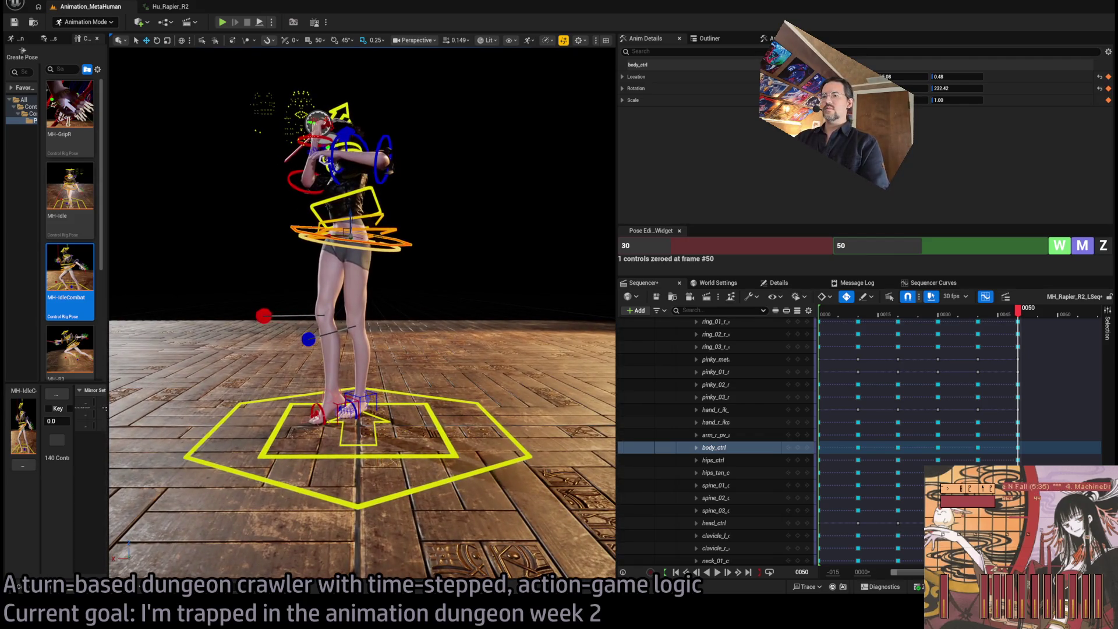
{"action": "left_click_drag", "start_coordinate": [381, 435], "coordinate": [373, 417]}
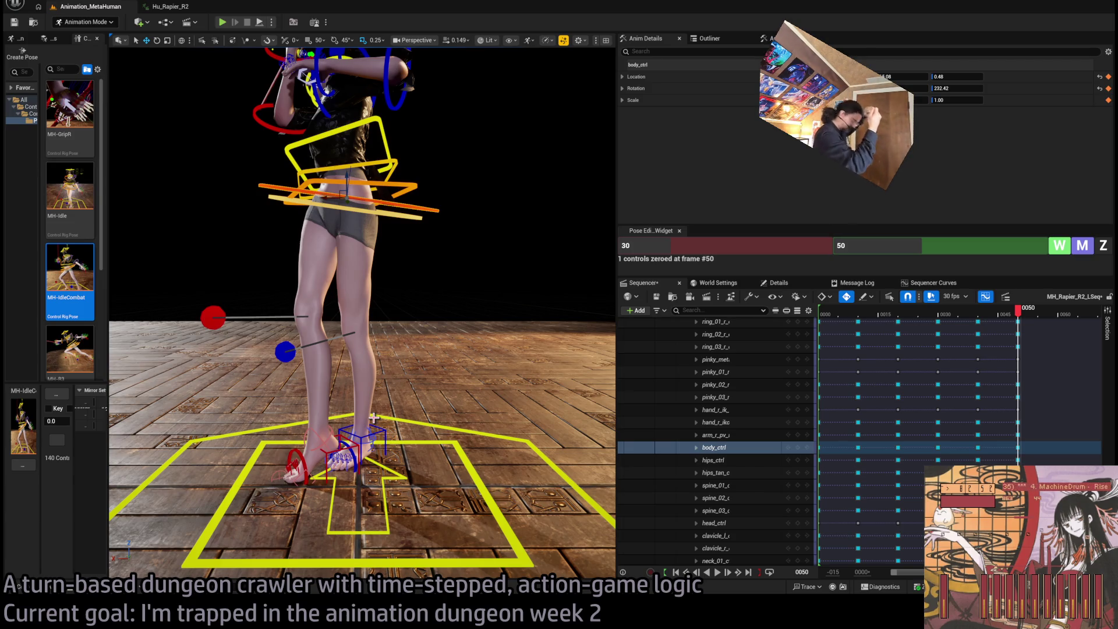
{"action": "mouse_move", "coordinate": [373, 417]}
{"action": "left_mouse_down"}
{"action": "mouse_move", "coordinate": [373, 400]}
{"action": "mouse_move", "coordinate": [384, 400]}
{"action": "left_mouse_up"}
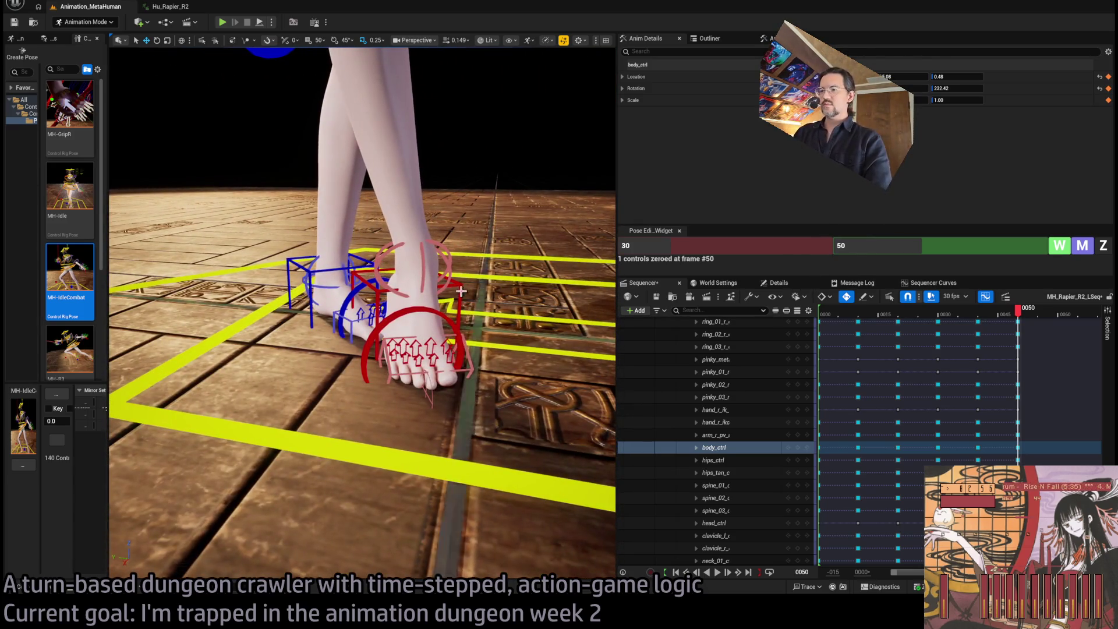
Rotate the right foot slightly and turn foot_l_ik_ctrl about 18 degrees.
{"action": "left_click", "coordinate": [405, 297]}
{"action": "mouse_move", "coordinate": [406, 297]}
{"action": "left_mouse_down"}
{"action": "mouse_move", "coordinate": [411, 310]}
{"action": "mouse_move", "coordinate": [410, 298]}
{"action": "mouse_move", "coordinate": [431, 298]}
{"action": "left_mouse_up"}
{"action": "key", "text": "w"}
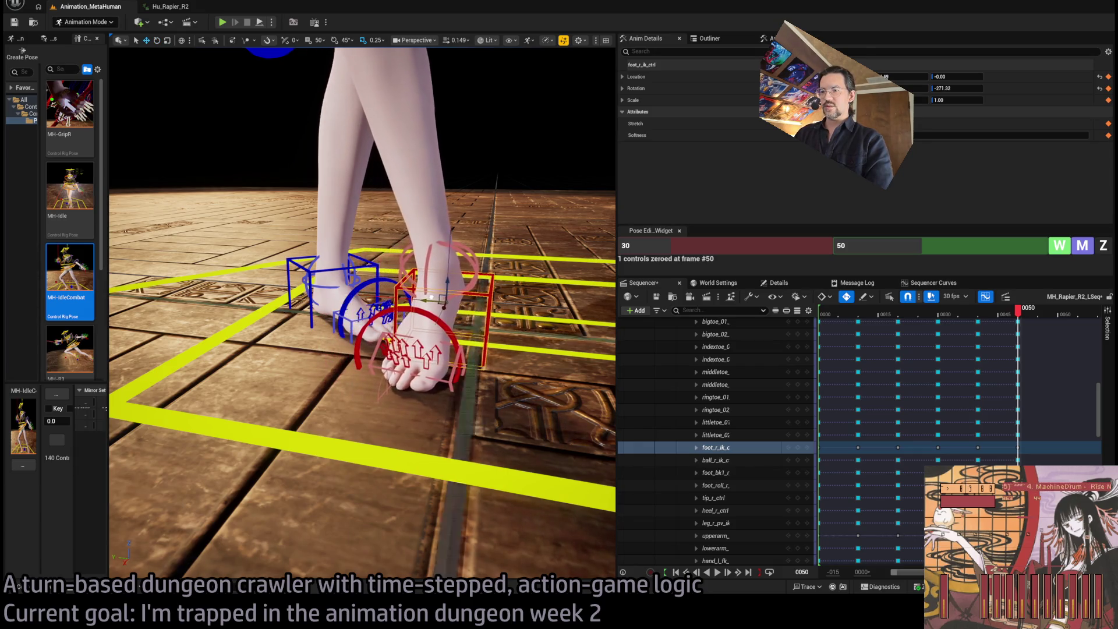
{"action": "left_click", "coordinate": [368, 268]}
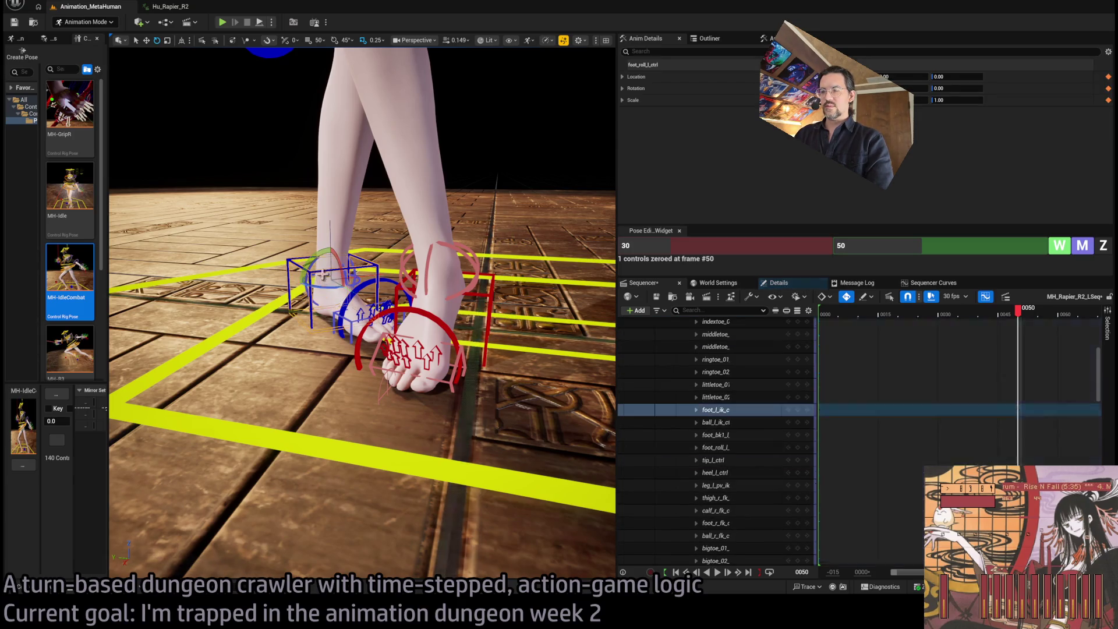
{"action": "left_click_drag", "start_coordinate": [324, 289], "coordinate": [366, 280]}
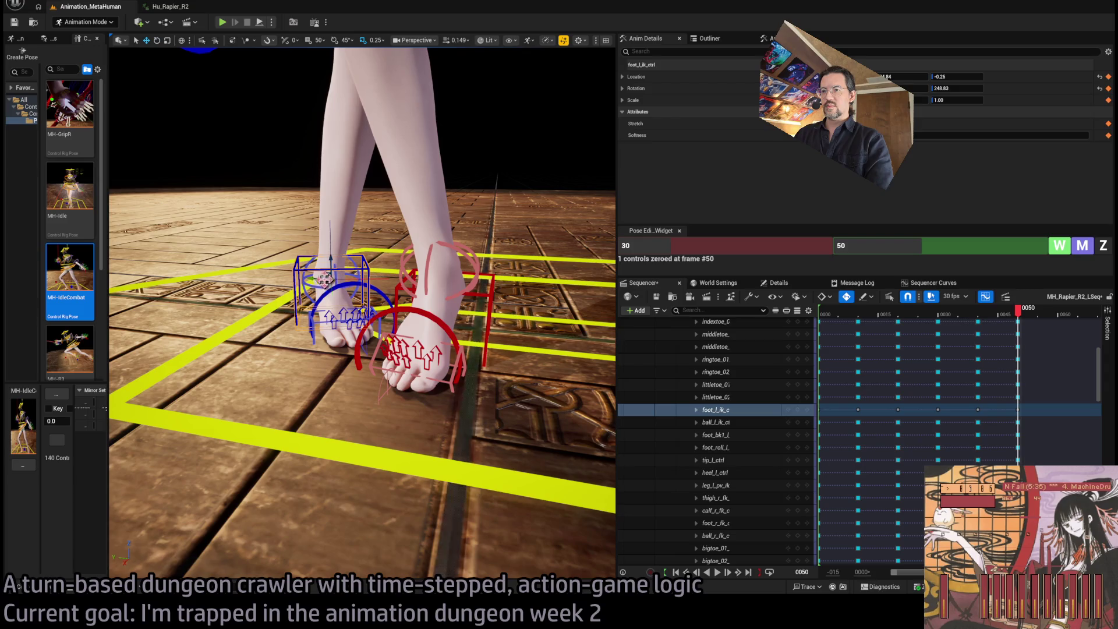
{"action": "scroll", "coordinate": [324, 279], "scroll_direction": "down", "scroll_amount": 10}
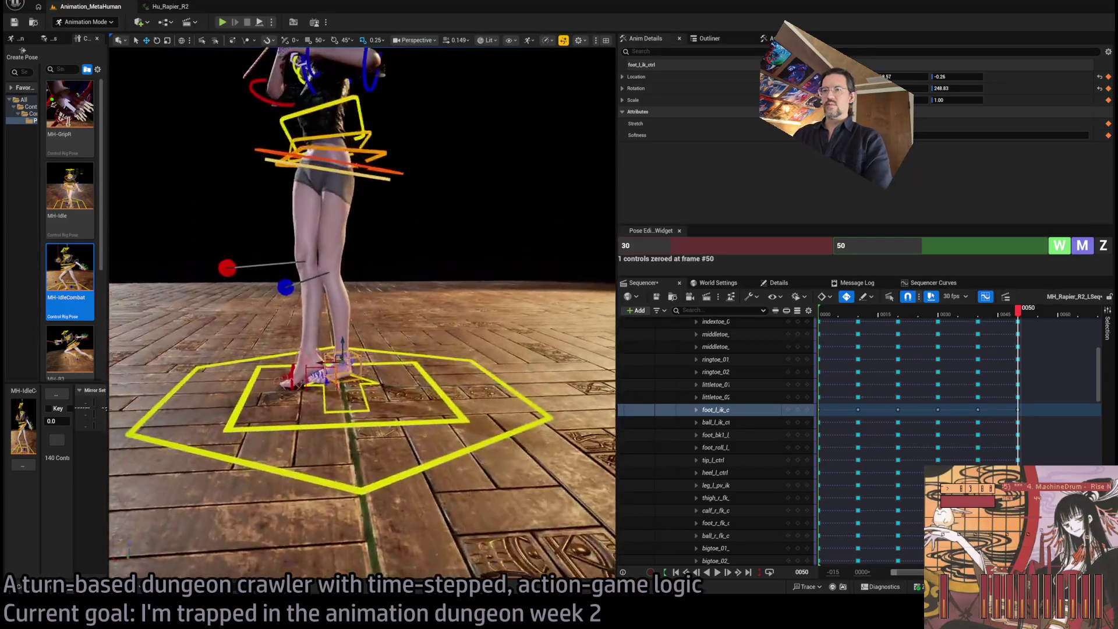
{"action": "scroll", "coordinate": [354, 331], "scroll_direction": "up", "scroll_amount": 10}
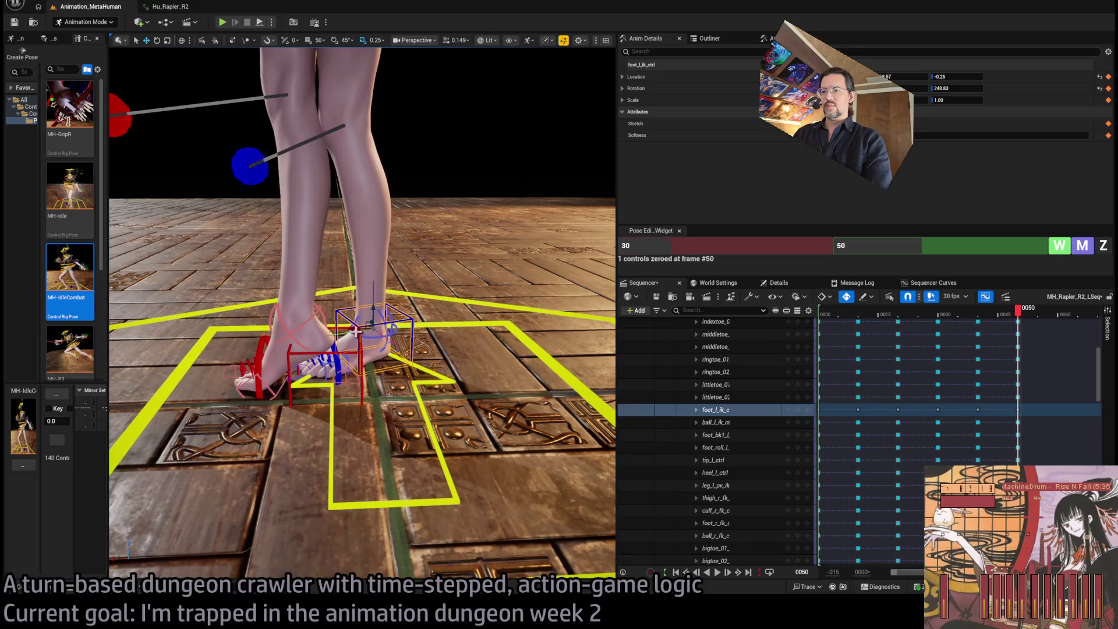
Roll foot_roll_r_ctrl about 13 degrees further.
{"action": "left_click_drag", "start_coordinate": [355, 330], "coordinate": [256, 280]}
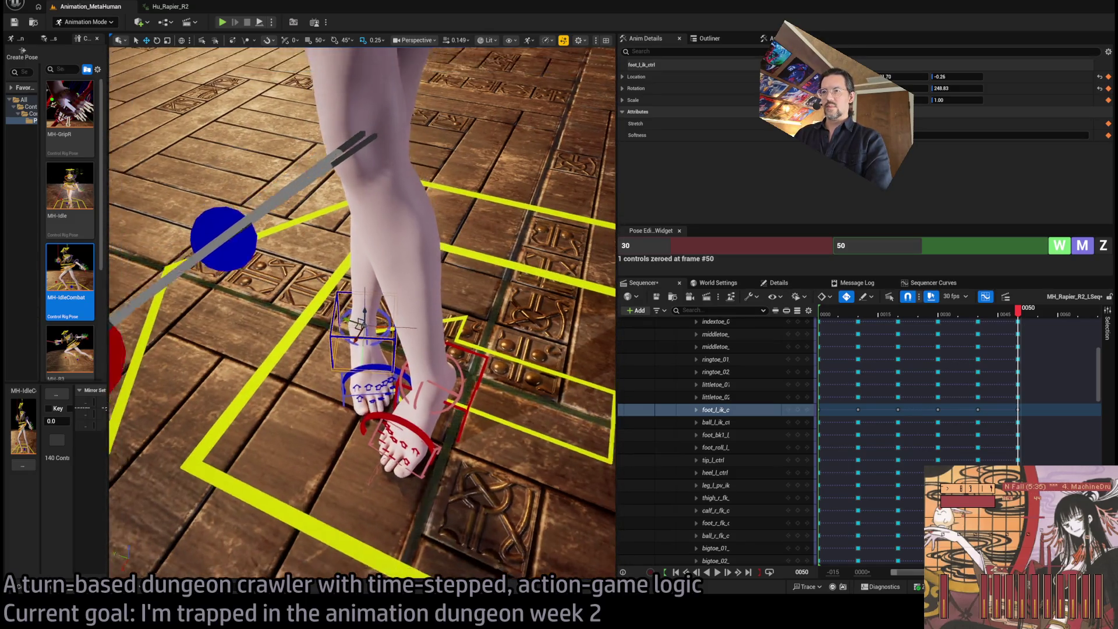
{"action": "scroll", "coordinate": [362, 313], "scroll_direction": "down", "scroll_amount": 10}
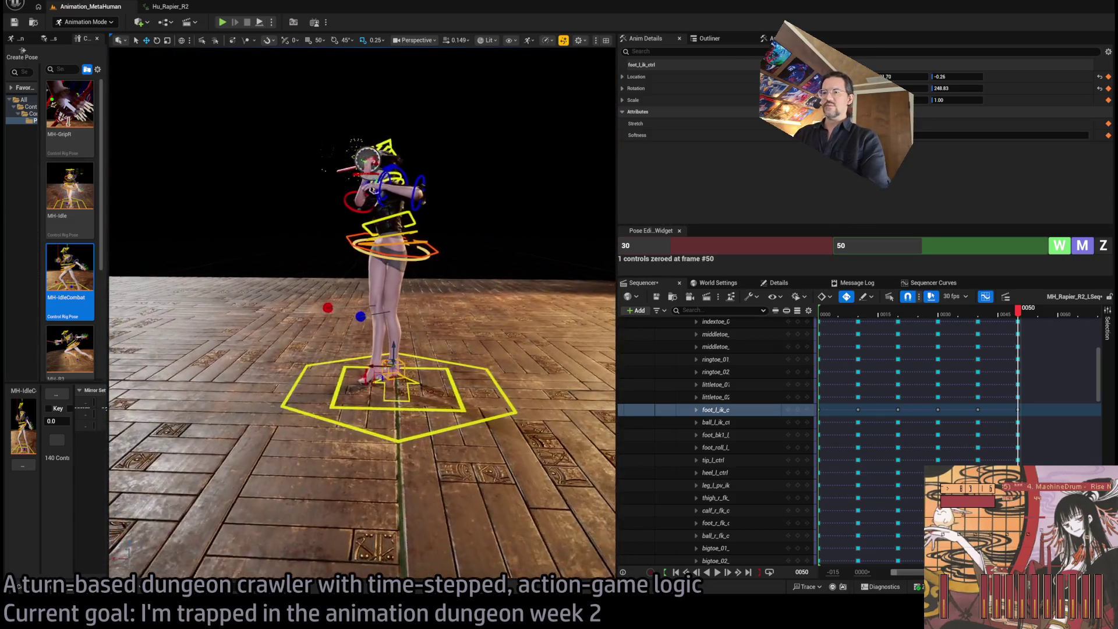
{"action": "scroll", "coordinate": [362, 313], "scroll_direction": "up", "scroll_amount": 5}
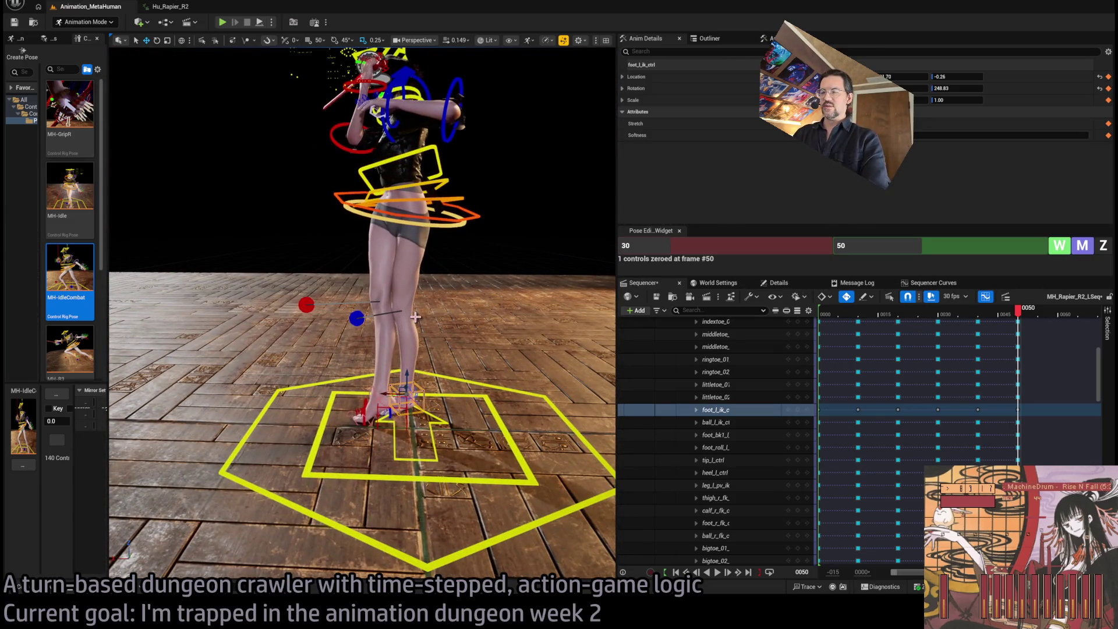
{"action": "scroll", "coordinate": [415, 316], "scroll_direction": "down", "scroll_amount": 4}
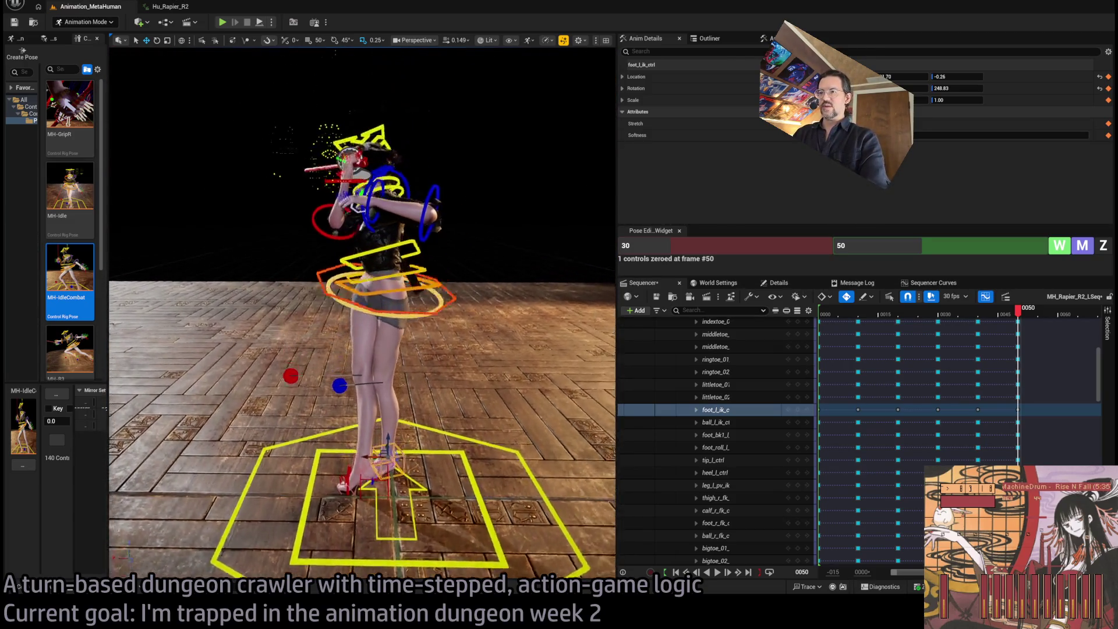
{"action": "scroll", "coordinate": [362, 313], "scroll_direction": "up", "scroll_amount": 6}
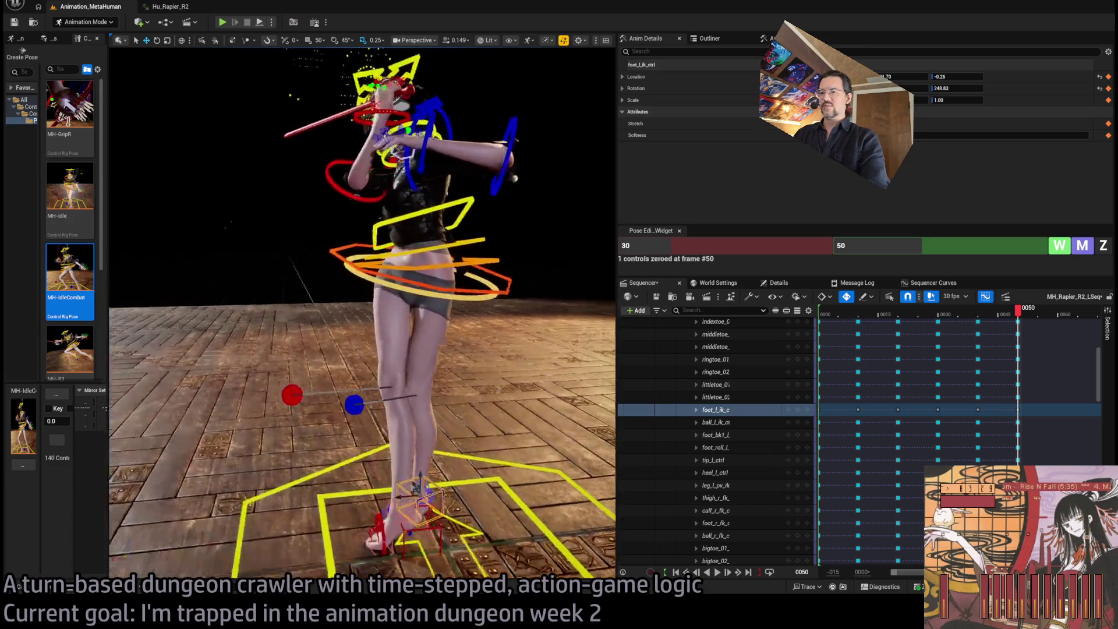
{"action": "scroll", "coordinate": [418, 441], "scroll_direction": "up", "scroll_amount": 6}
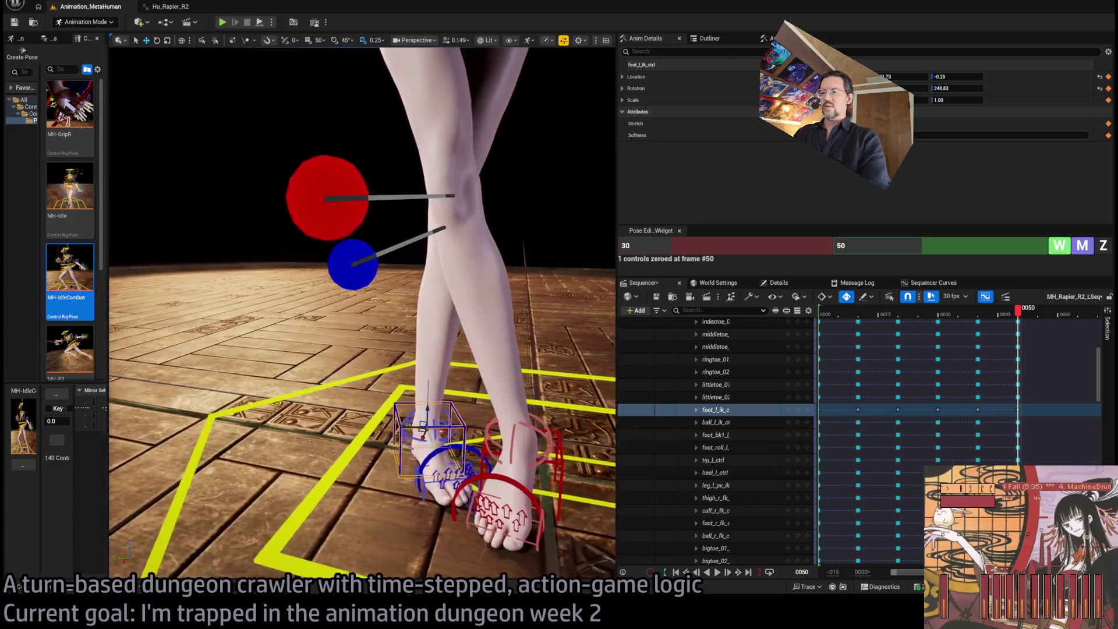
{"action": "left_click", "coordinate": [400, 429]}
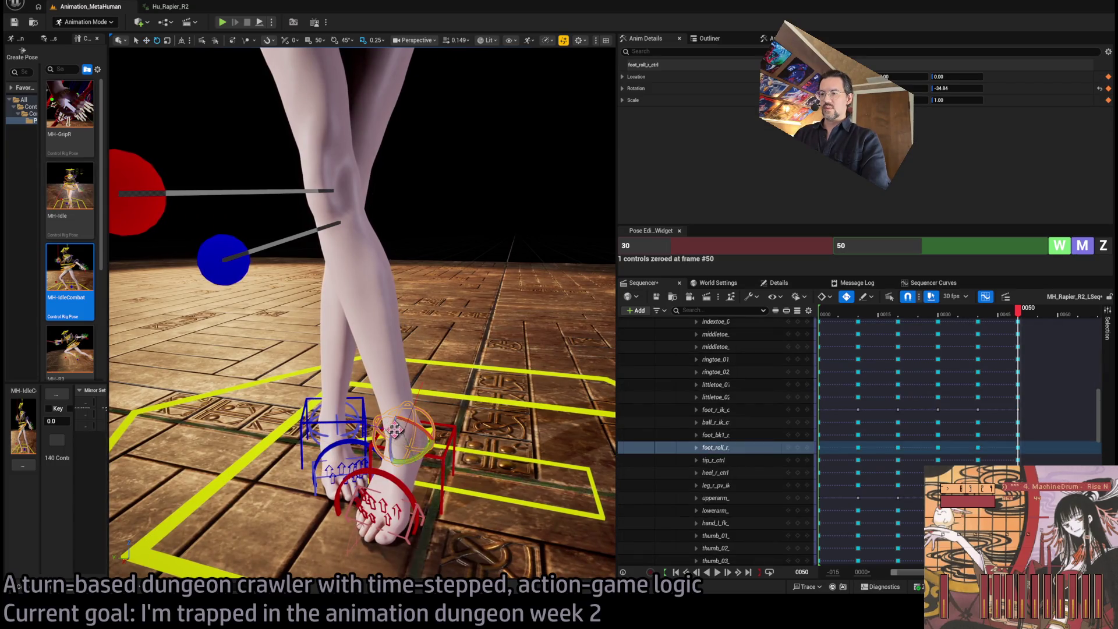
{"action": "left_click_drag", "start_coordinate": [394, 429], "coordinate": [382, 474]}
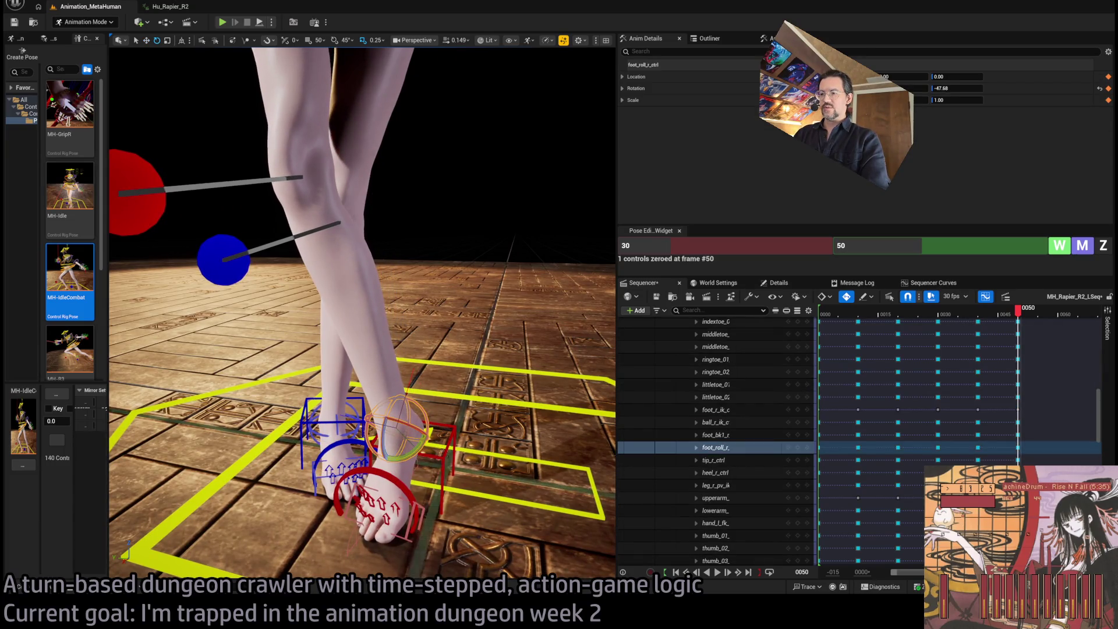
Move foot_r_ik_ctrl forward and to the right, leaving it at rotation -271.32.
{"action": "scroll", "coordinate": [373, 442], "scroll_direction": "down", "scroll_amount": 6}
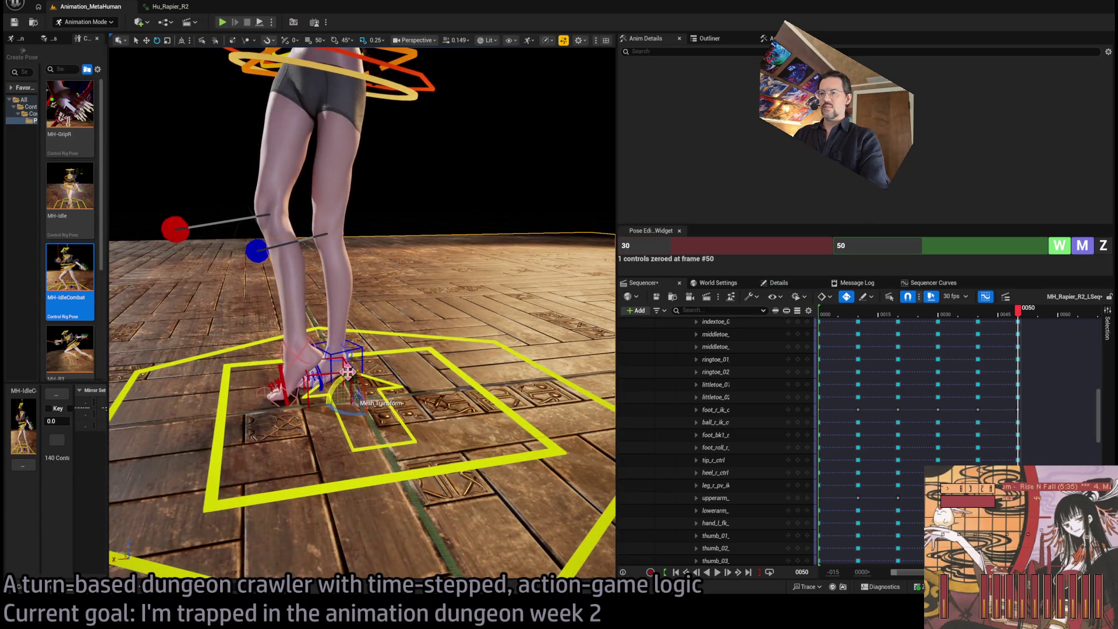
{"action": "left_click", "coordinate": [341, 398]}
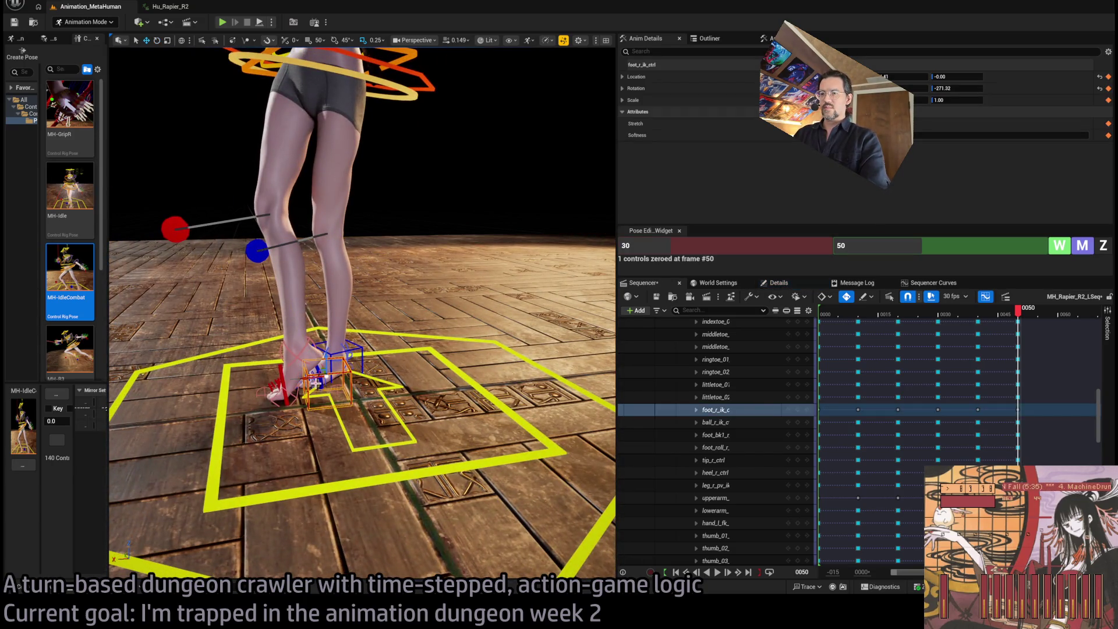
{"action": "left_click_drag", "start_coordinate": [320, 372], "coordinate": [356, 378]}
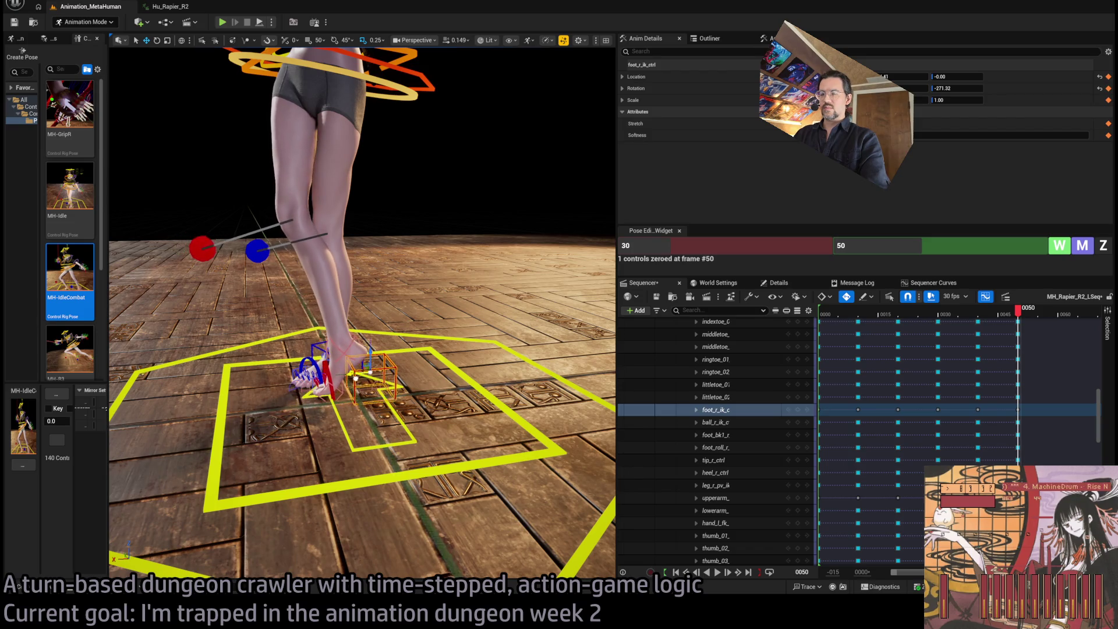
{"action": "scroll", "coordinate": [352, 370], "scroll_direction": "down", "scroll_amount": 4}
{"action": "mouse_move", "coordinate": [350, 134]}
{"action": "left_mouse_down"}
{"action": "mouse_move", "coordinate": [376, 121]}
{"action": "mouse_move", "coordinate": [348, 368]}
{"action": "left_mouse_up"}
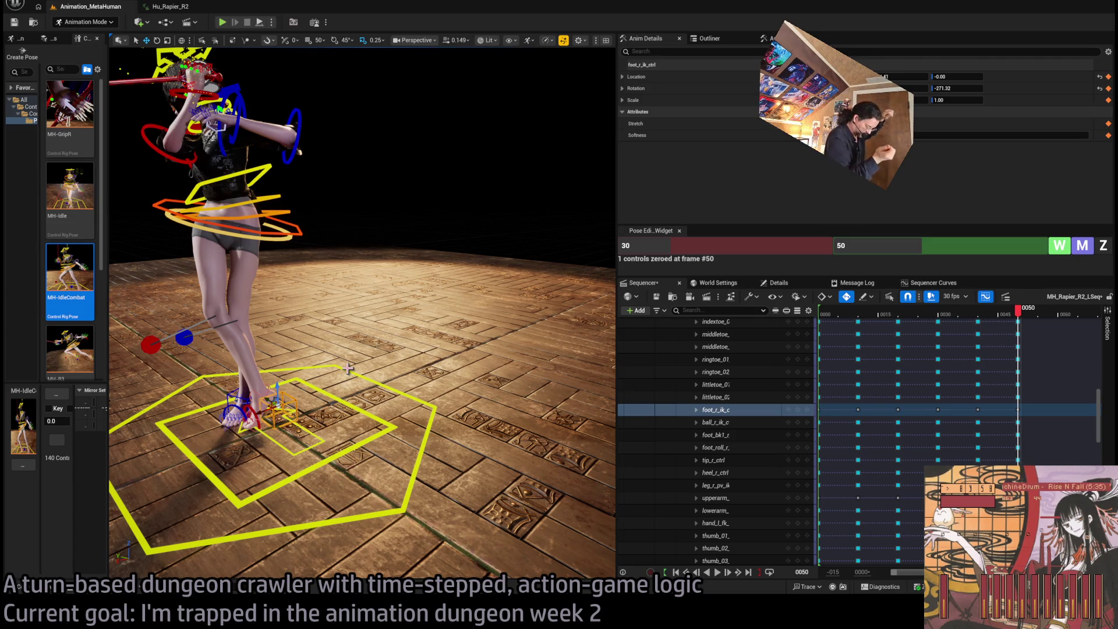
{"action": "mouse_move", "coordinate": [333, 373]}
{"action": "left_mouse_down"}
{"action": "mouse_move", "coordinate": [333, 337]}
{"action": "mouse_move", "coordinate": [321, 361]}
{"action": "mouse_move", "coordinate": [344, 79]}
{"action": "mouse_move", "coordinate": [169, 155]}
{"action": "mouse_move", "coordinate": [355, 176]}
{"action": "mouse_move", "coordinate": [373, 202]}
{"action": "left_mouse_up"}
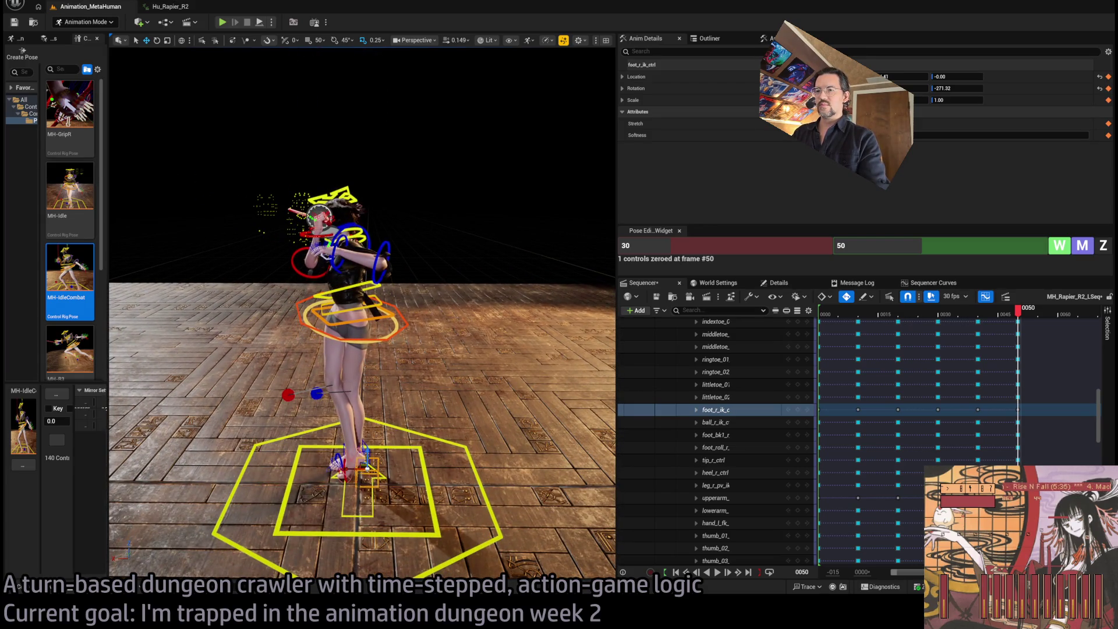
With both foot IK controls selected, twist the hips about 14 degrees.
{"action": "left_click_drag", "start_coordinate": [250, 381], "coordinate": [250, 386]}
{"action": "left_click_drag", "start_coordinate": [390, 352], "coordinate": [381, 342]}
{"action": "left_click", "coordinate": [388, 333]}
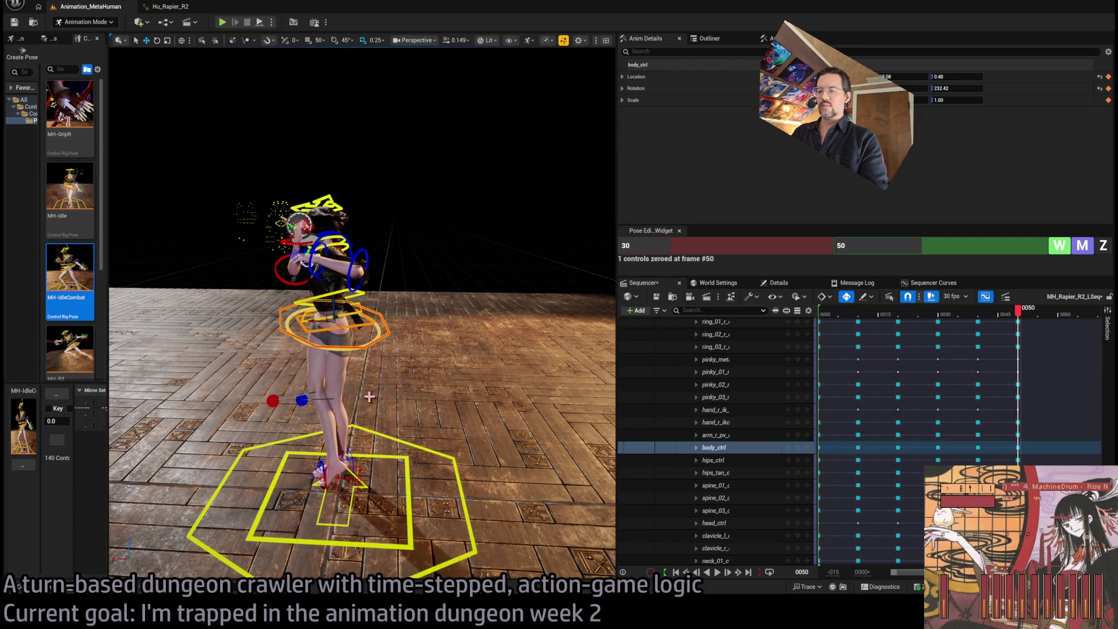
{"action": "left_click", "coordinate": [362, 476]}
{"action": "key", "text": "f"}
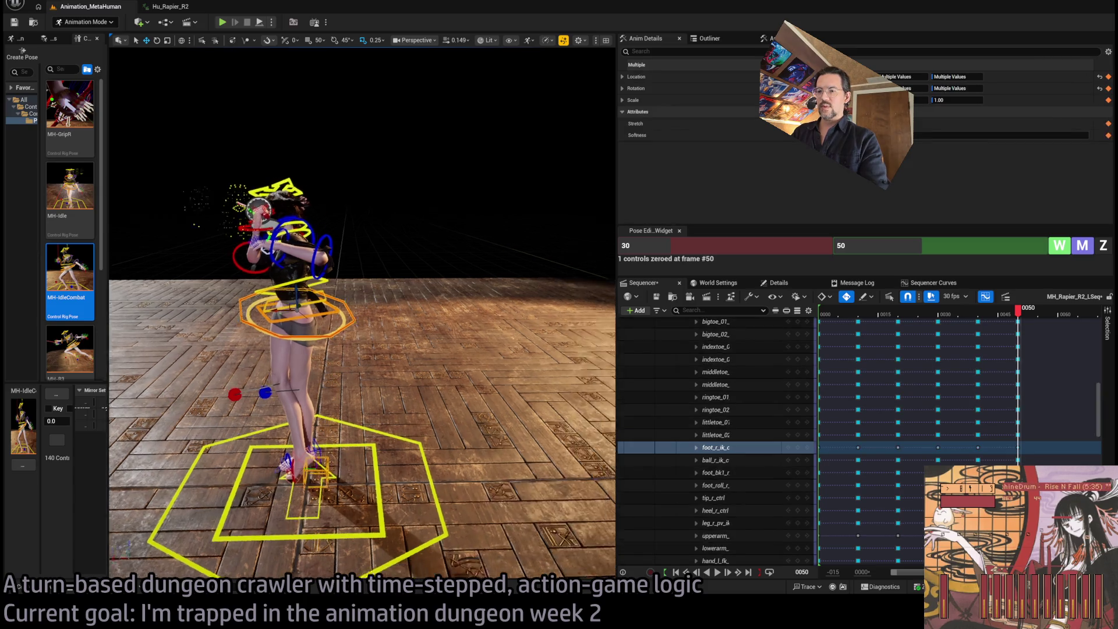
{"action": "left_click", "coordinate": [324, 405], "text": "ctrl"}
{"action": "scroll", "coordinate": [325, 405], "scroll_direction": "down", "scroll_amount": 5}
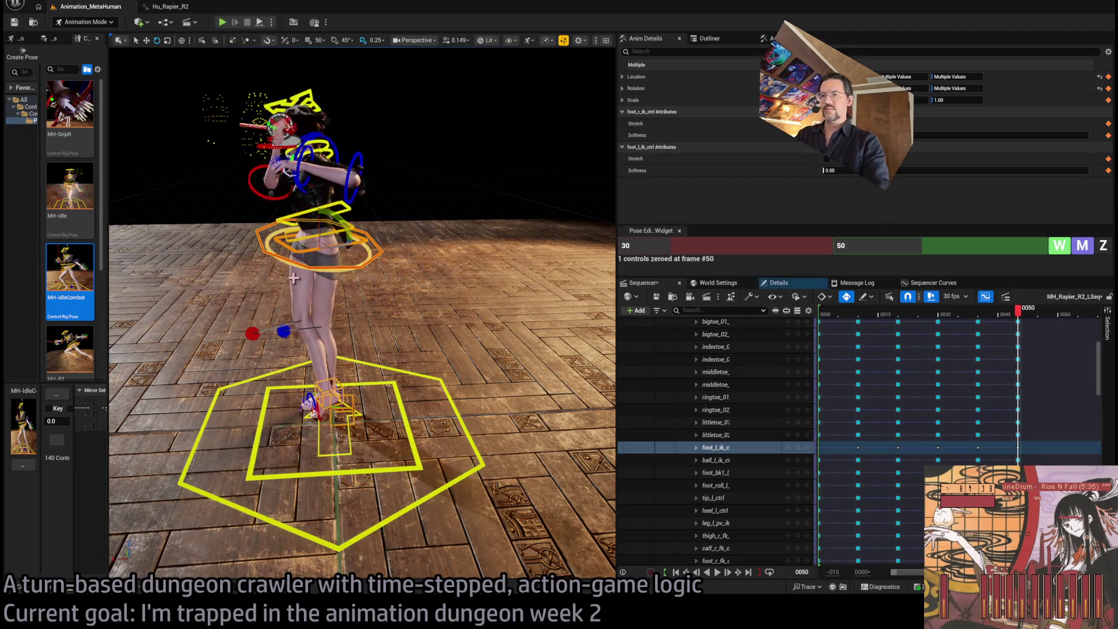
{"action": "left_click_drag", "start_coordinate": [348, 245], "coordinate": [365, 245]}
Readjust the left foot IK (262.38) and slide the right foot IK left (-284.87).
{"action": "key", "text": "f"}
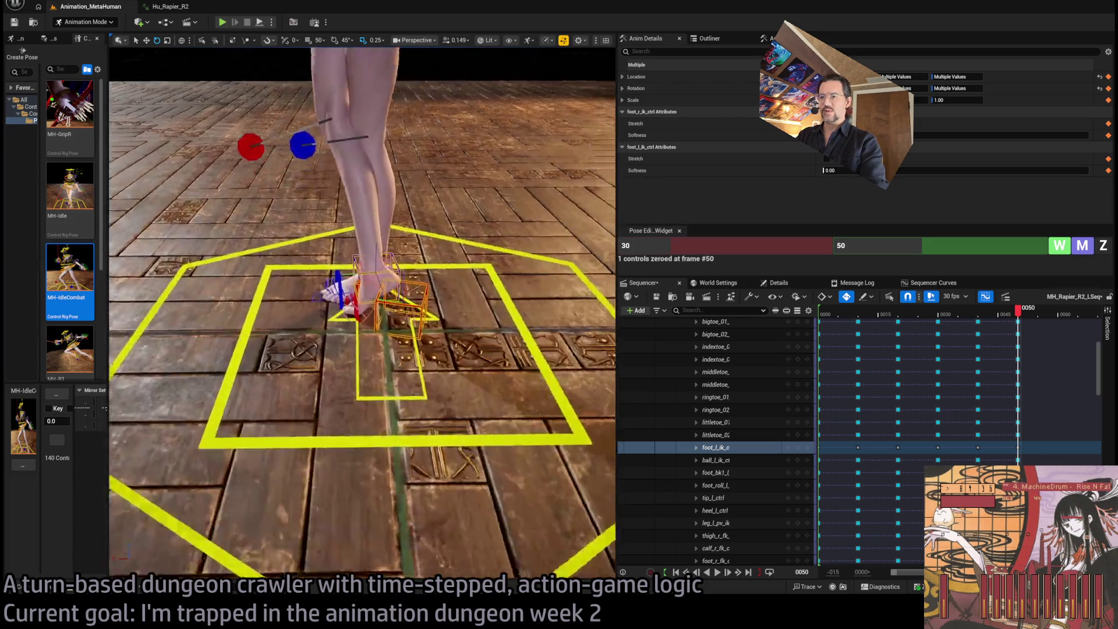
{"action": "left_click", "coordinate": [435, 390]}
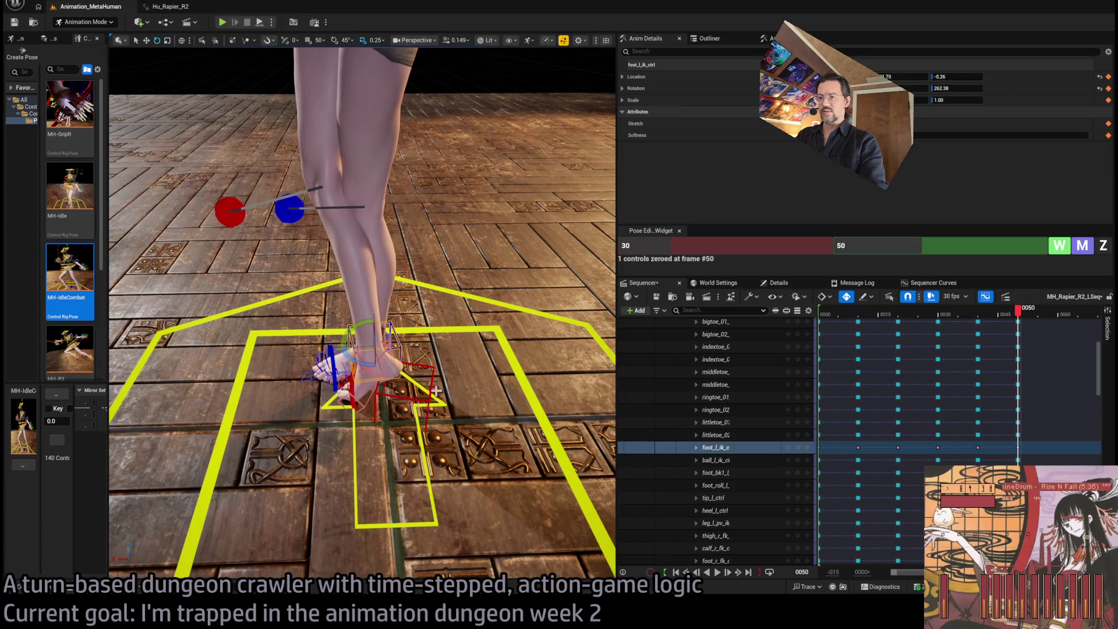
{"action": "left_click_drag", "start_coordinate": [355, 345], "coordinate": [376, 344]}
{"action": "left_click", "coordinate": [402, 396]}
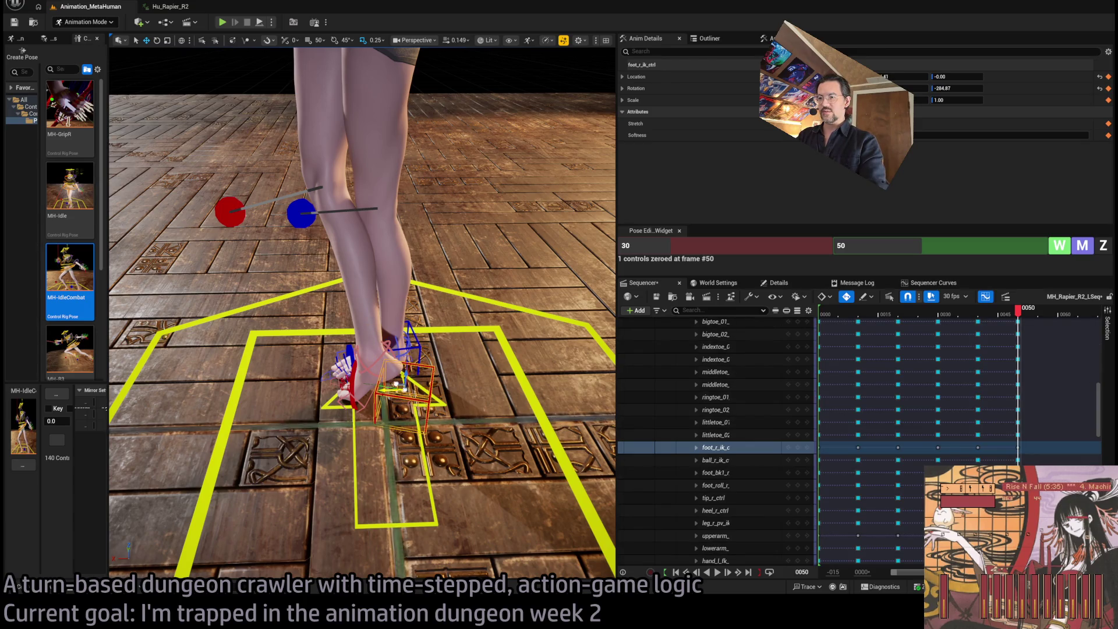
{"action": "mouse_move", "coordinate": [400, 385]}
{"action": "left_mouse_down"}
{"action": "mouse_move", "coordinate": [357, 386]}
{"action": "mouse_move", "coordinate": [383, 397]}
{"action": "mouse_move", "coordinate": [326, 360]}
{"action": "mouse_move", "coordinate": [361, 350]}
{"action": "mouse_move", "coordinate": [338, 358]}
{"action": "mouse_move", "coordinate": [297, 343]}
{"action": "mouse_move", "coordinate": [326, 349]}
{"action": "mouse_move", "coordinate": [302, 343]}
{"action": "mouse_move", "coordinate": [326, 347]}
{"action": "mouse_move", "coordinate": [320, 317]}
{"action": "mouse_move", "coordinate": [331, 334]}
{"action": "mouse_move", "coordinate": [362, 333]}
{"action": "left_mouse_up"}
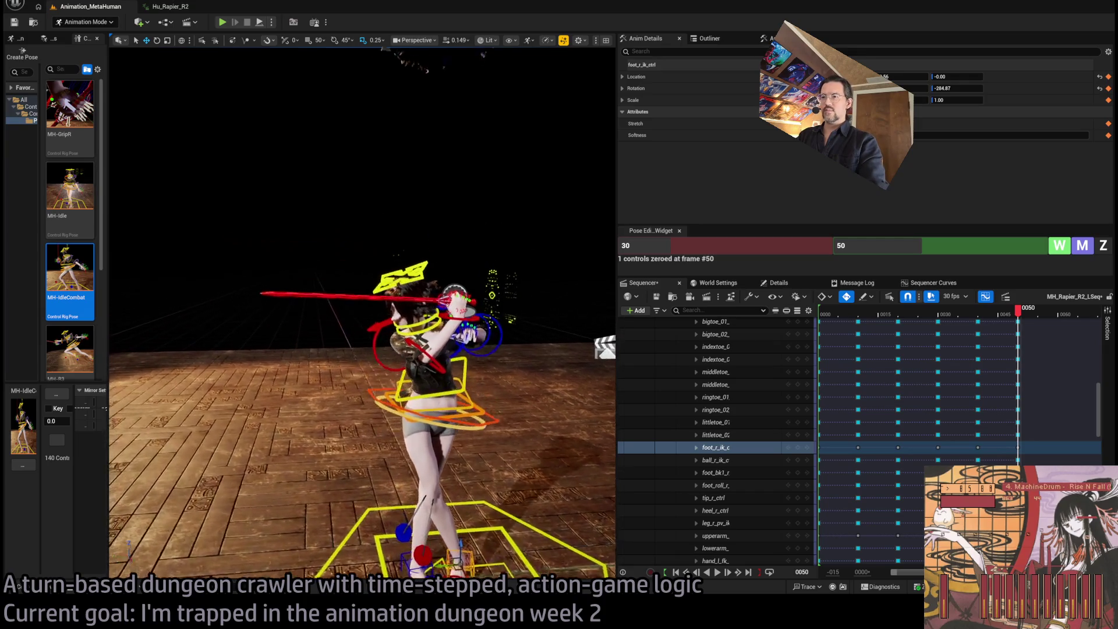
Holding both foot IK controls, rotate the hips about 17 degrees further into the lunge.
{"action": "left_click", "coordinate": [426, 285]}
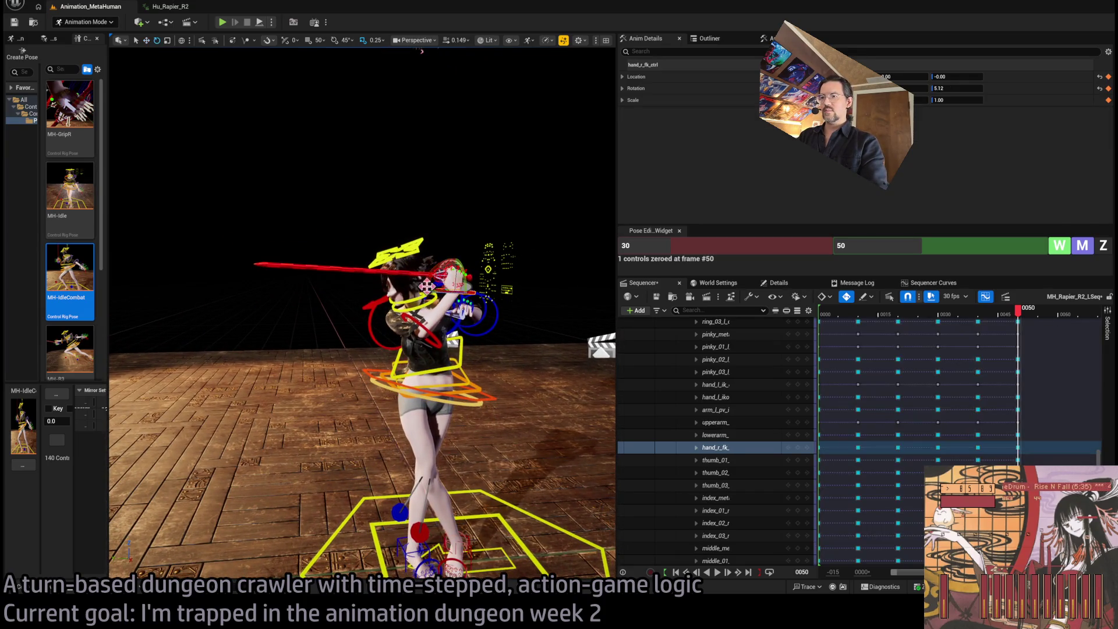
{"action": "left_click_drag", "start_coordinate": [421, 287], "coordinate": [396, 270]}
{"action": "mouse_move", "coordinate": [431, 355]}
{"action": "left_mouse_down"}
{"action": "mouse_move", "coordinate": [402, 366]}
{"action": "mouse_move", "coordinate": [415, 358]}
{"action": "left_mouse_up"}
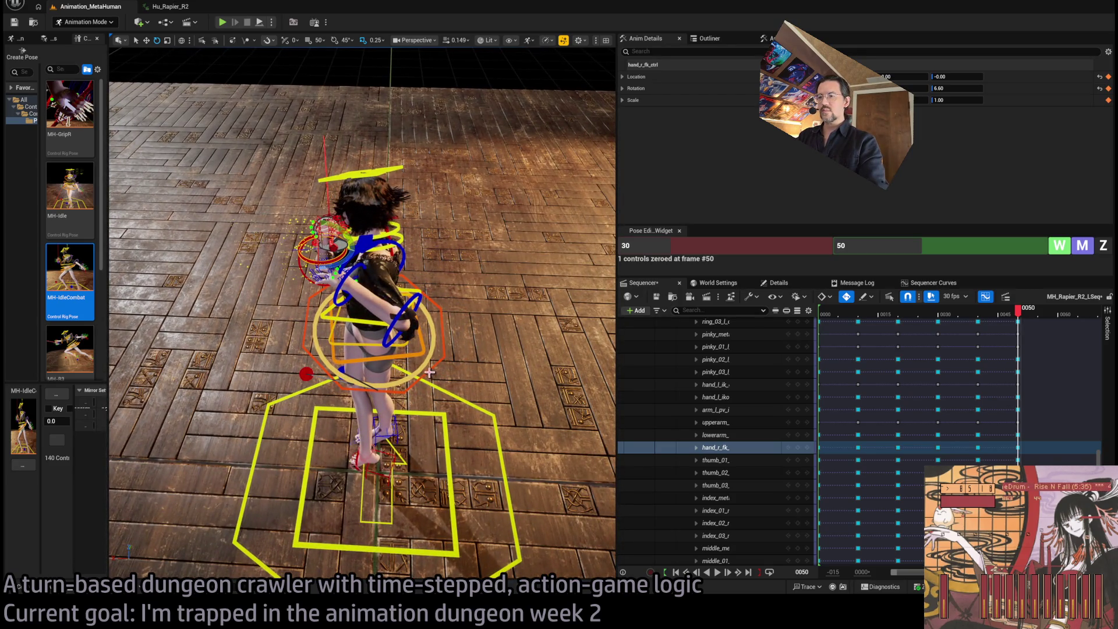
{"action": "left_click", "coordinate": [361, 470], "text": "ctrl"}
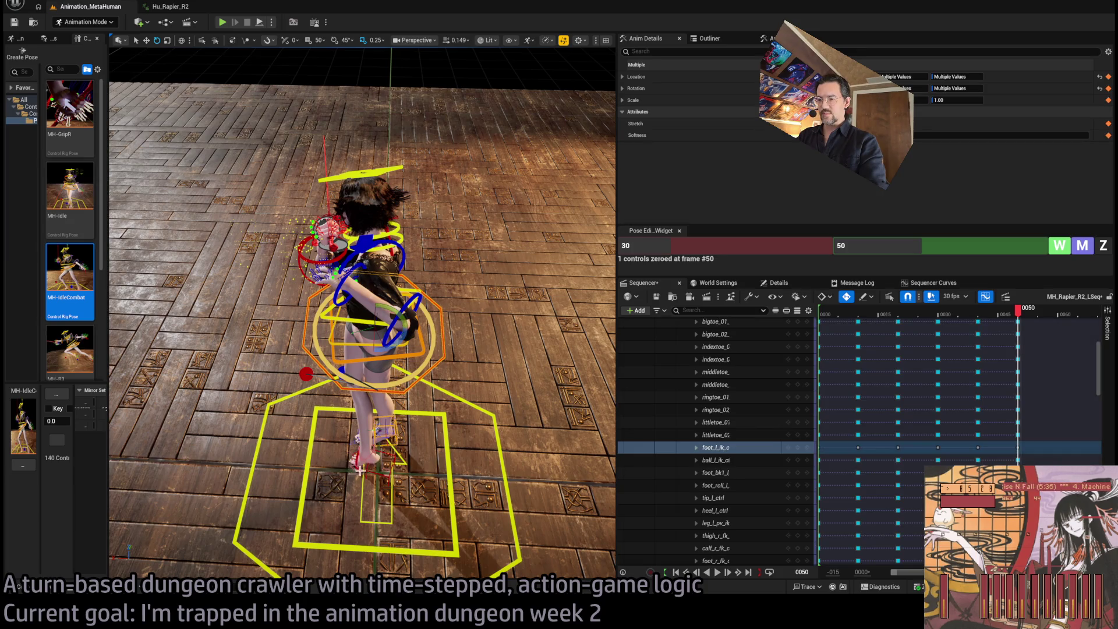
{"action": "left_click", "coordinate": [399, 452], "text": "ctrl"}
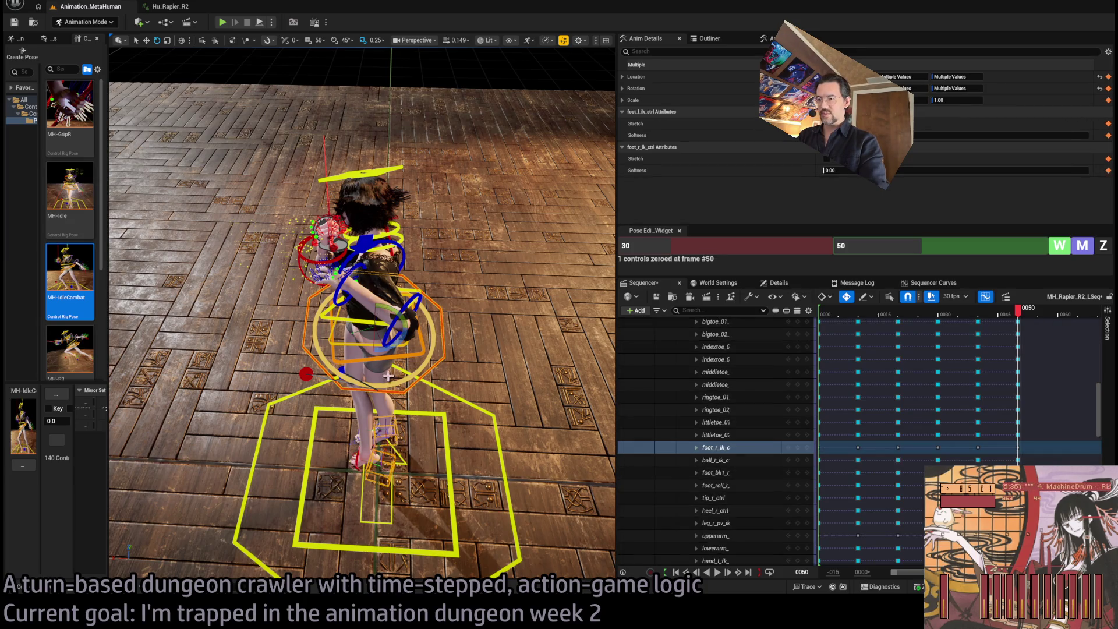
{"action": "mouse_move", "coordinate": [399, 344]}
{"action": "left_mouse_down"}
{"action": "mouse_move", "coordinate": [415, 338]}
{"action": "mouse_move", "coordinate": [404, 341]}
{"action": "mouse_move", "coordinate": [411, 315]}
{"action": "mouse_move", "coordinate": [401, 338]}
{"action": "mouse_move", "coordinate": [444, 345]}
{"action": "mouse_move", "coordinate": [431, 326]}
{"action": "mouse_move", "coordinate": [367, 331]}
{"action": "left_mouse_up"}
{"action": "left_click", "coordinate": [423, 345]}
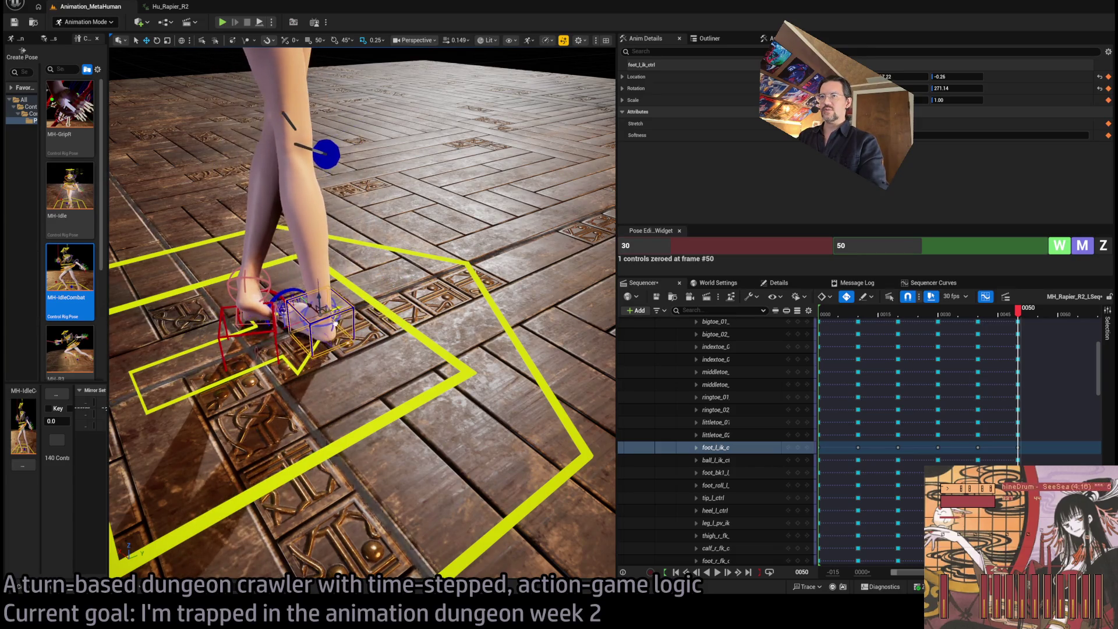
Shift the feet sideways, leaving foot_r_ik_ctrl at rotation -293.63, then check the full body.
{"action": "left_click_drag", "start_coordinate": [326, 431], "coordinate": [353, 442]}
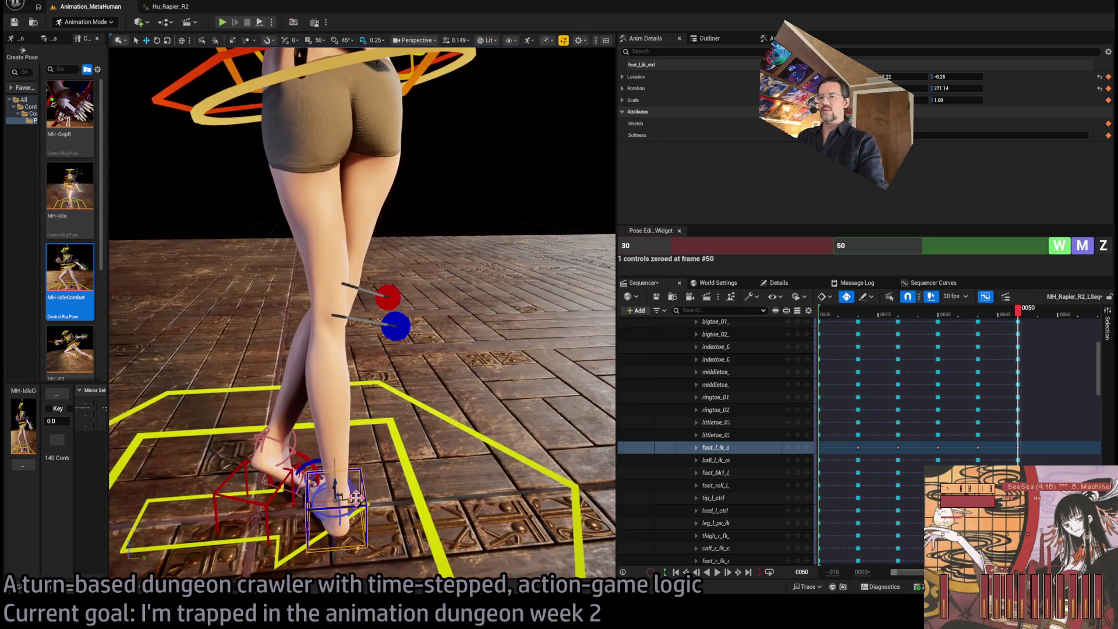
{"action": "left_click_drag", "start_coordinate": [350, 500], "coordinate": [477, 486]}
{"action": "mouse_move", "coordinate": [356, 463]}
{"action": "left_mouse_down"}
{"action": "mouse_move", "coordinate": [431, 463]}
{"action": "mouse_move", "coordinate": [356, 463]}
{"action": "left_mouse_up"}
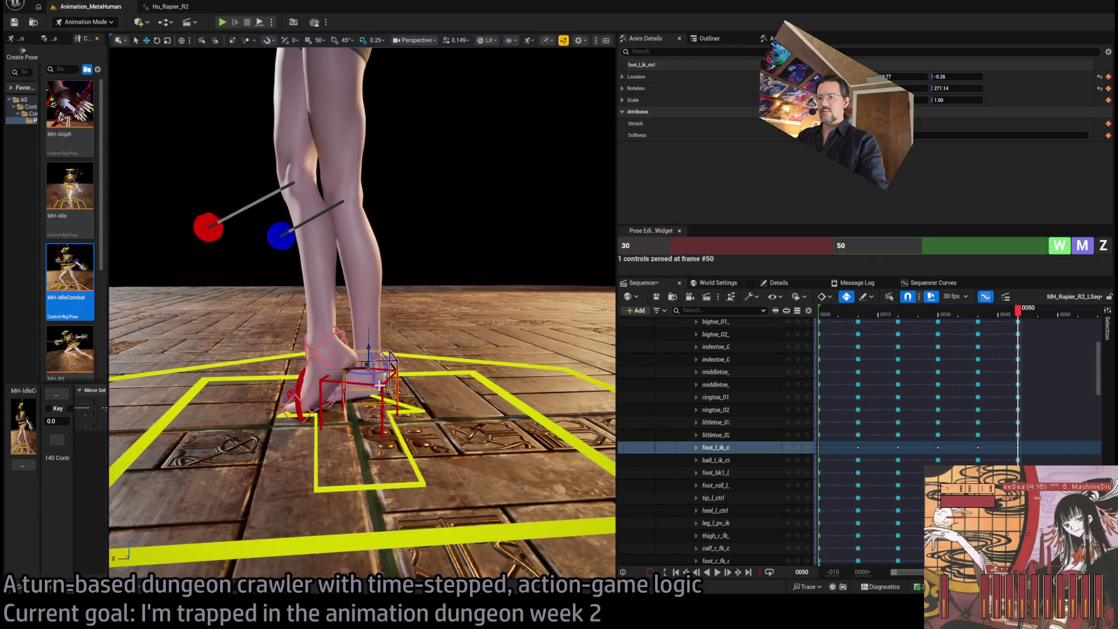
{"action": "left_click", "coordinate": [399, 411]}
{"action": "left_click_drag", "start_coordinate": [336, 393], "coordinate": [348, 394]}
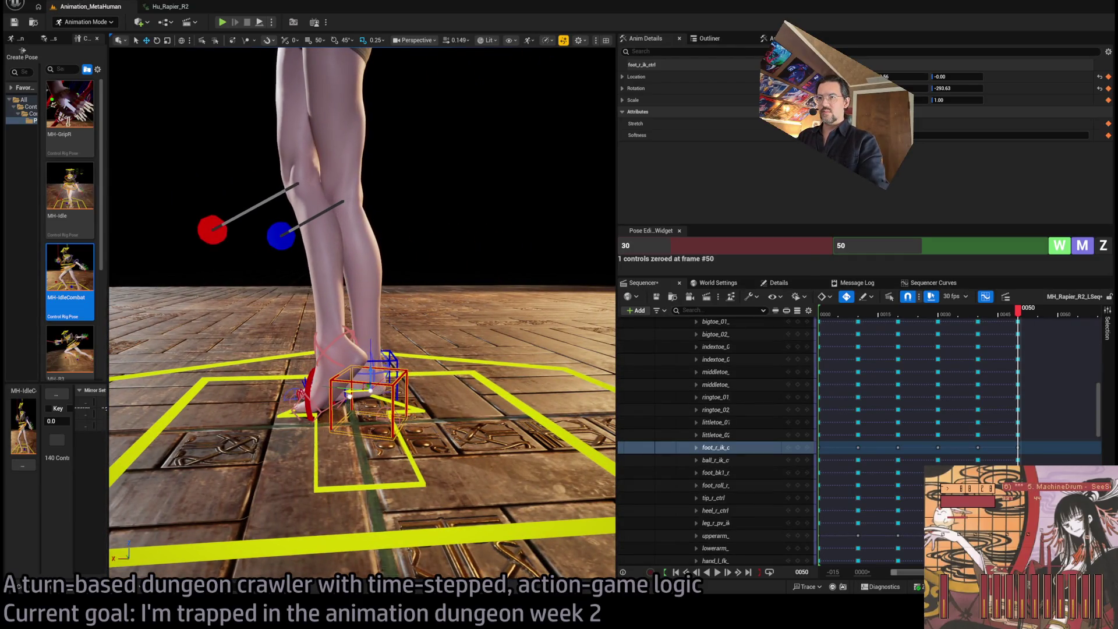
{"action": "scroll", "coordinate": [361, 315], "scroll_direction": "down", "scroll_amount": 8}
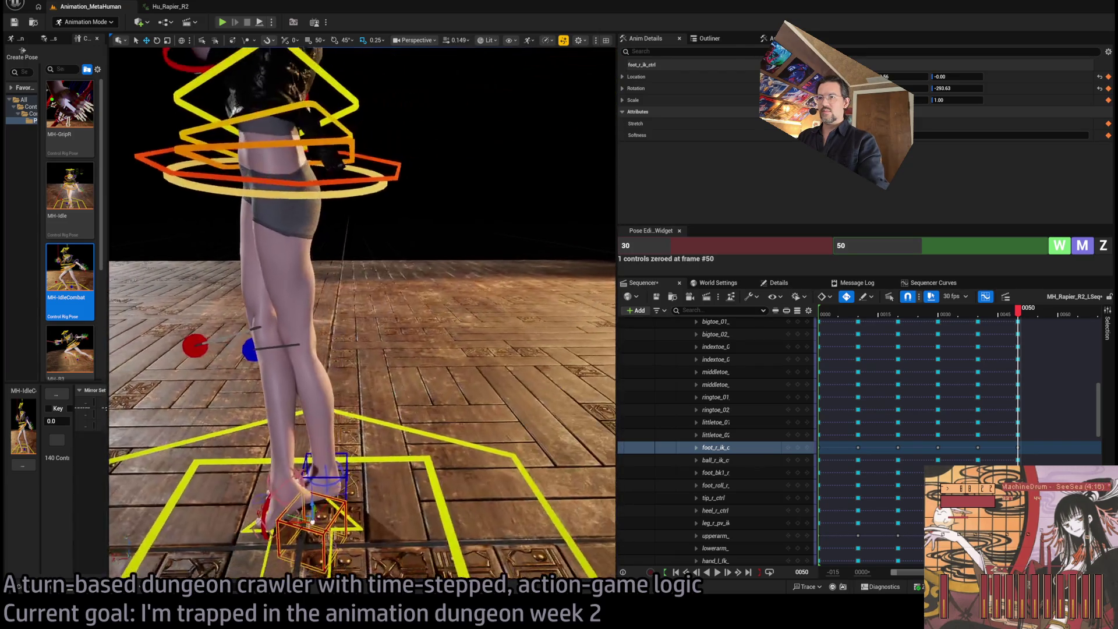
{"action": "left_click_drag", "start_coordinate": [361, 314], "coordinate": [336, 372]}
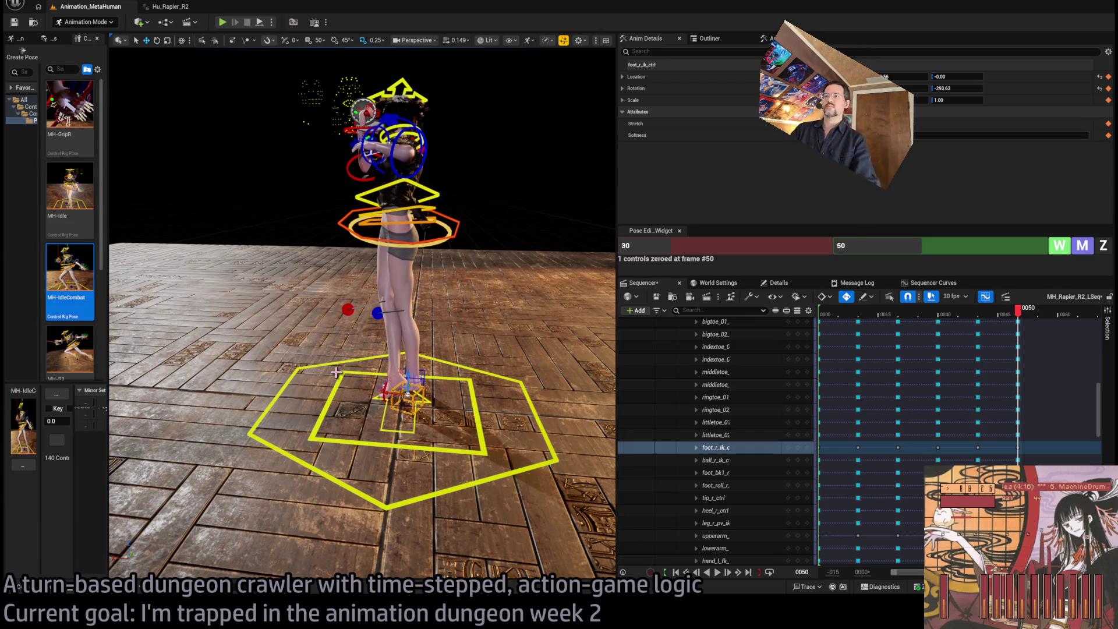
{"action": "mouse_move", "coordinate": [426, 367]}
{"action": "left_mouse_down"}
{"action": "mouse_move", "coordinate": [361, 349]}
{"action": "mouse_move", "coordinate": [303, 375]}
{"action": "mouse_move", "coordinate": [303, 332]}
{"action": "mouse_move", "coordinate": [422, 349]}
{"action": "left_mouse_up"}
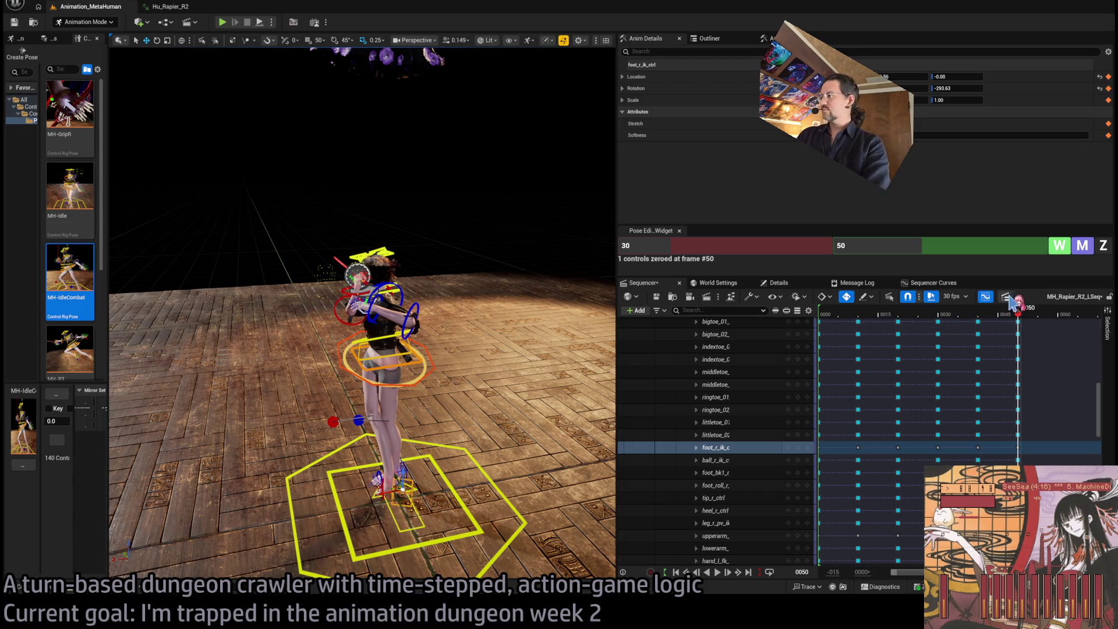
Move the playhead to frame 60 and key every MetaHuman_ControlRig control there.
{"action": "mouse_move", "coordinate": [1020, 312]}
{"action": "left_mouse_down"}
{"action": "mouse_move", "coordinate": [1070, 312]}
{"action": "mouse_move", "coordinate": [1058, 312]}
{"action": "left_mouse_up"}
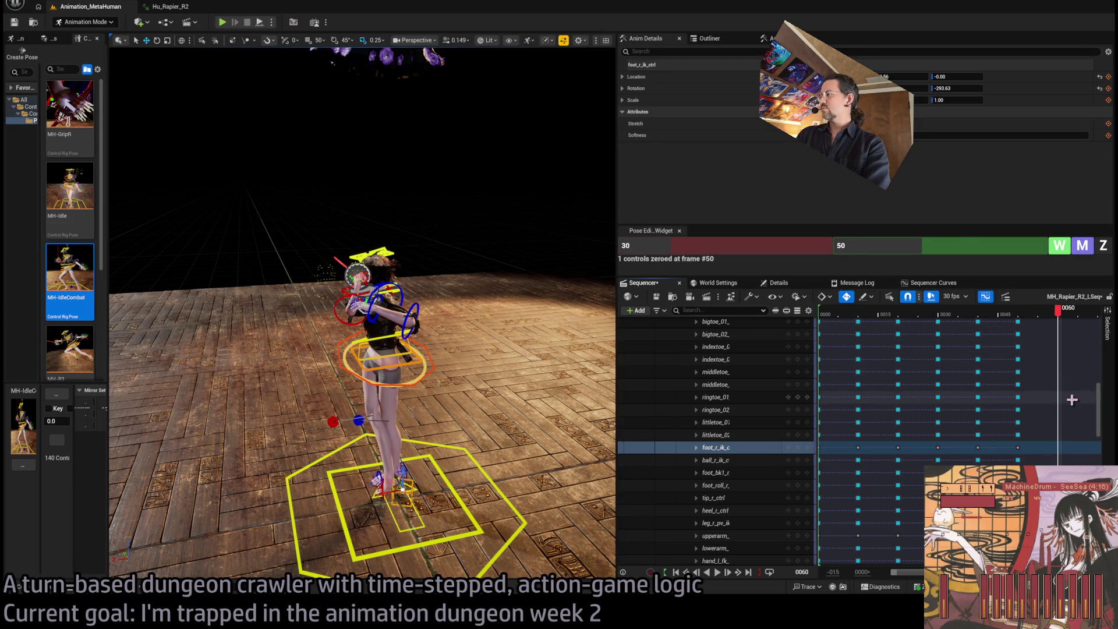
{"action": "scroll", "coordinate": [1102, 407], "scroll_direction": "up", "scroll_amount": 5}
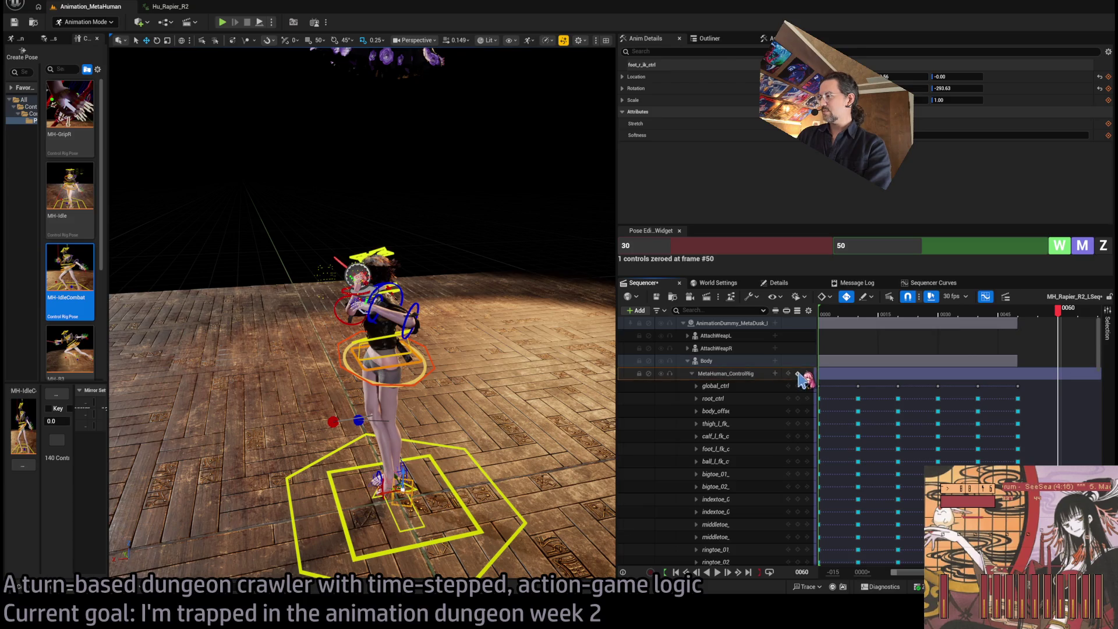
{"action": "key", "text": "ctrl+v"}
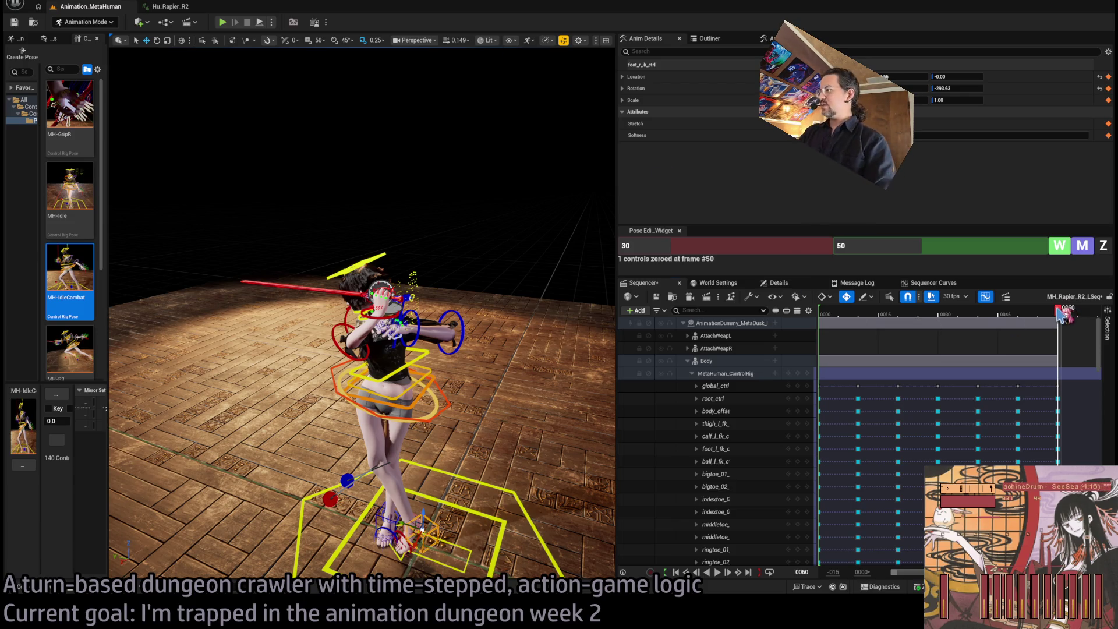
{"action": "mouse_move", "coordinate": [1058, 310]}
{"action": "left_mouse_down"}
{"action": "mouse_move", "coordinate": [820, 323]}
{"action": "mouse_move", "coordinate": [911, 324]}
{"action": "left_mouse_up"}
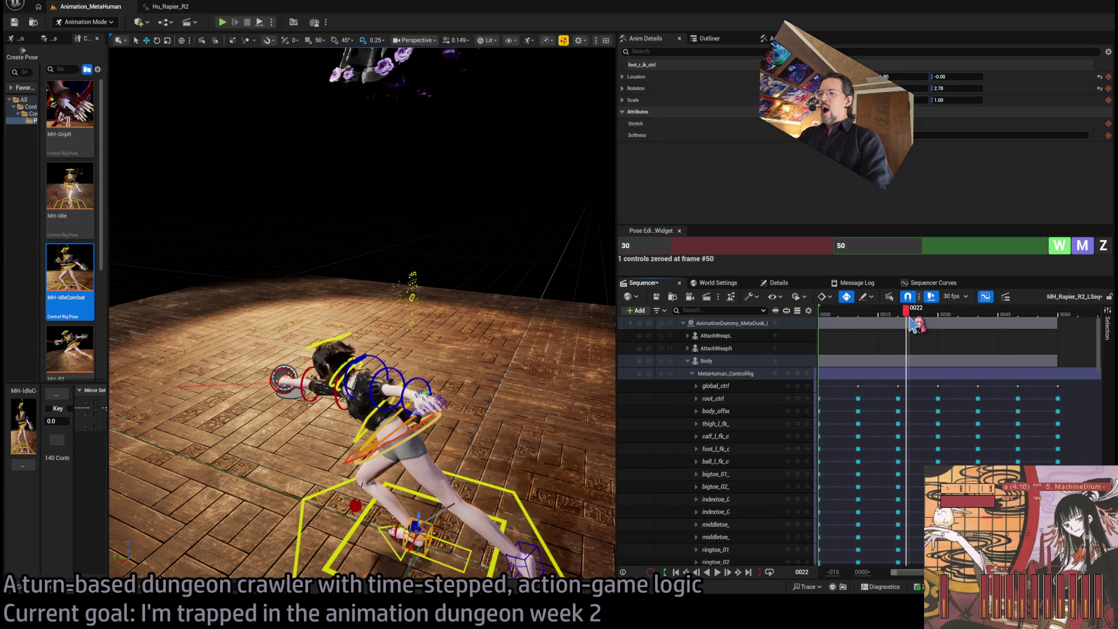
{"action": "mouse_move", "coordinate": [361, 291]}
{"action": "left_mouse_down"}
{"action": "mouse_move", "coordinate": [238, 299]}
{"action": "mouse_move", "coordinate": [399, 381]}
{"action": "mouse_move", "coordinate": [402, 326]}
{"action": "mouse_move", "coordinate": [410, 356]}
{"action": "left_mouse_up"}
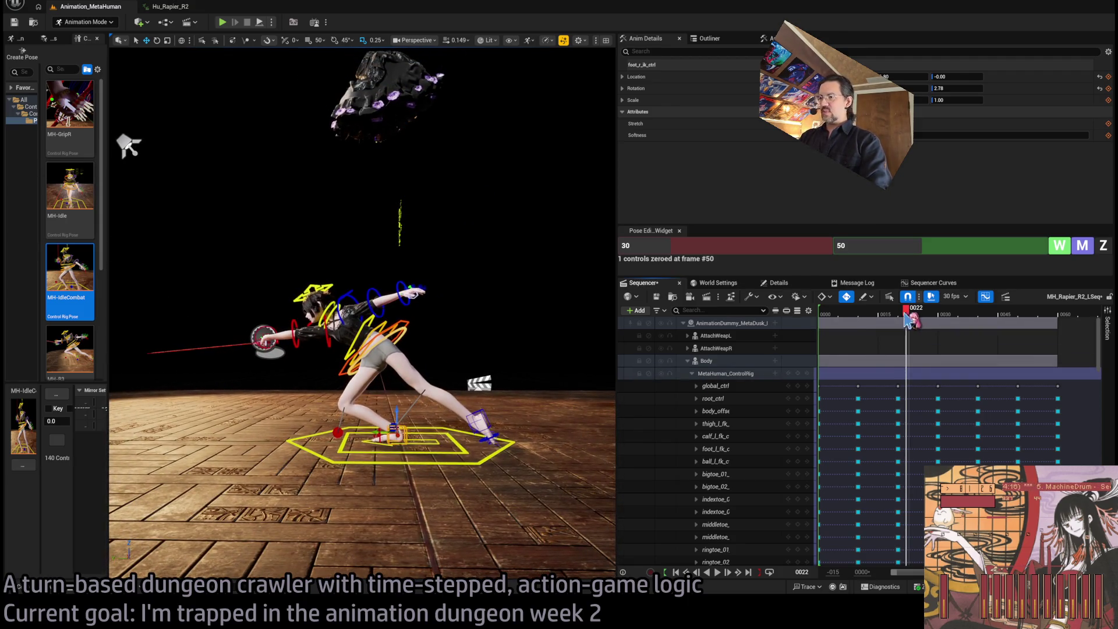
{"action": "mouse_move", "coordinate": [905, 312]}
{"action": "left_mouse_down"}
{"action": "mouse_move", "coordinate": [835, 313]}
{"action": "mouse_move", "coordinate": [1035, 326]}
{"action": "mouse_move", "coordinate": [1058, 330]}
{"action": "mouse_move", "coordinate": [999, 342]}
{"action": "mouse_move", "coordinate": [1060, 347]}
{"action": "left_mouse_up"}
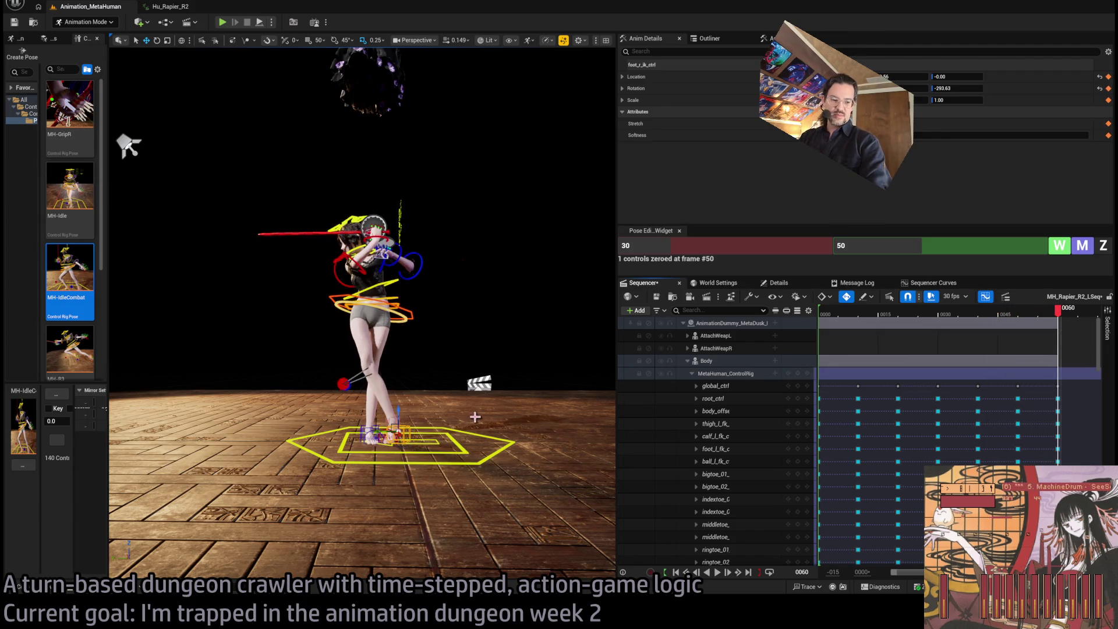
{"action": "scroll", "coordinate": [128, 145], "scroll_direction": "up", "scroll_amount": 5}
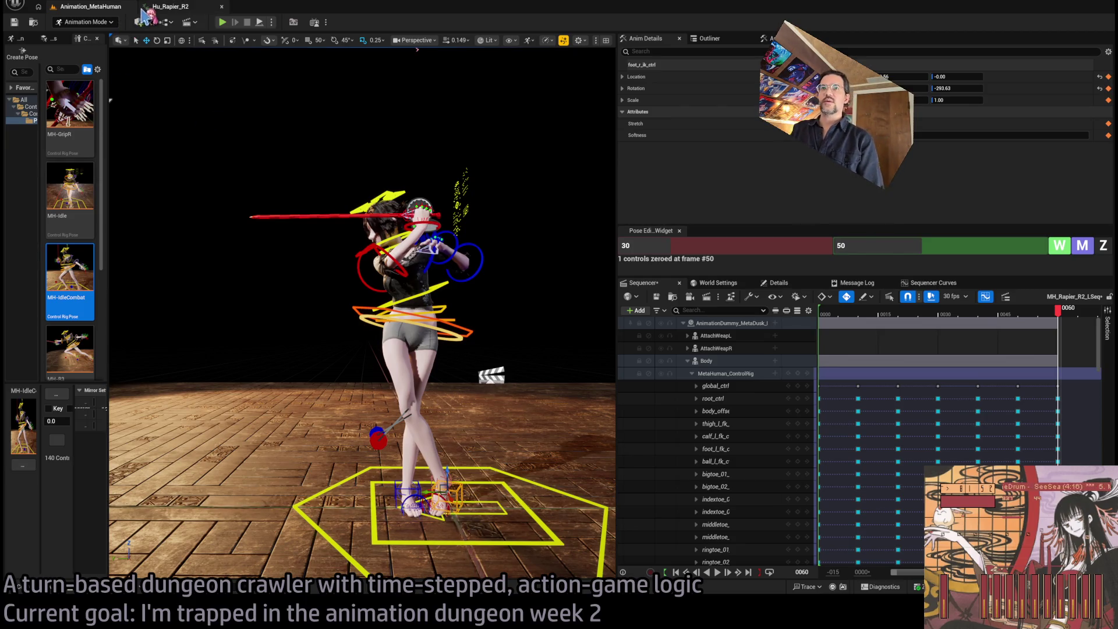
Inspect the Hu_Rapier_R1 animation and its hitboxes data asset, then close both editors.
{"action": "left_click", "coordinate": [19, 586]}
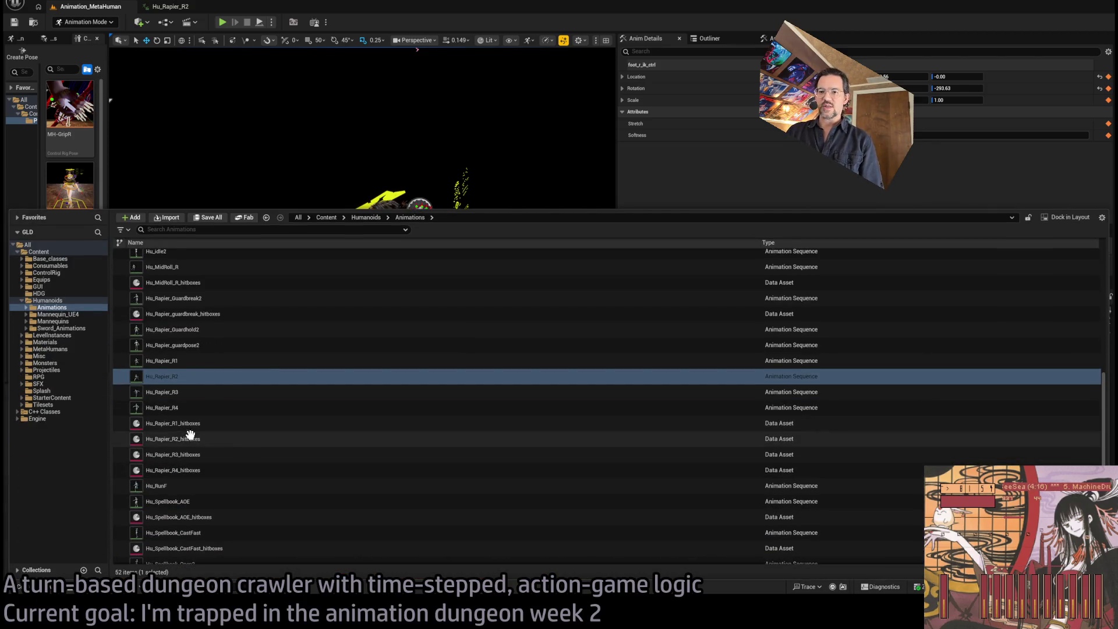
{"action": "scroll", "coordinate": [210, 443], "scroll_direction": "down", "scroll_amount": 1}
{"action": "left_click", "coordinate": [206, 411]}
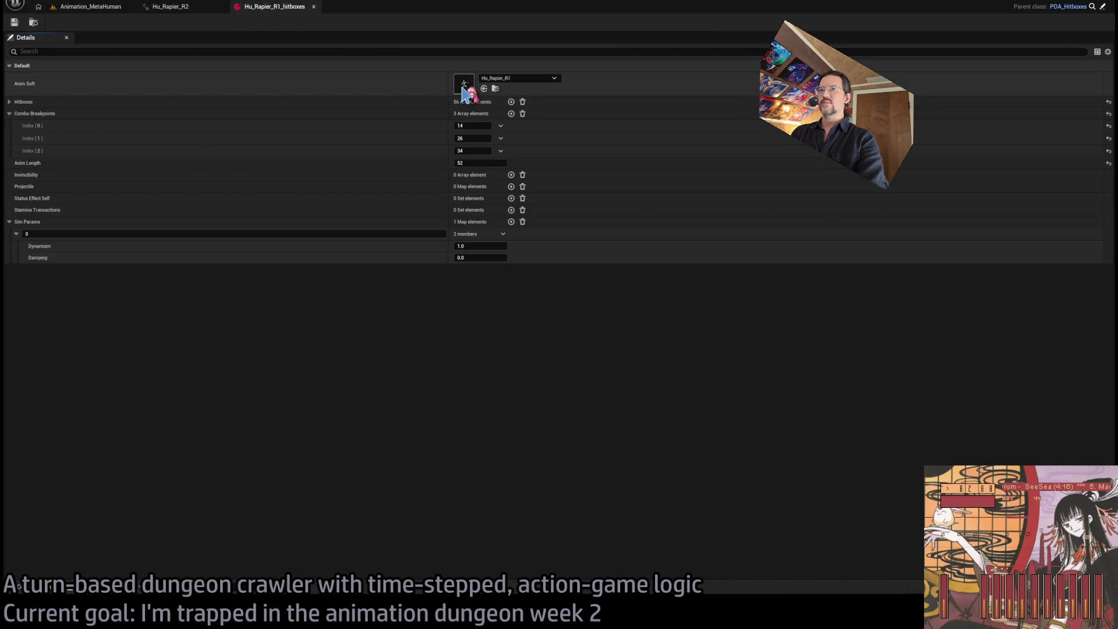
{"action": "double_click", "coordinate": [464, 88]}
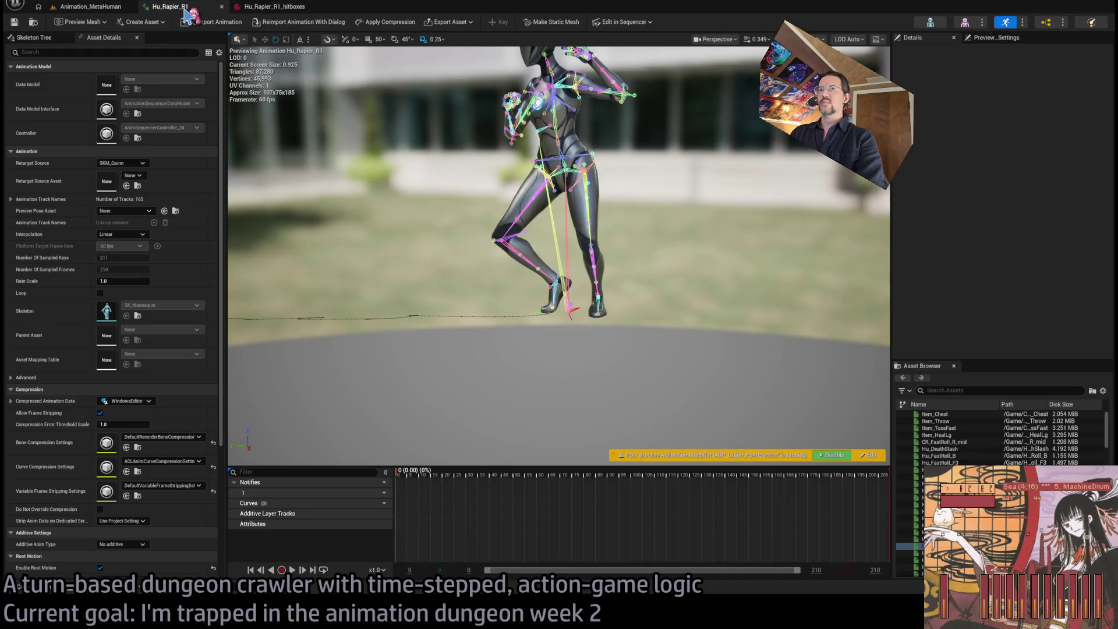
{"action": "middle_click", "coordinate": [185, 8]}
{"action": "middle_click", "coordinate": [192, 8]}
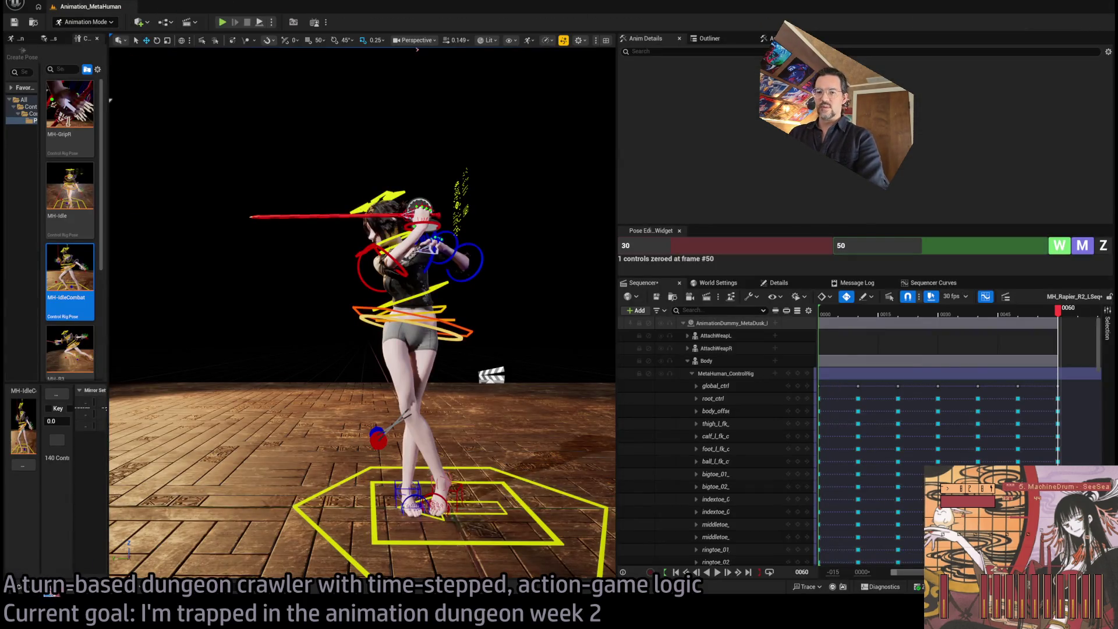
Scrub through MetaHumans/Animations/MH_Rapier_R1 to study its lunge, then return to the Animation_MetaHuman level.
{"action": "left_click", "coordinate": [20, 587]}
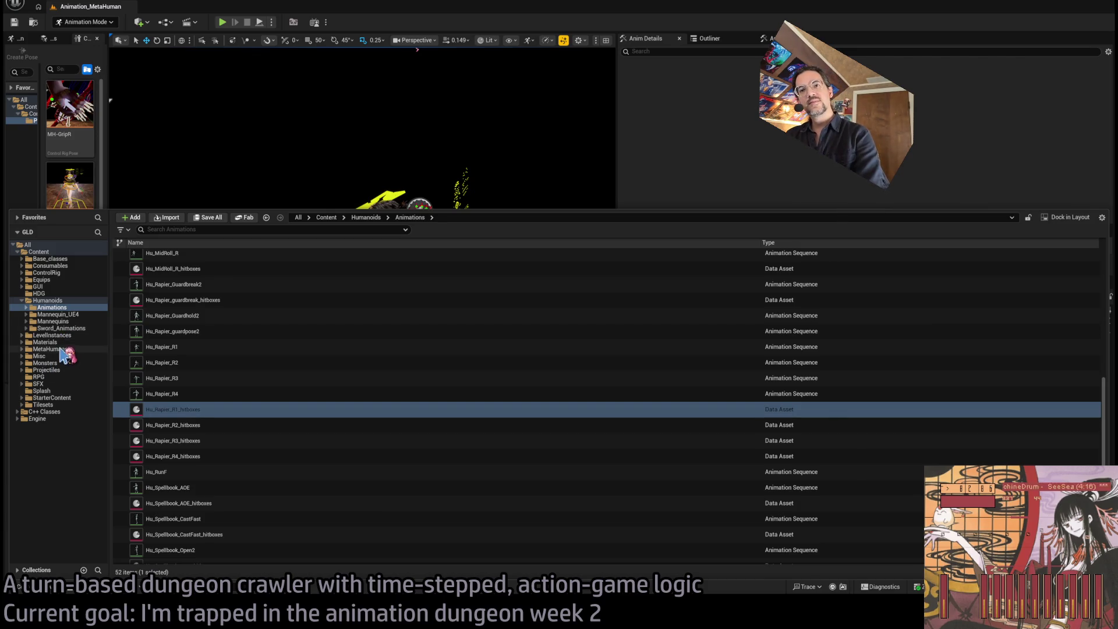
{"action": "double_click", "coordinate": [60, 349]}
{"action": "left_click", "coordinate": [53, 356]}
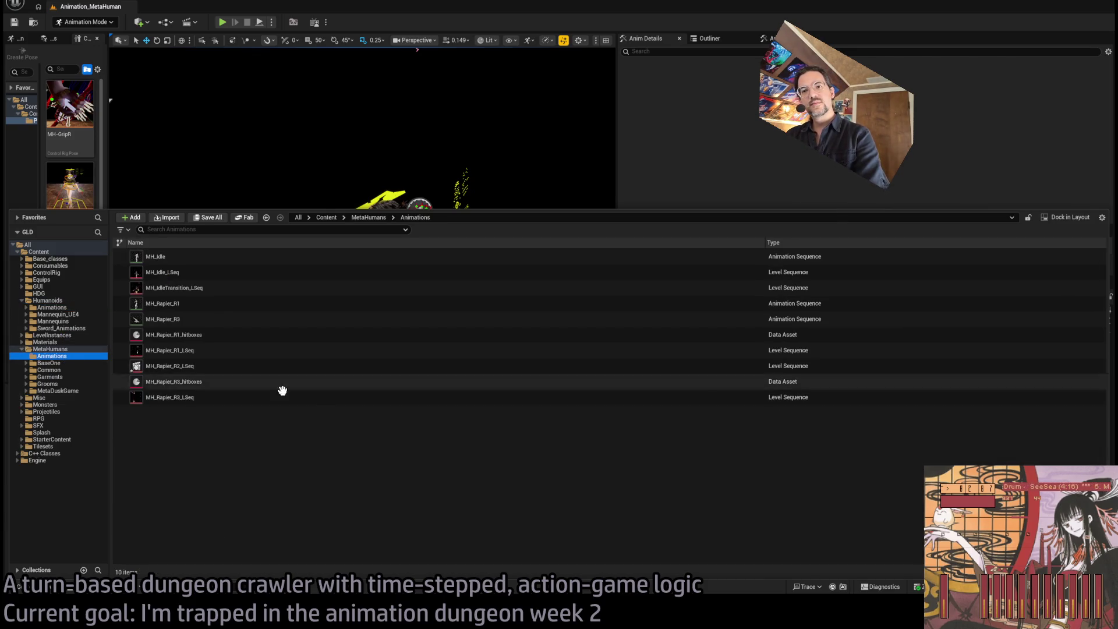
{"action": "left_click", "coordinate": [197, 304]}
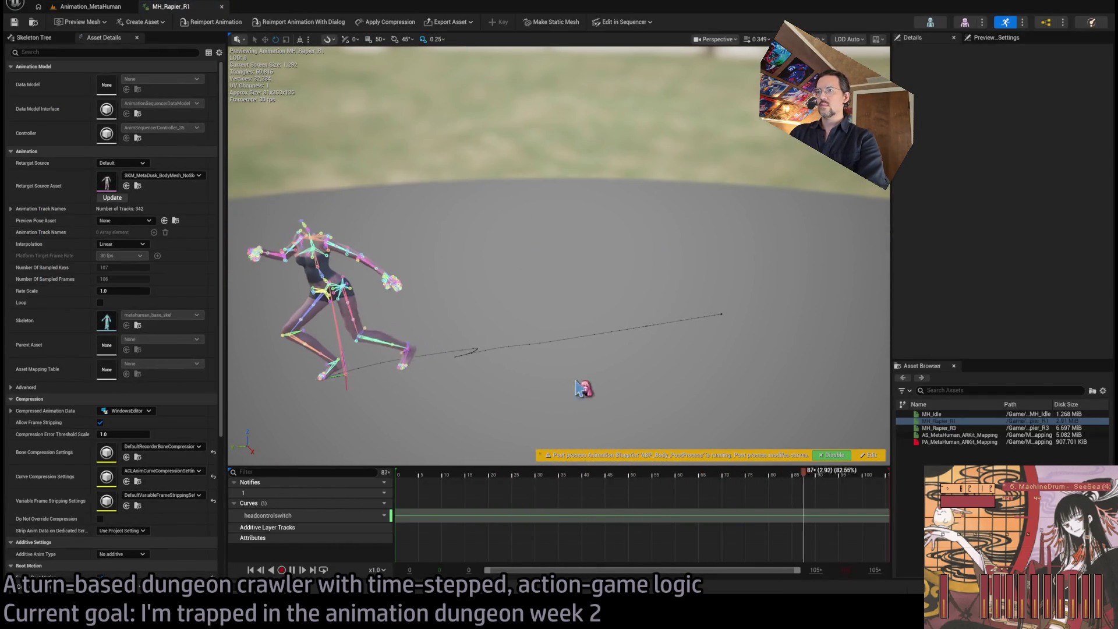
{"action": "left_click", "coordinate": [428, 475]}
{"action": "mouse_move", "coordinate": [428, 475]}
{"action": "left_mouse_down"}
{"action": "mouse_move", "coordinate": [539, 454]}
{"action": "mouse_move", "coordinate": [530, 457]}
{"action": "left_mouse_up"}
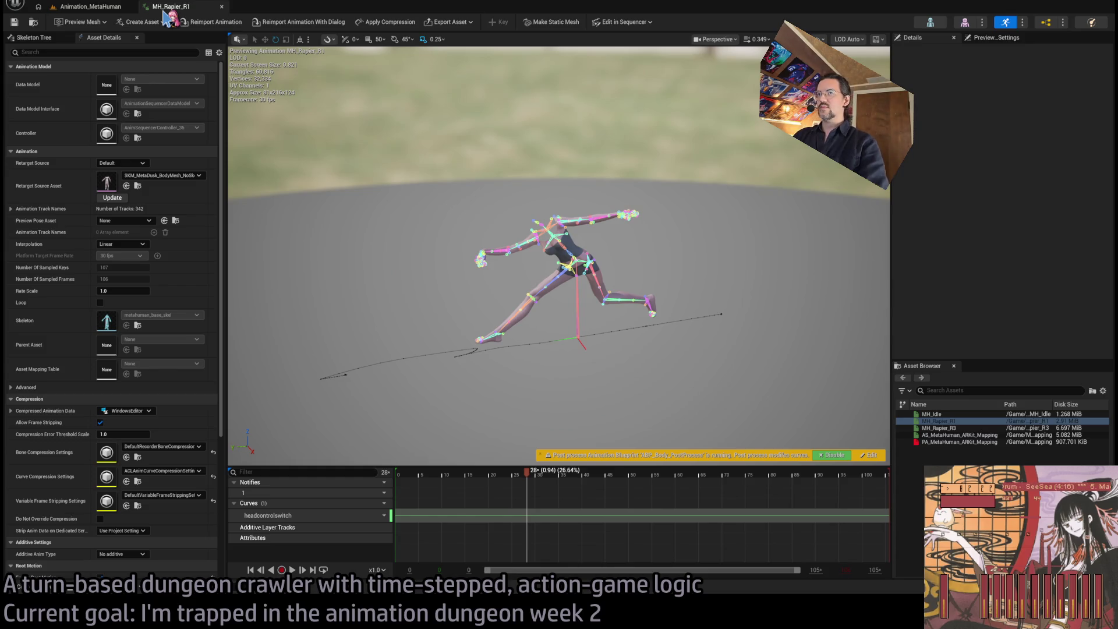
{"action": "left_click", "coordinate": [96, 13]}
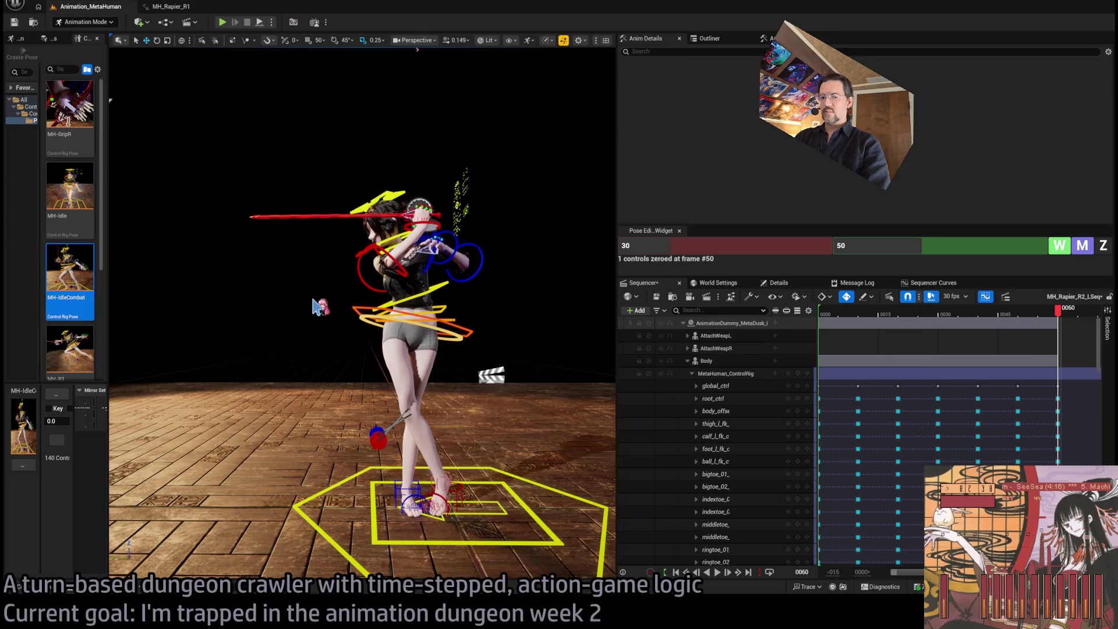
{"action": "scroll", "coordinate": [145, 120], "scroll_direction": "down", "scroll_amount": 8}
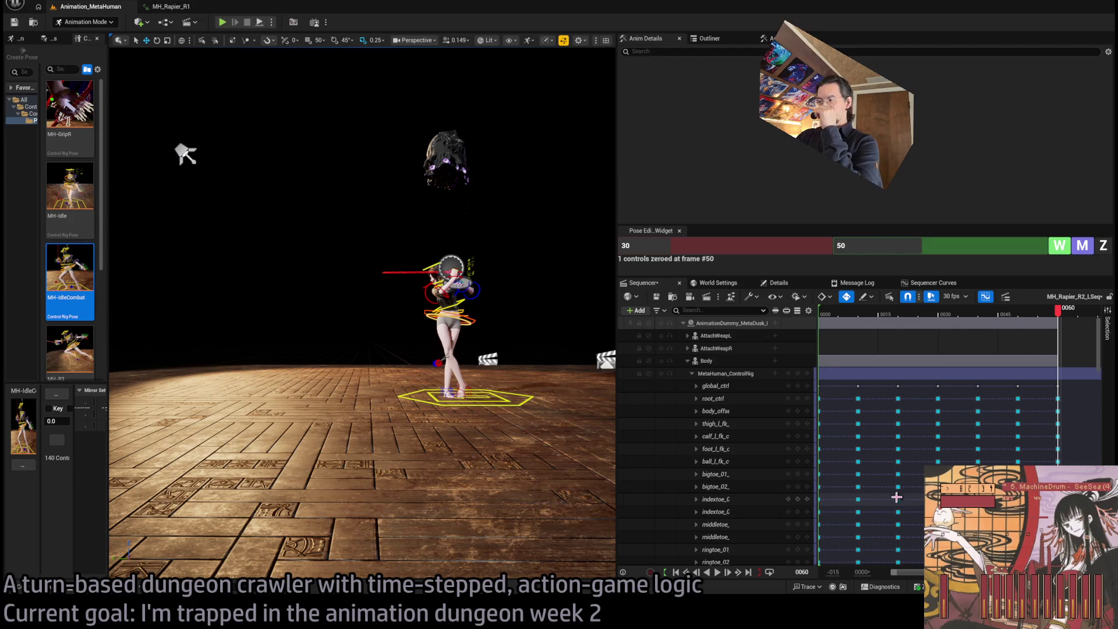
Turn the character at frame 60 by setting the body control's rotation to 285.
{"action": "scroll", "coordinate": [483, 336], "scroll_direction": "up", "scroll_amount": 8}
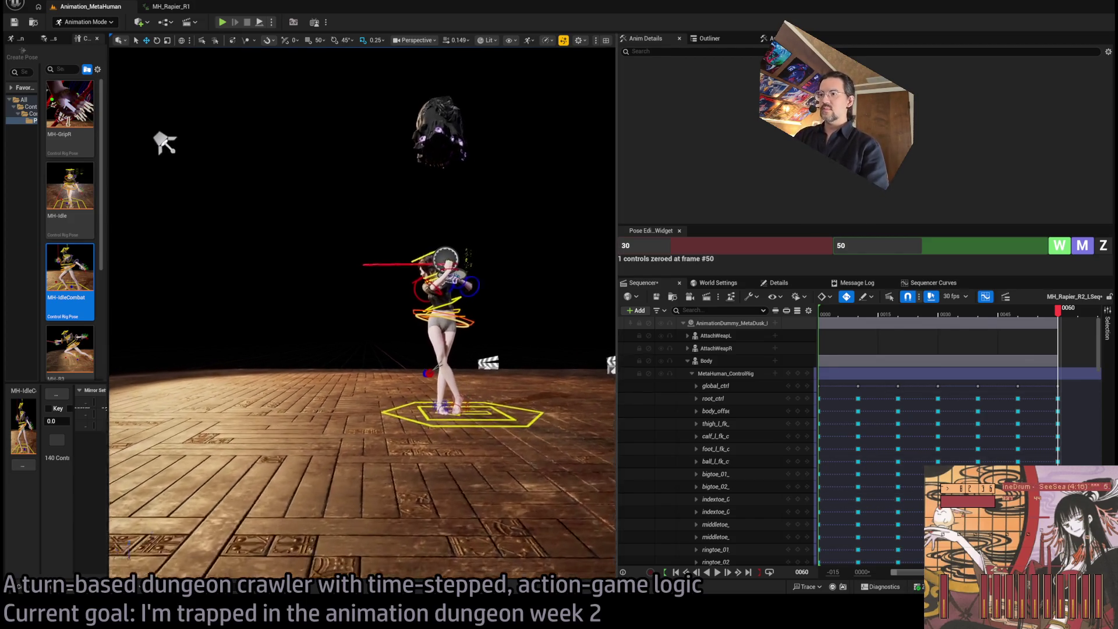
{"action": "left_click", "coordinate": [501, 330]}
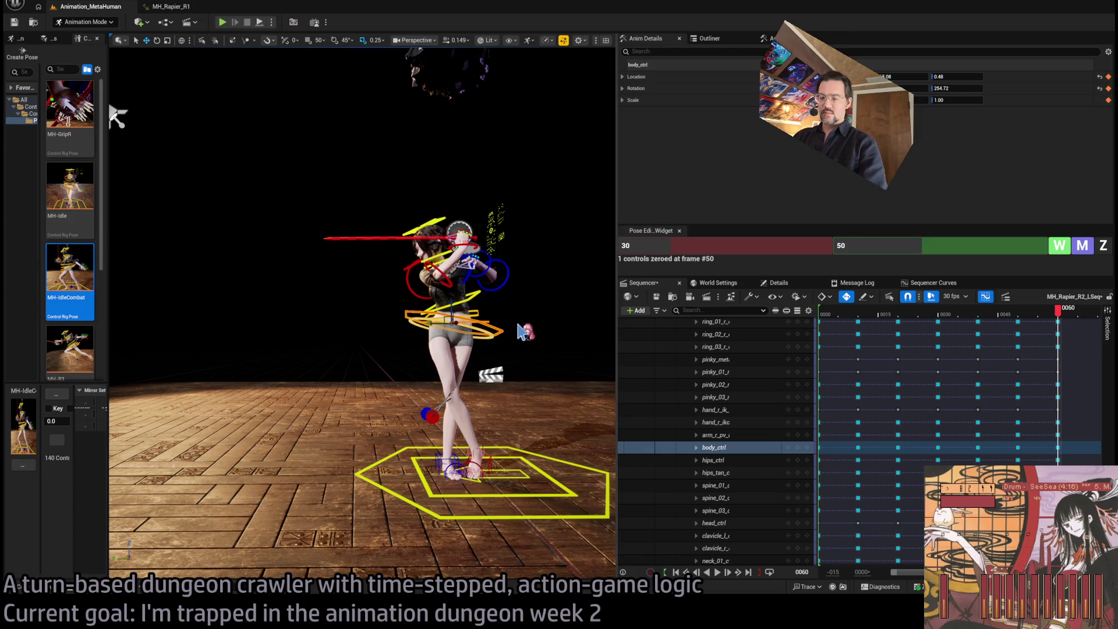
{"action": "left_click_drag", "start_coordinate": [117, 116], "coordinate": [221, 93]}
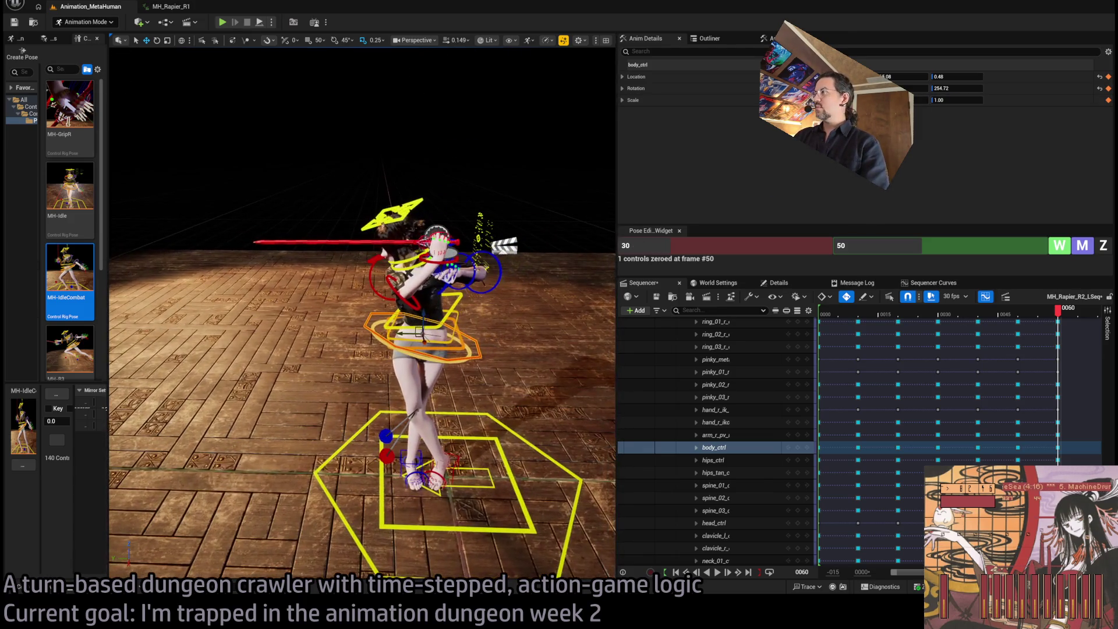
{"action": "left_click_drag", "start_coordinate": [908, 88], "coordinate": [943, 89]}
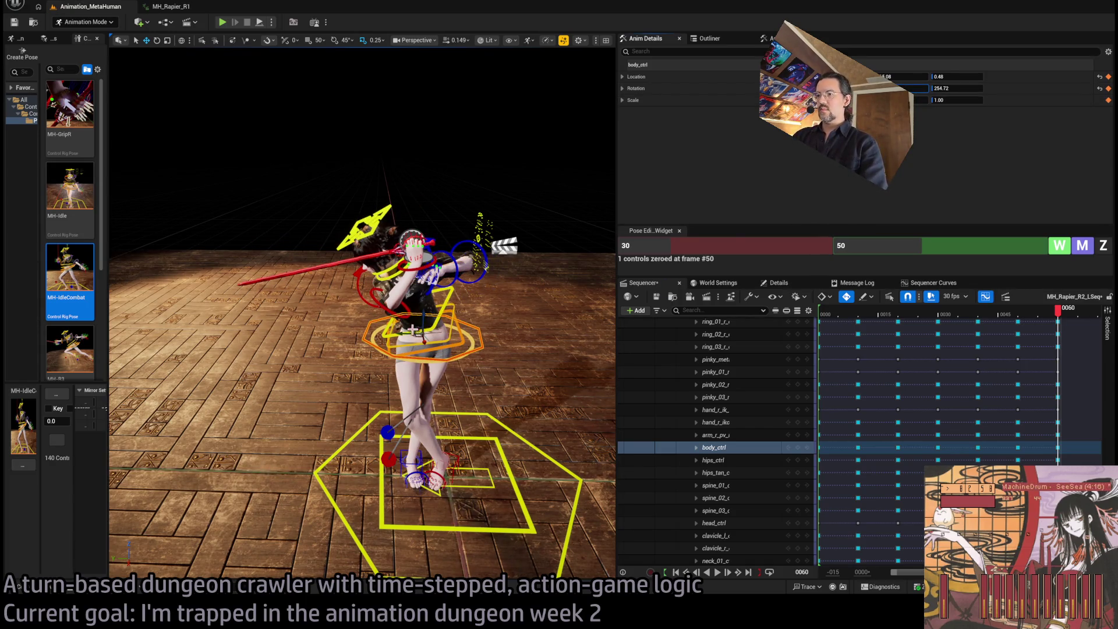
{"action": "left_click", "coordinate": [955, 87]}
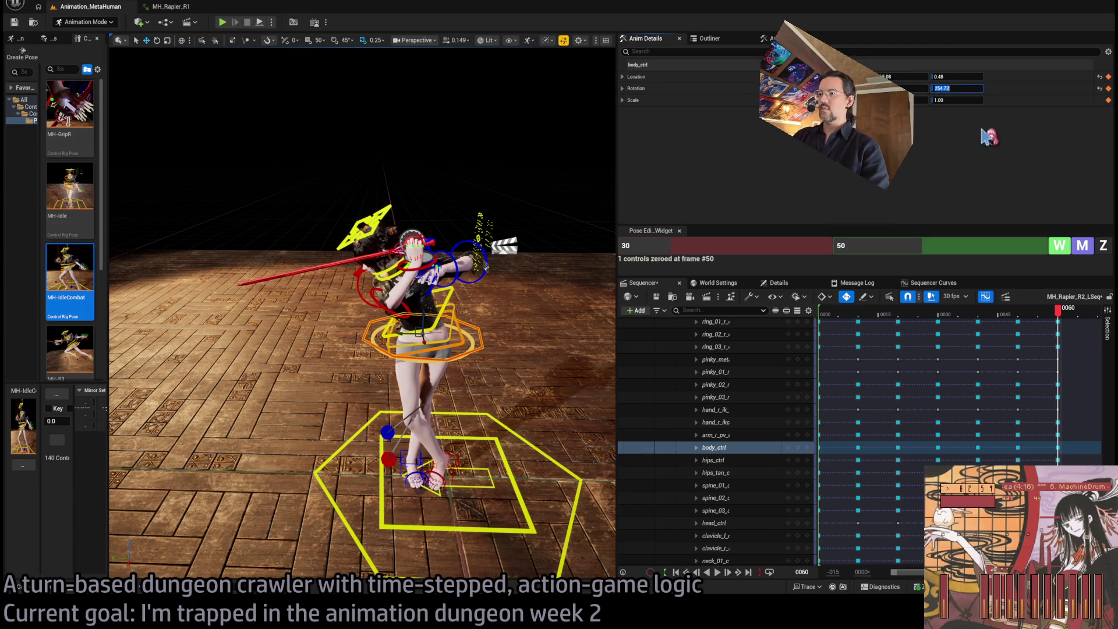
{"action": "mouse_move", "coordinate": [361, 291]}
{"action": "left_mouse_down"}
{"action": "mouse_move", "coordinate": [431, 262]}
{"action": "mouse_move", "coordinate": [400, 367]}
{"action": "mouse_move", "coordinate": [402, 353]}
{"action": "left_mouse_up"}
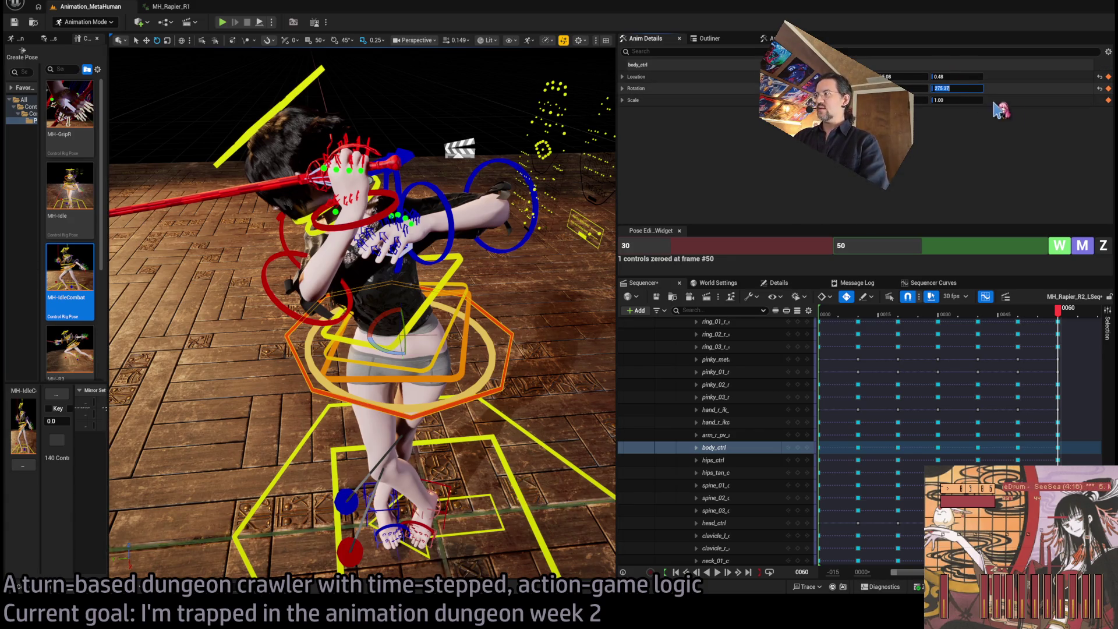
{"action": "left_click_drag", "start_coordinate": [379, 353], "coordinate": [400, 354]}
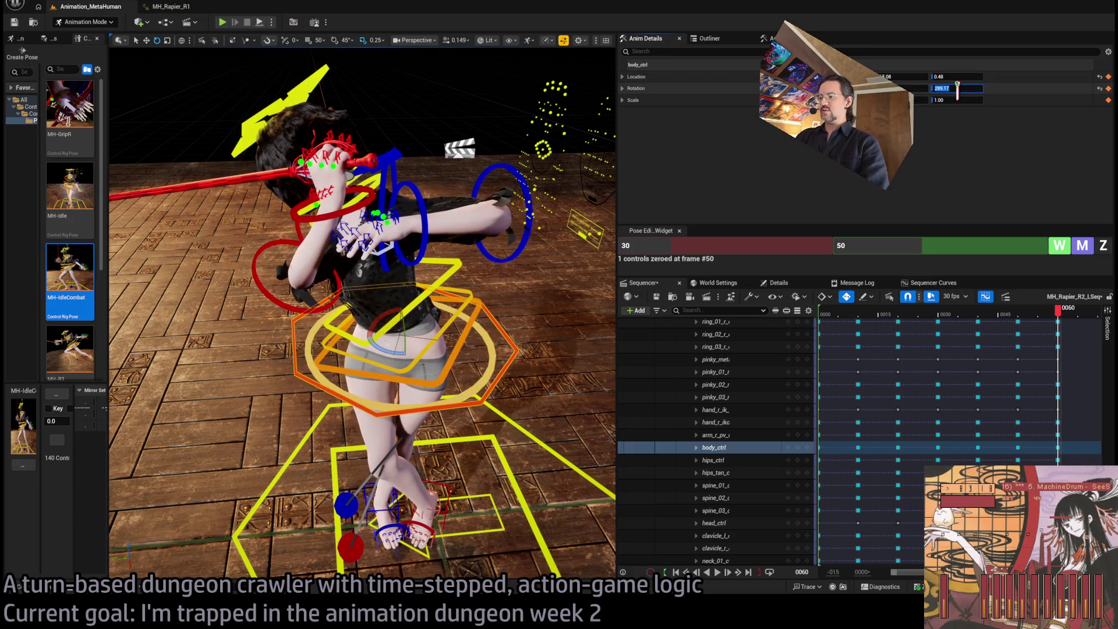
{"action": "type", "text": "285"}
{"action": "key", "text": "Return"}
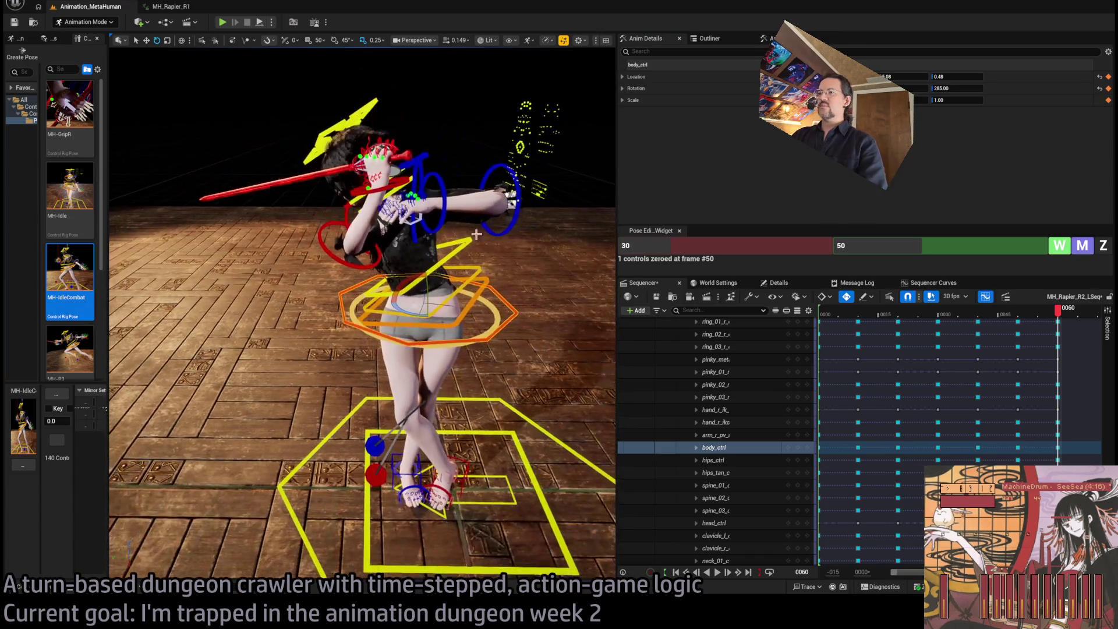
Lean the body far forward and shift it left, and select the right foot IK and left forearm controls.
{"action": "left_click_drag", "start_coordinate": [476, 234], "coordinate": [476, 280]}
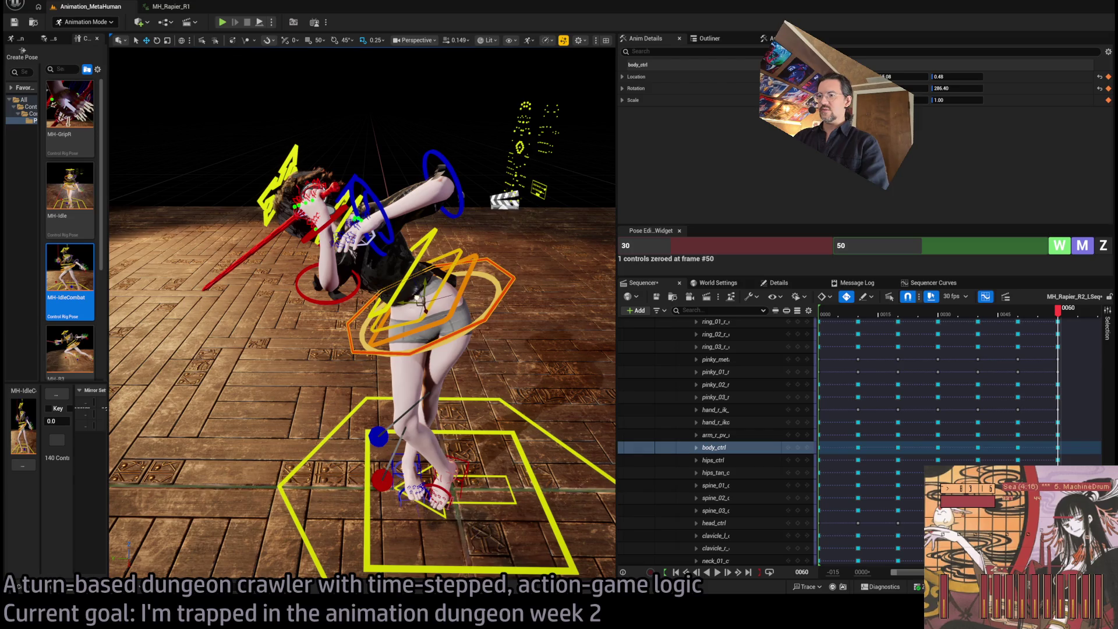
{"action": "mouse_move", "coordinate": [408, 307]}
{"action": "left_mouse_down"}
{"action": "mouse_move", "coordinate": [227, 326]}
{"action": "mouse_move", "coordinate": [371, 366]}
{"action": "left_mouse_up"}
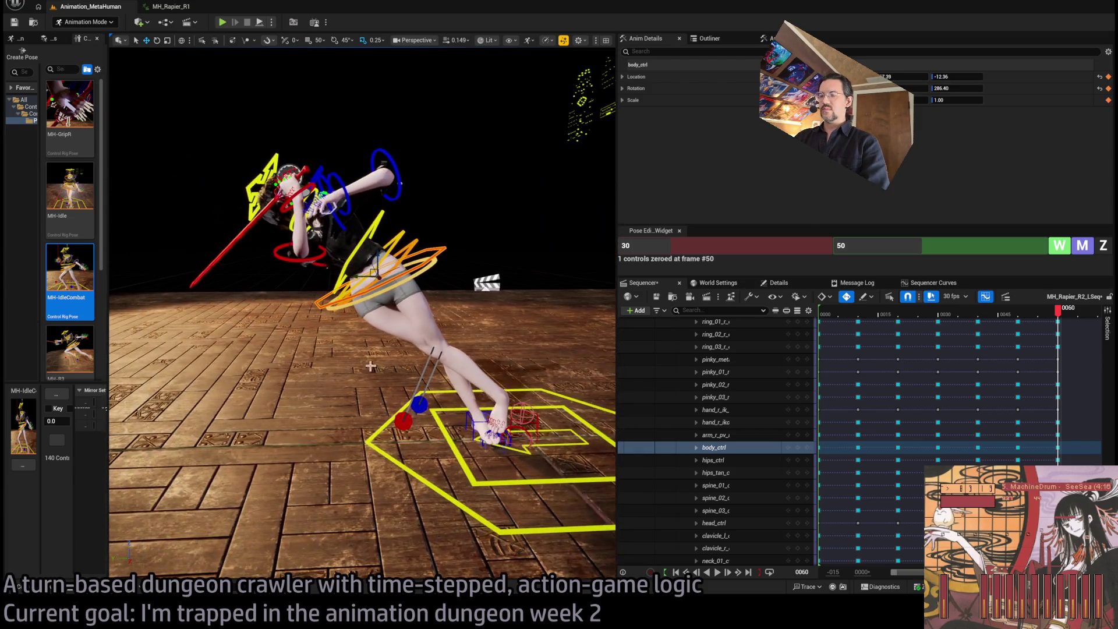
{"action": "left_click", "coordinate": [536, 426]}
{"action": "mouse_move", "coordinate": [537, 425]}
{"action": "left_mouse_down"}
{"action": "mouse_move", "coordinate": [452, 463]}
{"action": "mouse_move", "coordinate": [416, 456]}
{"action": "mouse_move", "coordinate": [443, 428]}
{"action": "mouse_move", "coordinate": [373, 429]}
{"action": "mouse_move", "coordinate": [297, 258]}
{"action": "left_mouse_up"}
{"action": "left_click", "coordinate": [476, 209]}
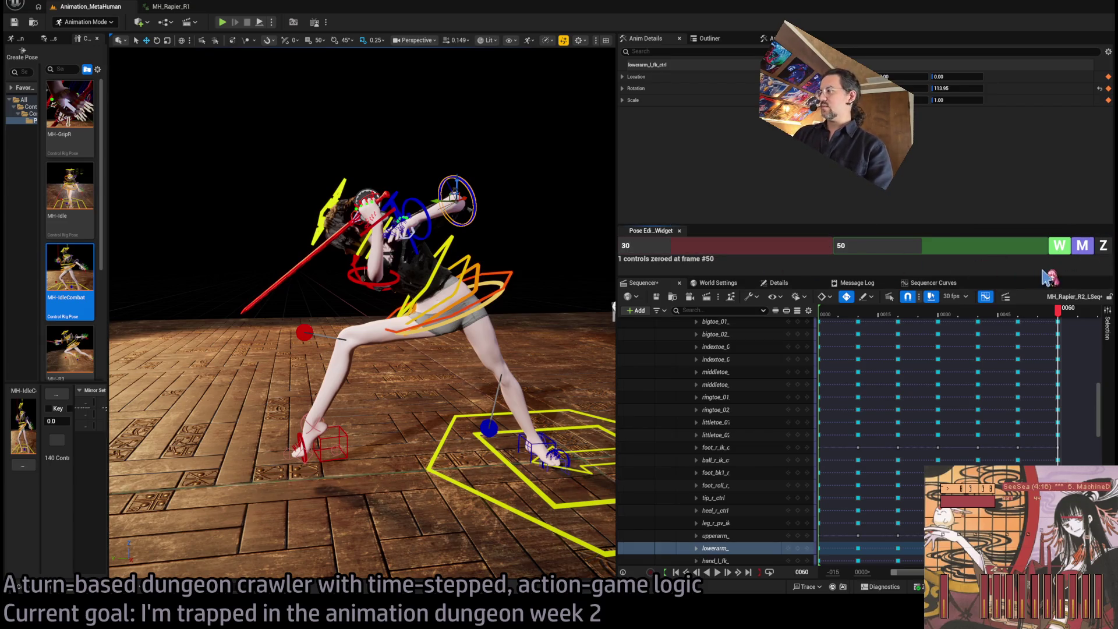
{"action": "left_click", "coordinate": [1025, 250]}
{"action": "type", "text": "60"}
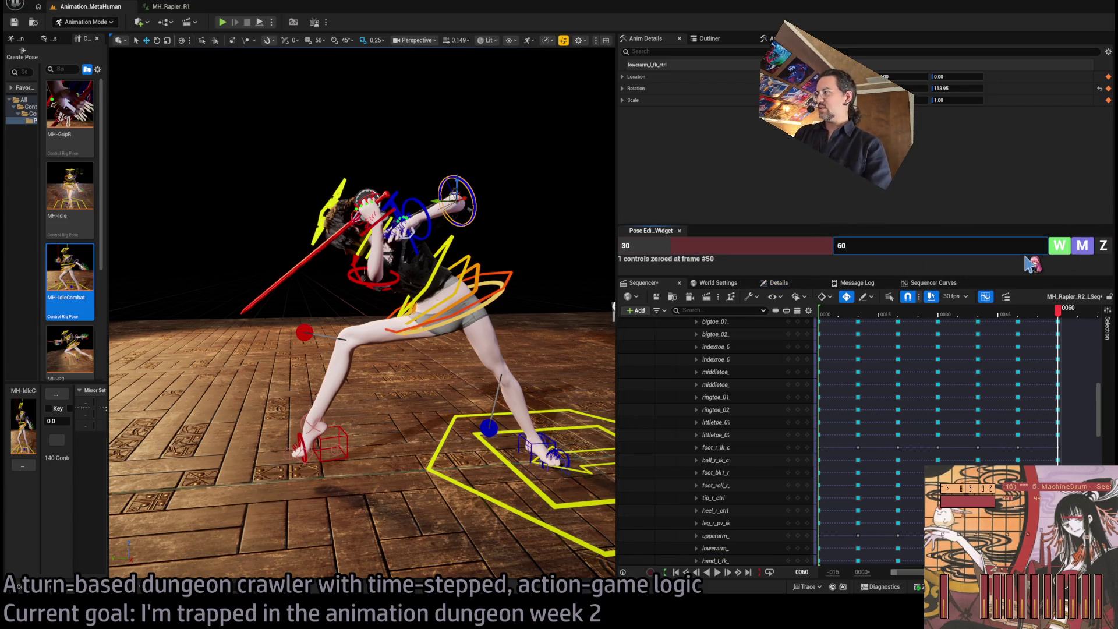
At frame 60, zero the left shoulder's rotation and bend the left forearm slightly.
{"action": "key", "text": "Return"}
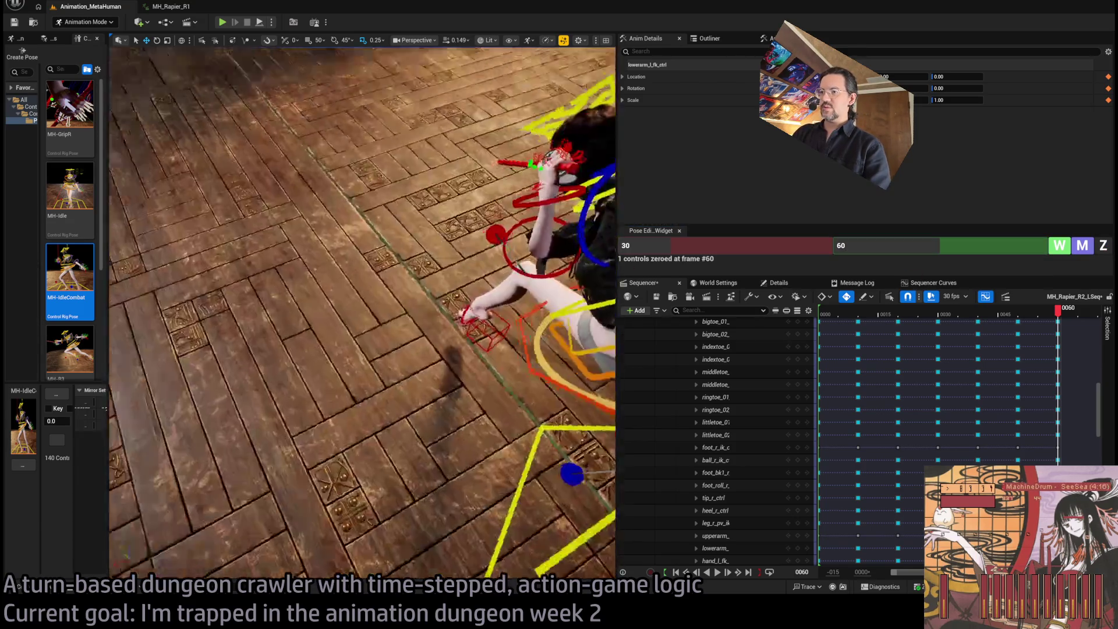
{"action": "left_click_drag", "start_coordinate": [438, 196], "coordinate": [429, 196]}
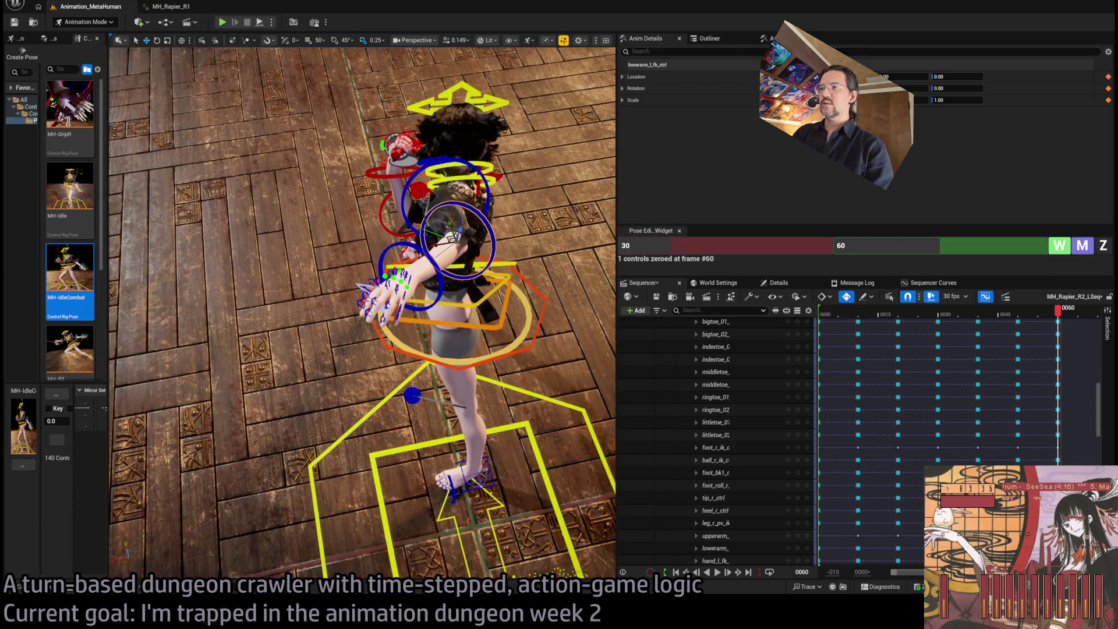
{"action": "left_click", "coordinate": [453, 236]}
{"action": "left_click", "coordinate": [1109, 250]}
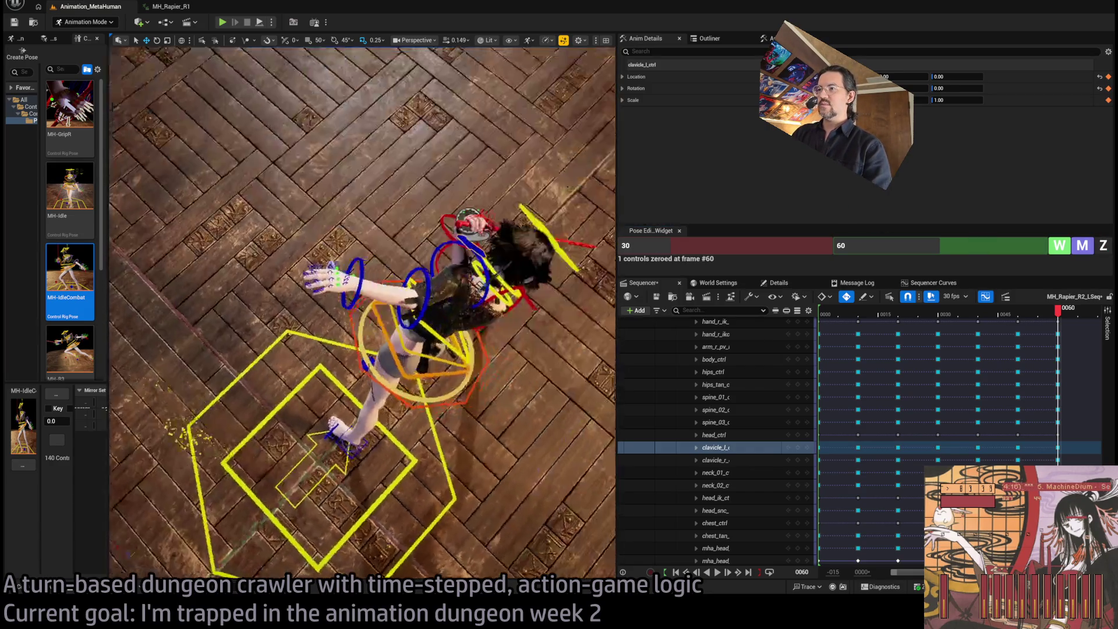
{"action": "left_click_drag", "start_coordinate": [561, 227], "coordinate": [562, 227]}
{"action": "left_click", "coordinate": [512, 216]}
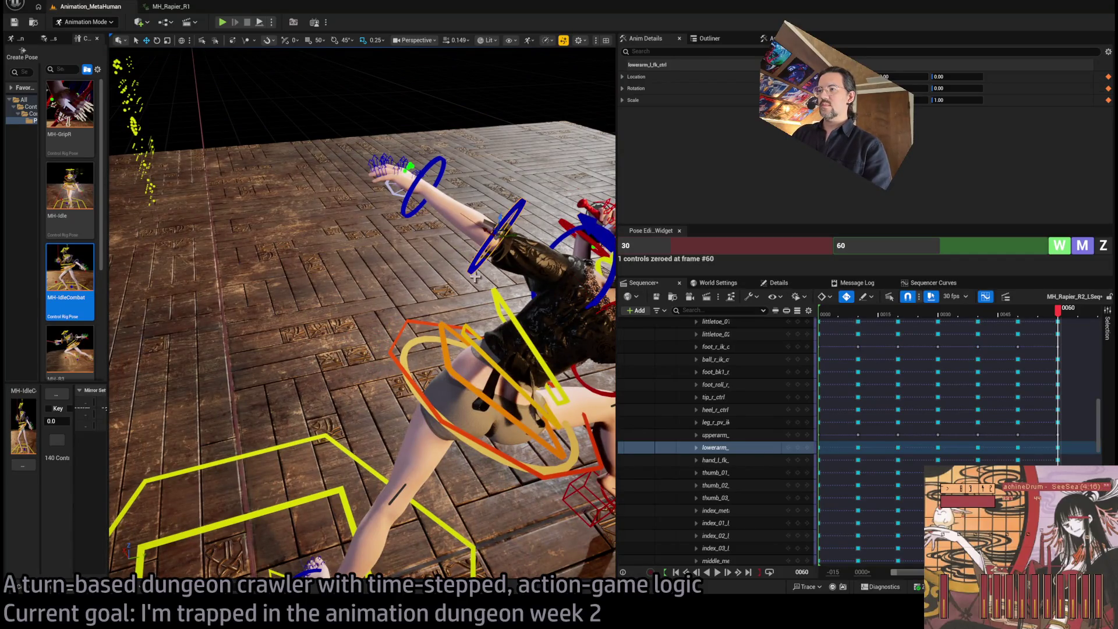
{"action": "left_click_drag", "start_coordinate": [491, 224], "coordinate": [407, 228]}
Rotate the right foot IK control to about -349.99 and slide the foot further forward.
{"action": "left_click_drag", "start_coordinate": [334, 354], "coordinate": [333, 355]}
{"action": "left_click", "coordinate": [348, 426]}
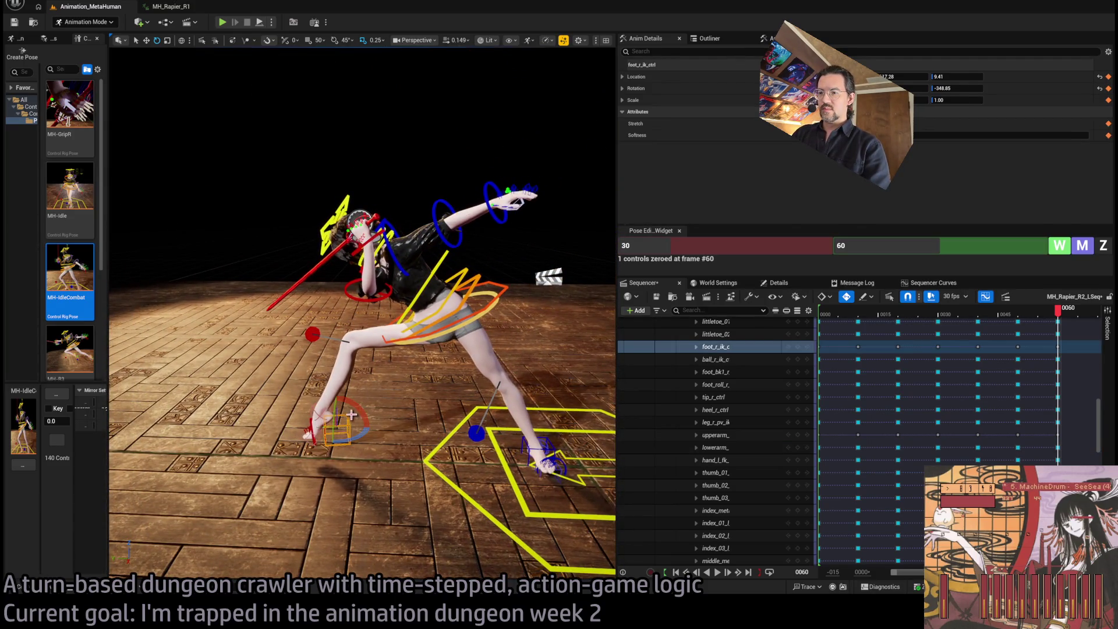
{"action": "left_click_drag", "start_coordinate": [355, 403], "coordinate": [338, 397]}
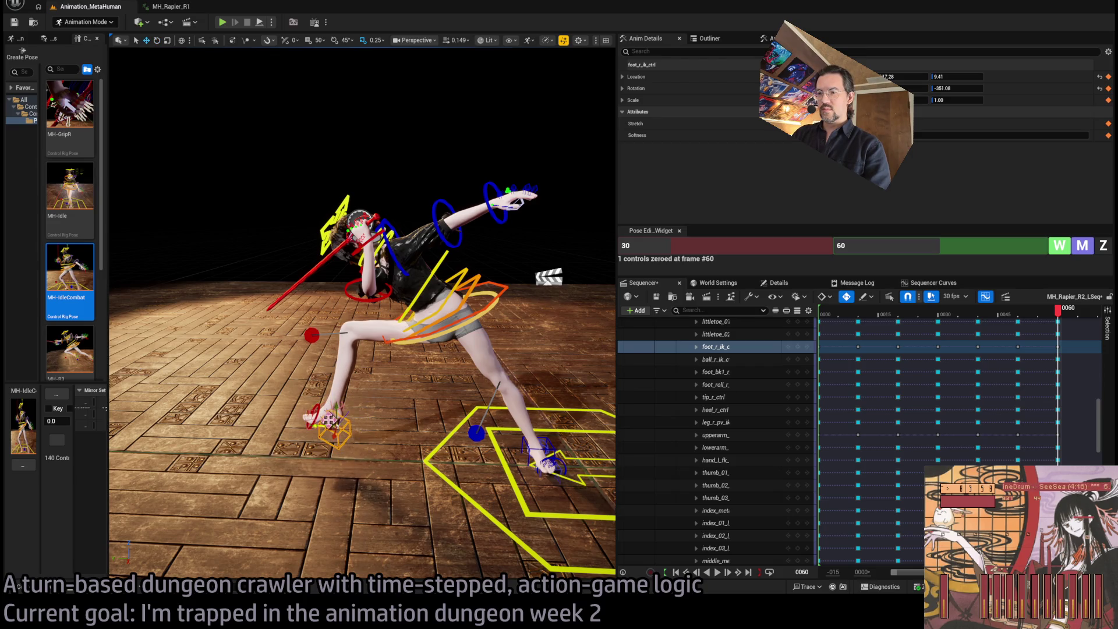
{"action": "key", "text": "f"}
{"action": "left_click", "coordinate": [440, 281]}
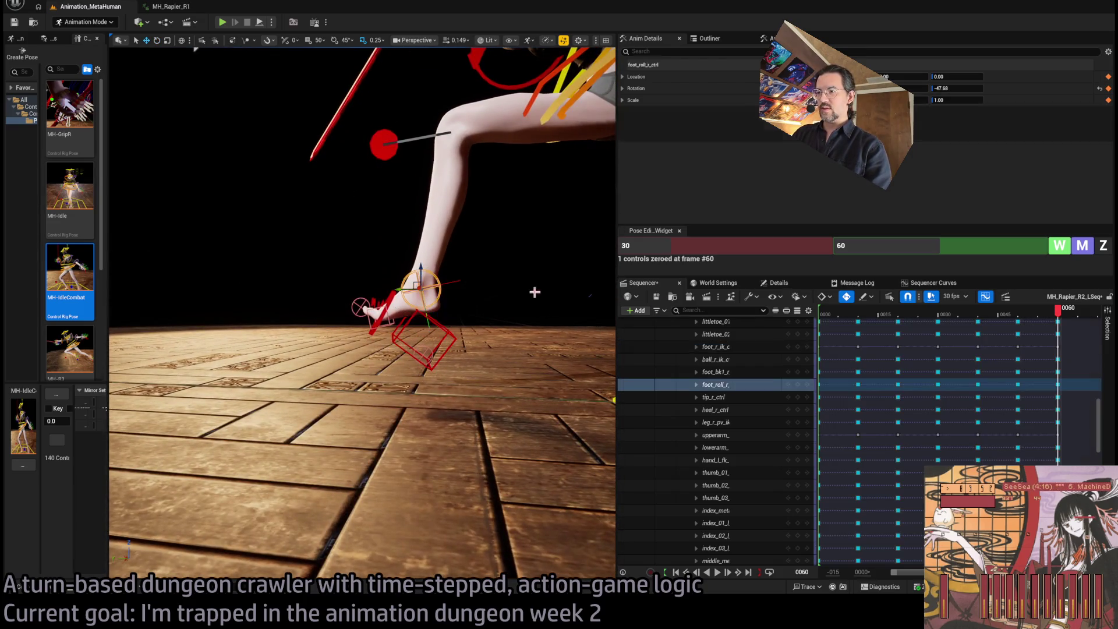
{"action": "left_click", "coordinate": [456, 351]}
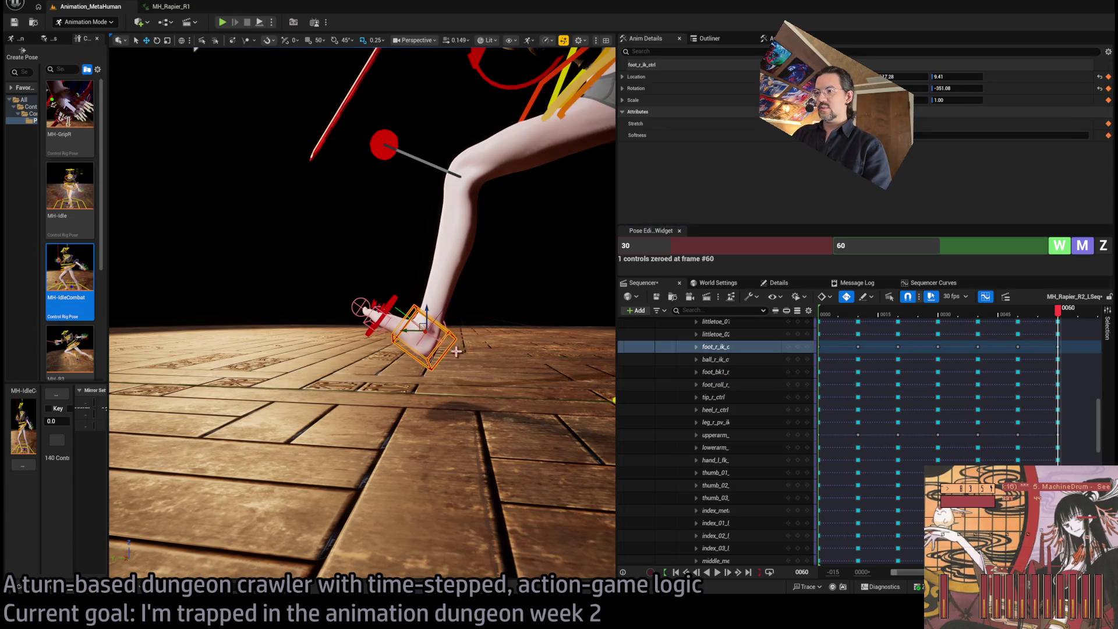
{"action": "mouse_move", "coordinate": [413, 331]}
{"action": "left_mouse_down"}
{"action": "mouse_move", "coordinate": [326, 326]}
{"action": "mouse_move", "coordinate": [371, 324]}
{"action": "left_mouse_up"}
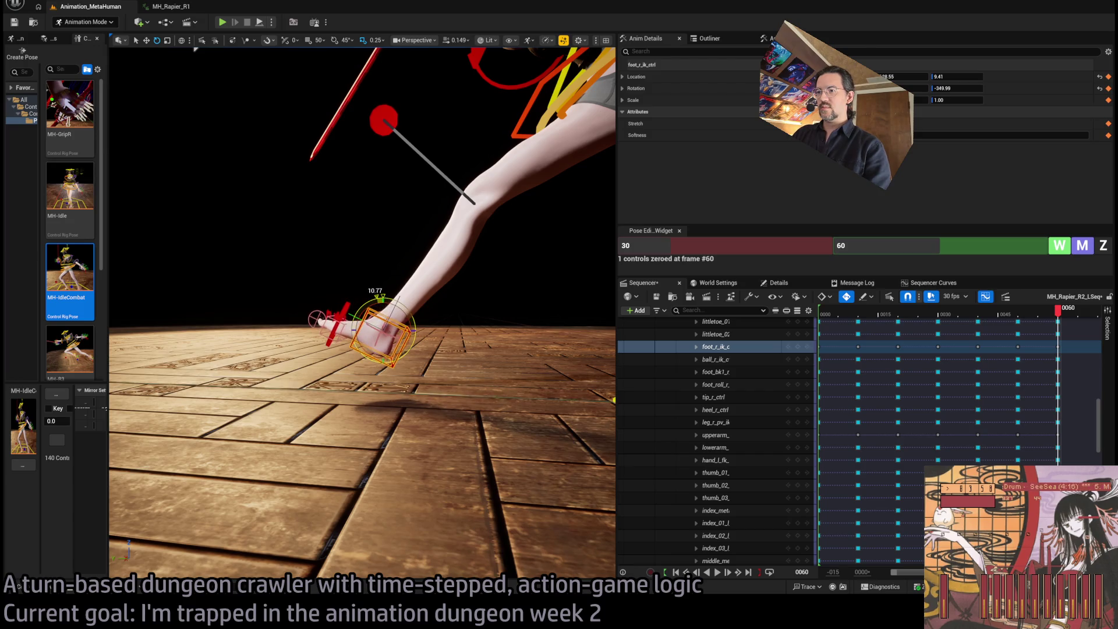
{"action": "scroll", "coordinate": [397, 305], "scroll_direction": "down", "scroll_amount": 10}
{"action": "left_click_drag", "start_coordinate": [448, 309], "coordinate": [448, 309]}
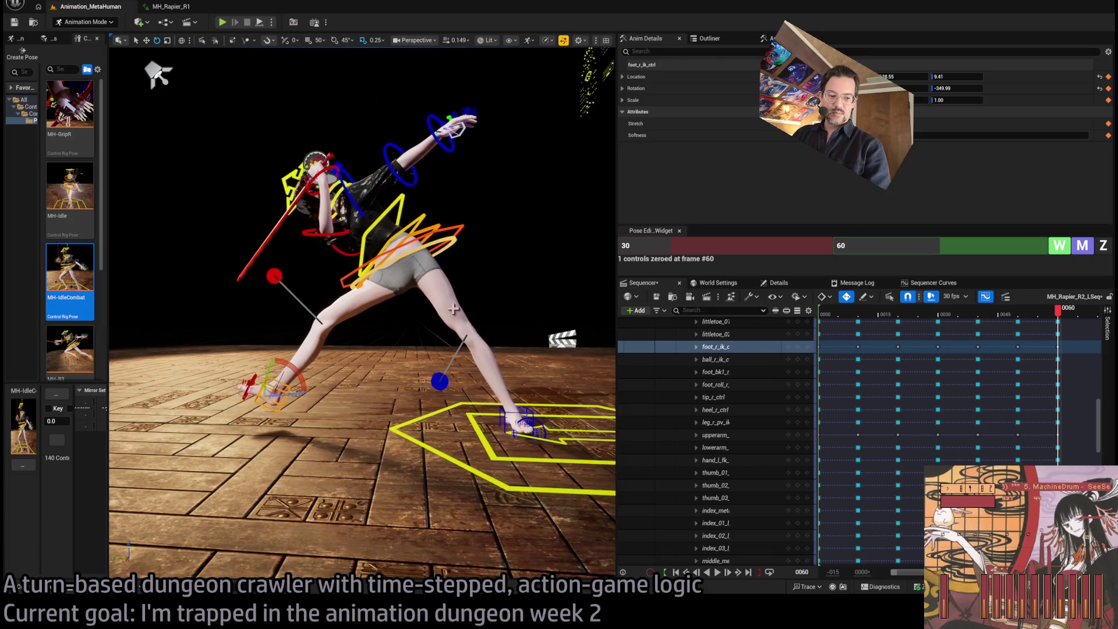
Undo the trial left foot edits and zero the left knee pole target's position.
{"action": "left_click", "coordinate": [532, 413]}
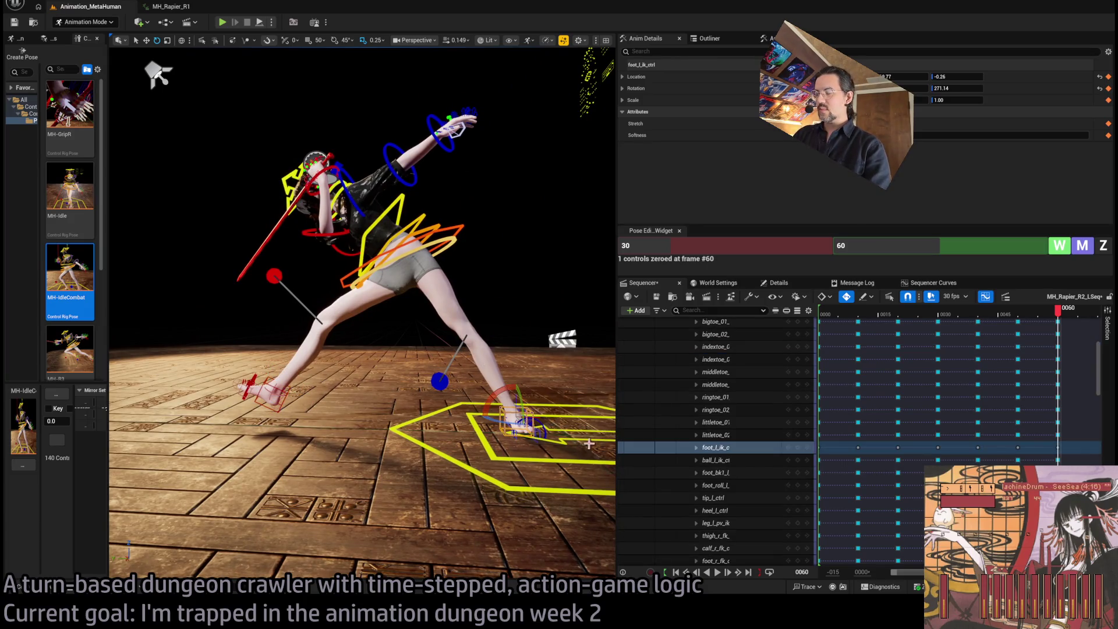
{"action": "left_click_drag", "start_coordinate": [505, 423], "coordinate": [490, 421]}
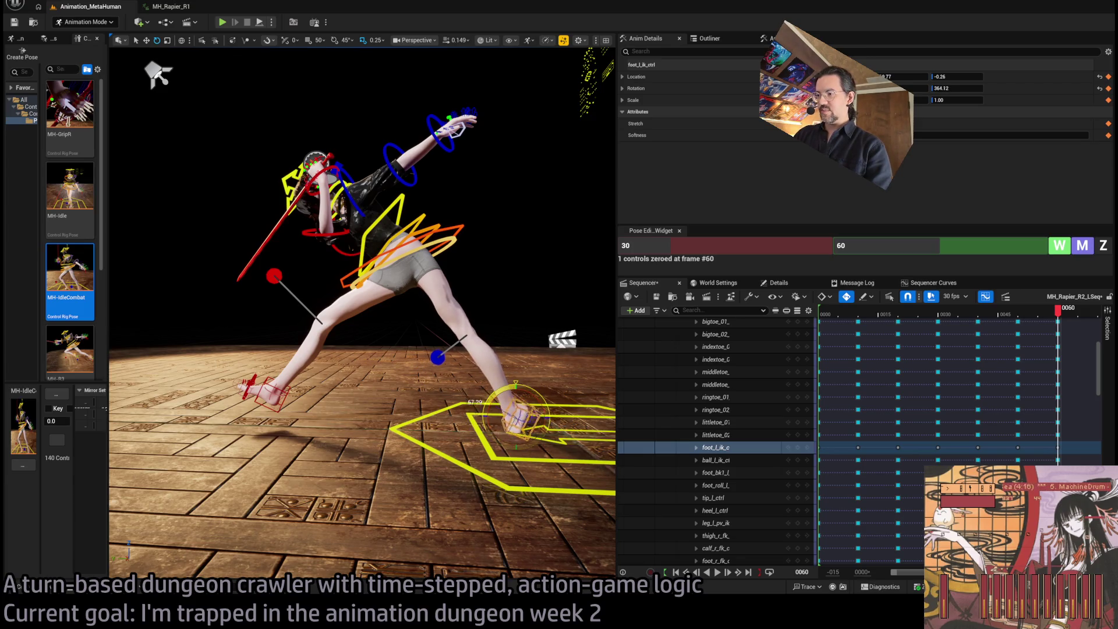
{"action": "mouse_move", "coordinate": [508, 411]}
{"action": "left_mouse_down"}
{"action": "mouse_move", "coordinate": [518, 353]}
{"action": "mouse_move", "coordinate": [461, 333]}
{"action": "left_mouse_up"}
{"action": "key", "text": "ctrl+z"}
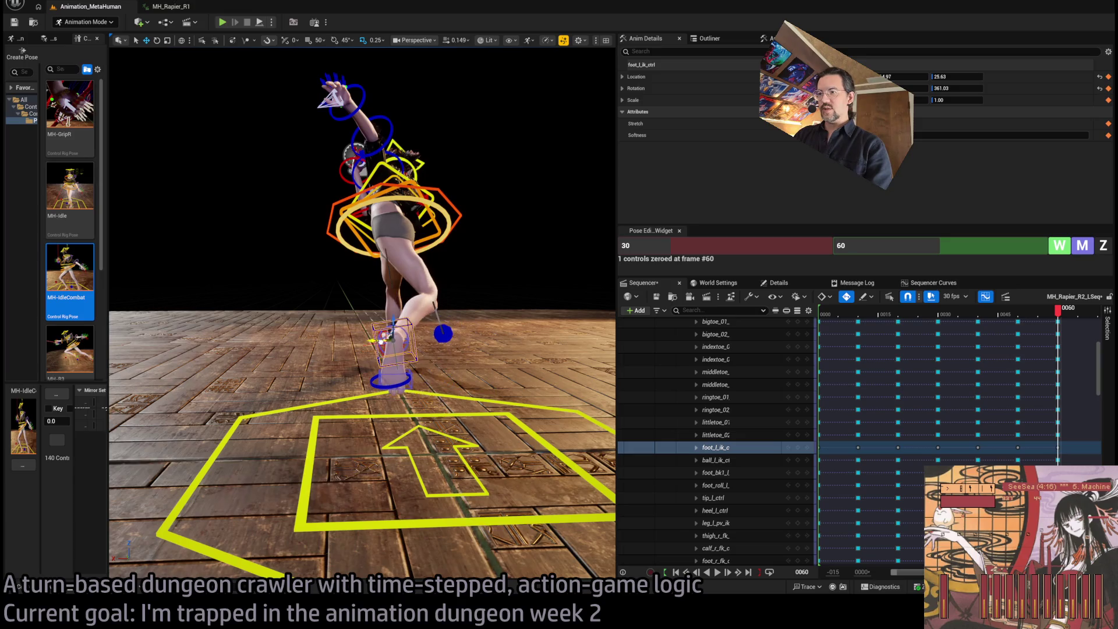
{"action": "key", "text": "ctrl+z"}
{"action": "left_click", "coordinate": [1109, 247]}
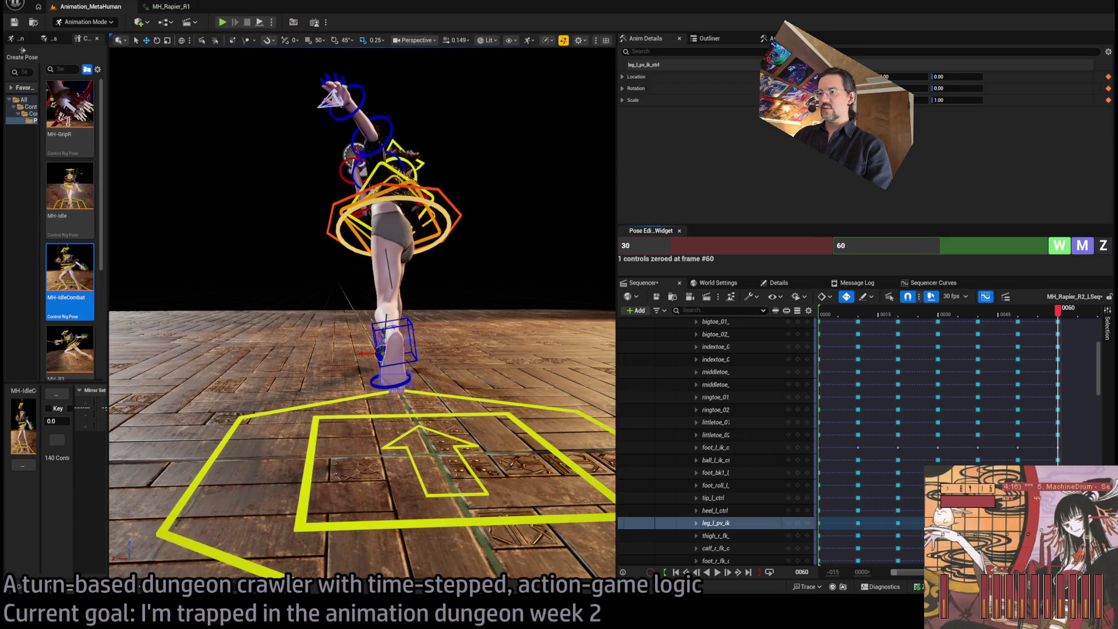
{"action": "key", "text": "f"}
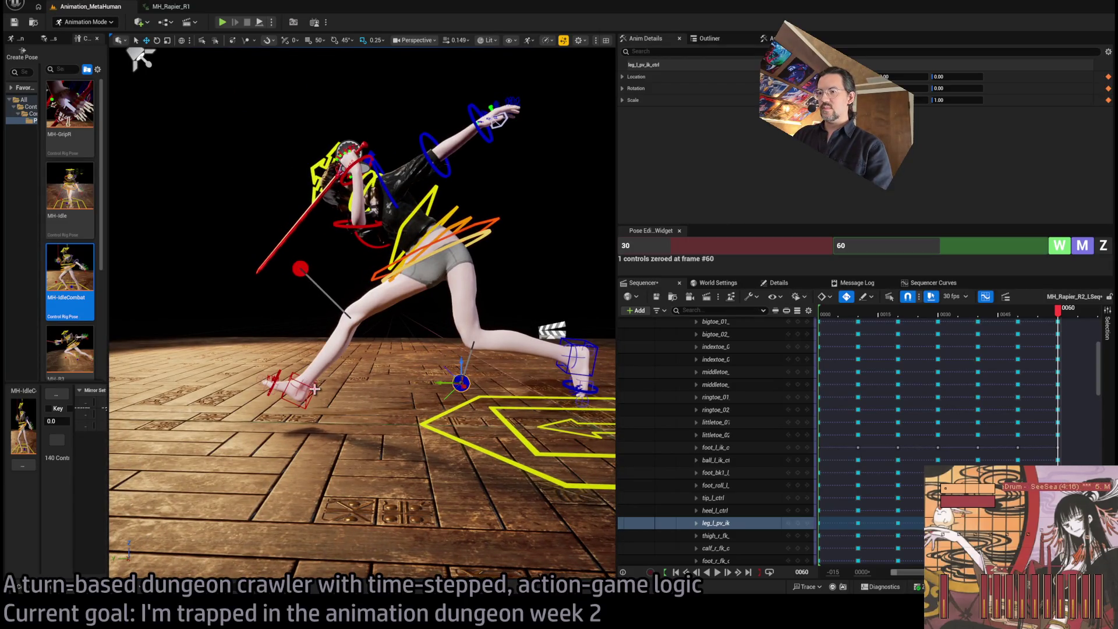
Nudge the right foot back, then lower the body and right foot together into a deeper lunge.
{"action": "left_click", "coordinate": [297, 386]}
{"action": "mouse_move", "coordinate": [272, 380]}
{"action": "left_mouse_down"}
{"action": "mouse_move", "coordinate": [288, 379]}
{"action": "mouse_move", "coordinate": [281, 365]}
{"action": "left_mouse_up"}
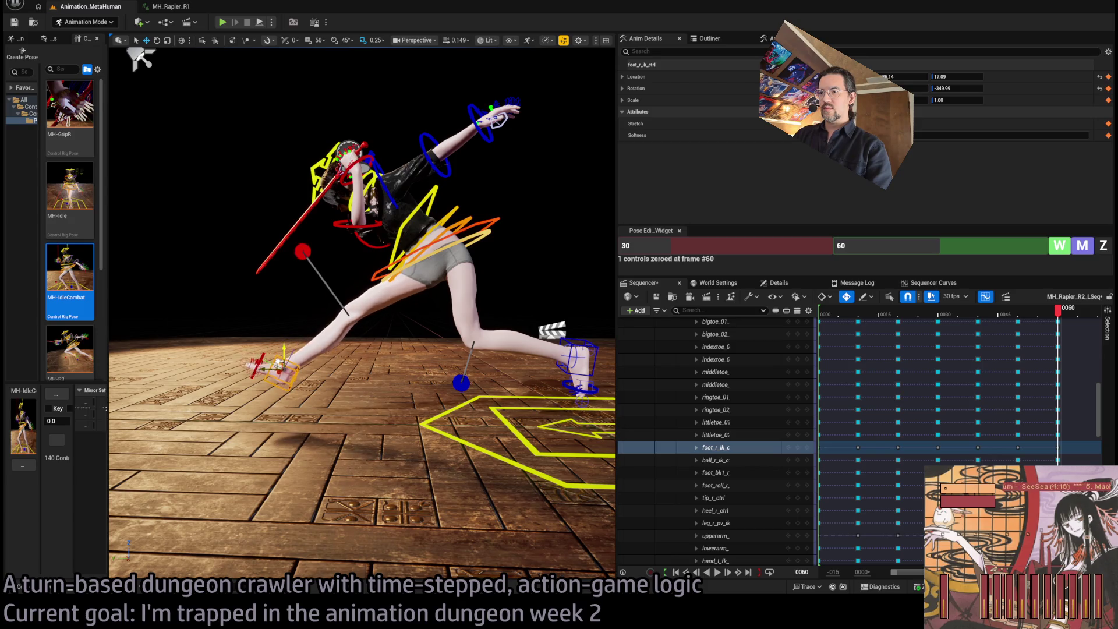
{"action": "left_click", "coordinate": [498, 218]}
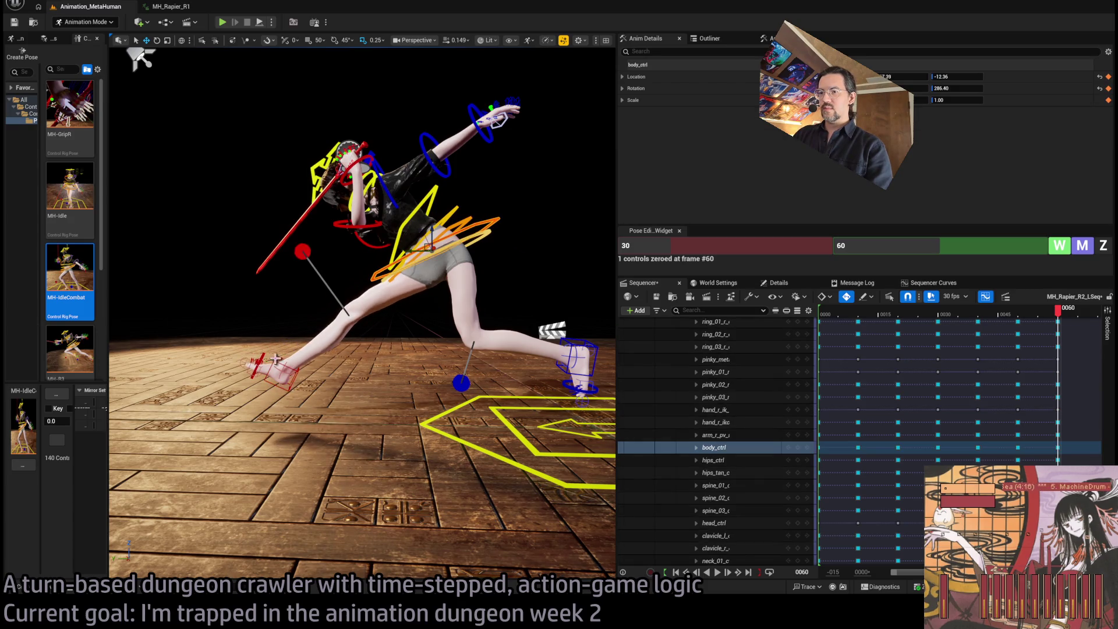
{"action": "left_click", "coordinate": [274, 360]}
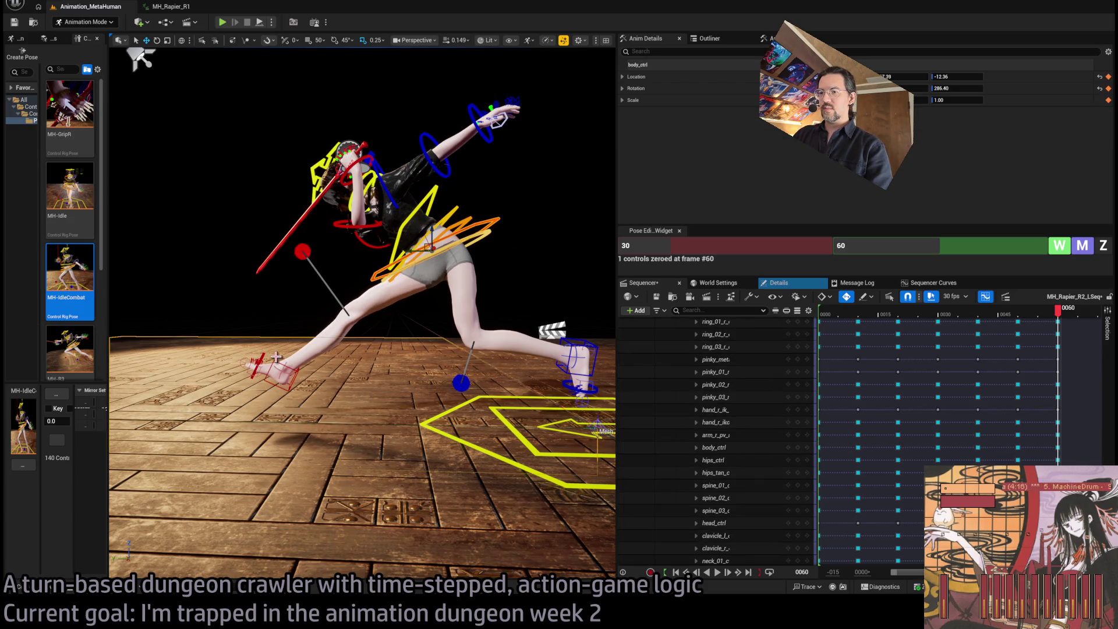
{"action": "left_click", "coordinate": [499, 226], "text": "ctrl"}
{"action": "left_click_drag", "start_coordinate": [429, 233], "coordinate": [425, 247]}
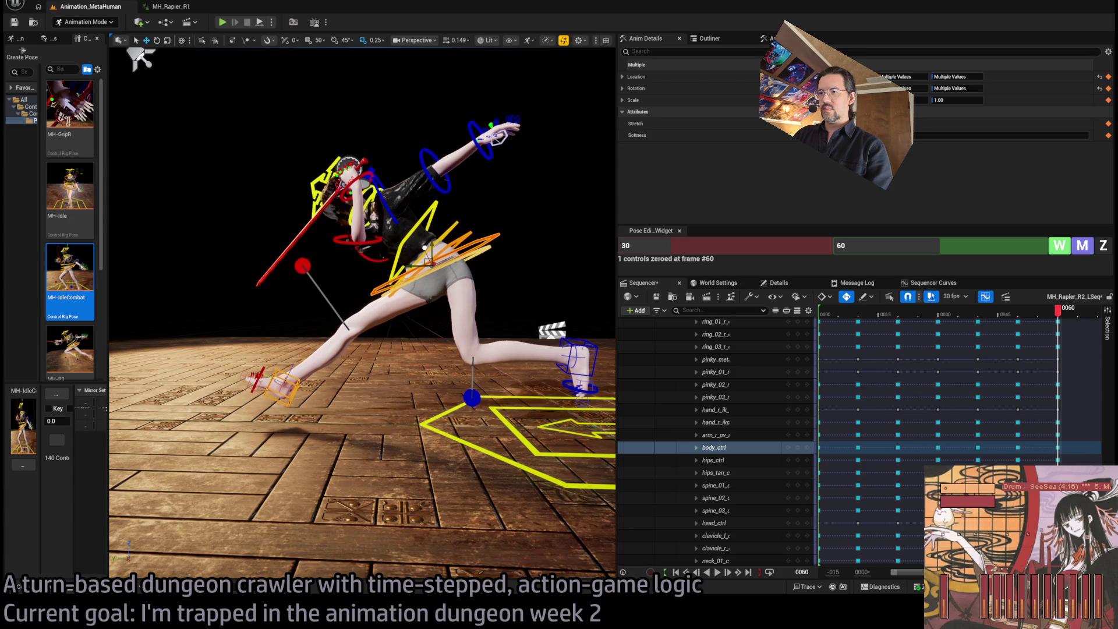
Zero the right upper arm, forearm and hand rotations so the rapier points forward level.
{"action": "left_click", "coordinate": [380, 239]}
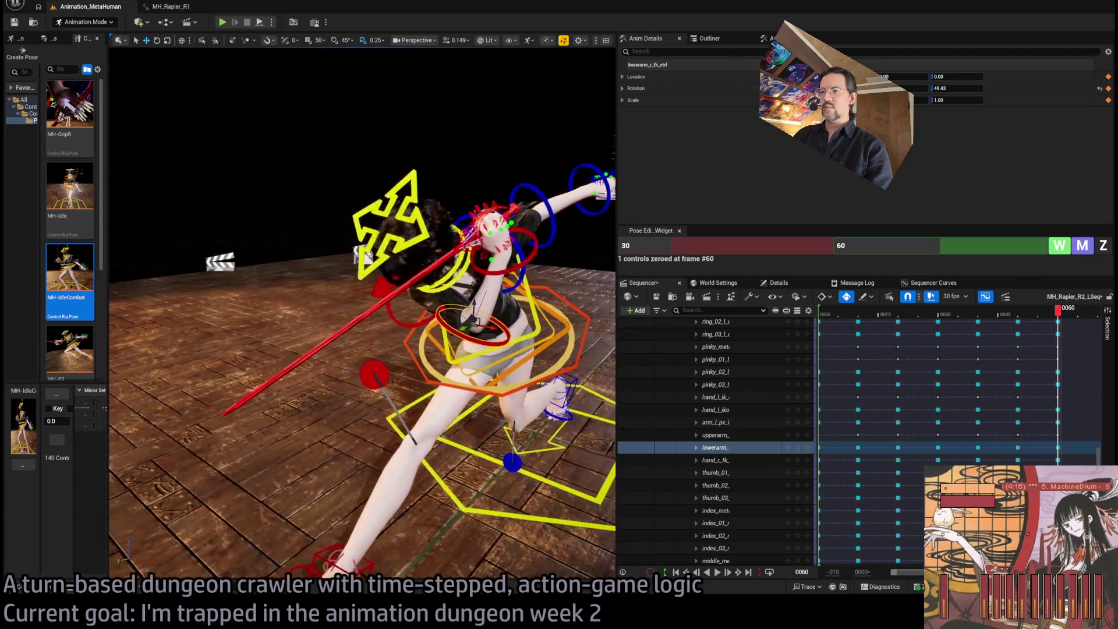
{"action": "left_click", "coordinate": [437, 324]}
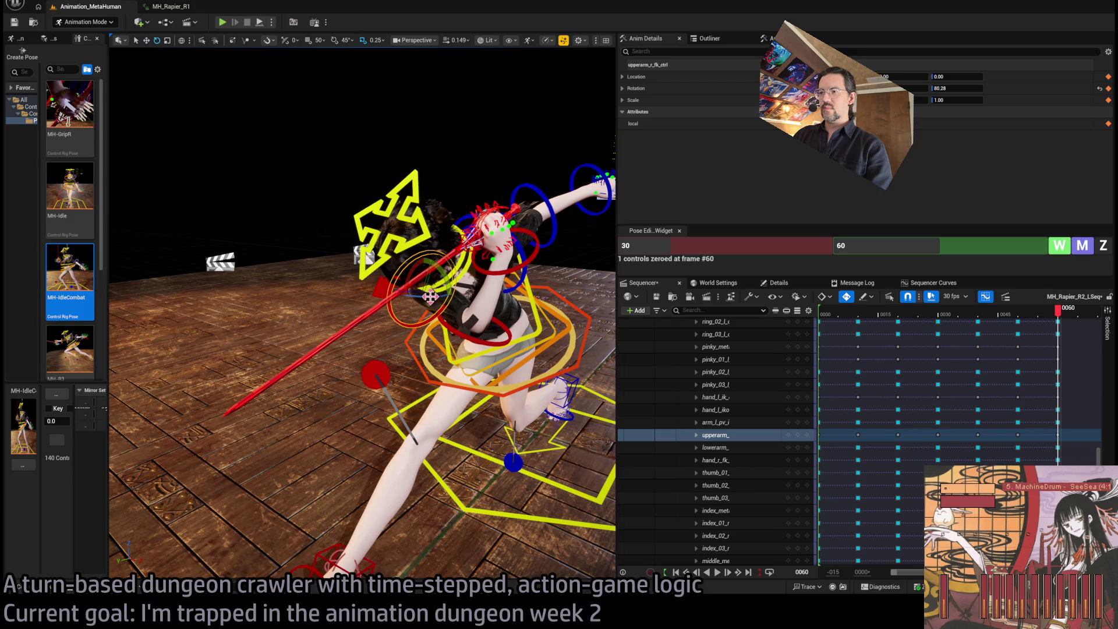
{"action": "left_click_drag", "start_coordinate": [439, 298], "coordinate": [399, 298]}
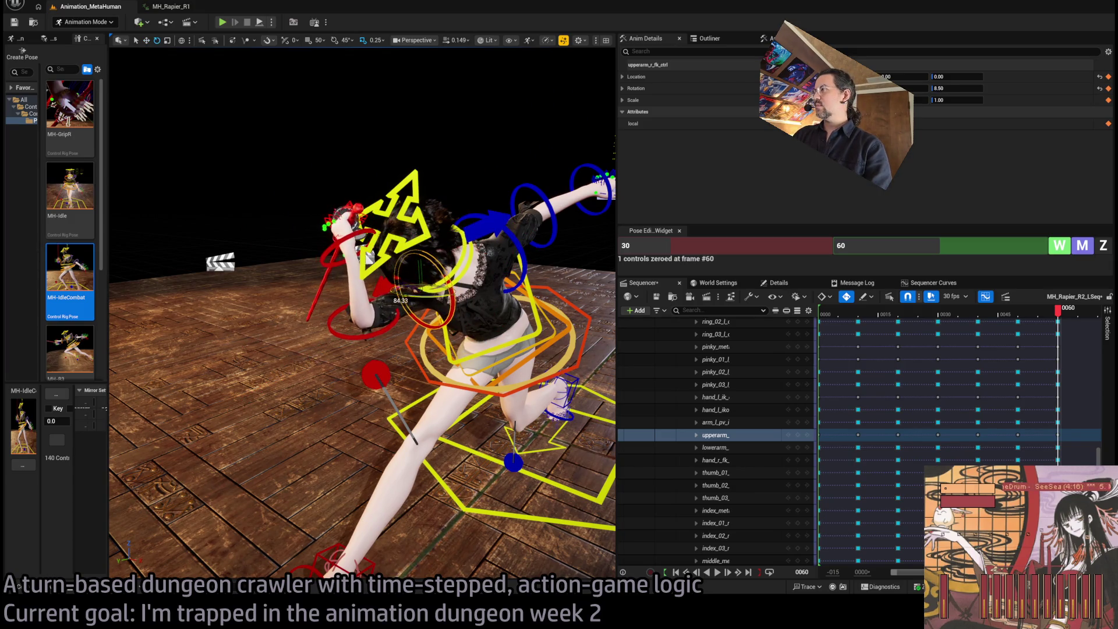
{"action": "left_click", "coordinate": [1103, 245]}
{"action": "left_click", "coordinate": [400, 338]}
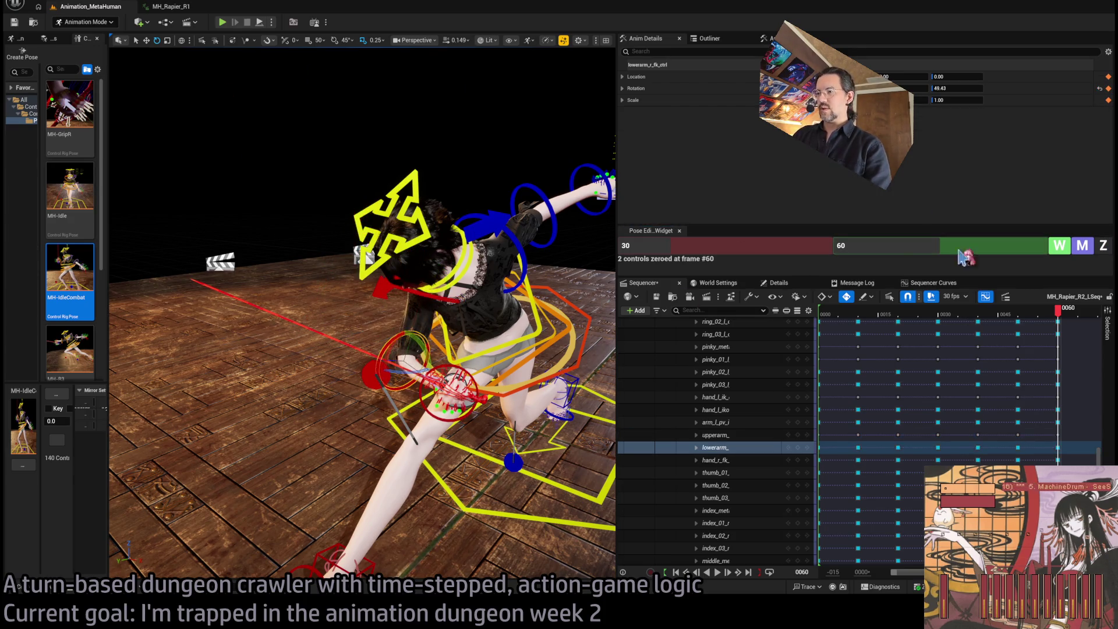
{"action": "left_click", "coordinate": [1104, 245]}
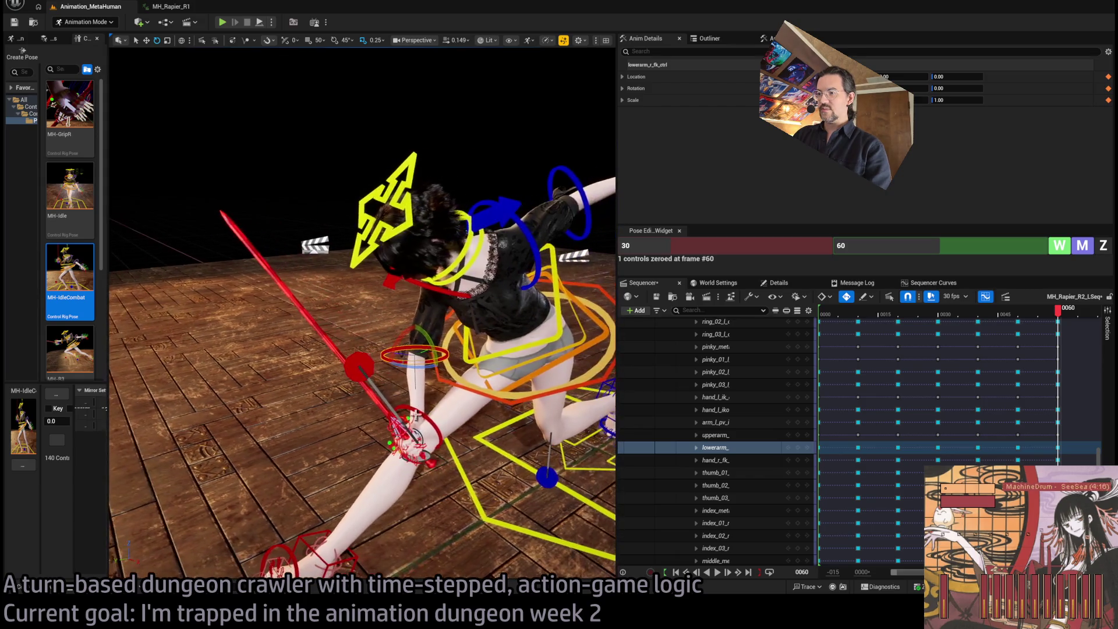
{"action": "left_click", "coordinate": [448, 411]}
{"action": "left_click", "coordinate": [1102, 245]}
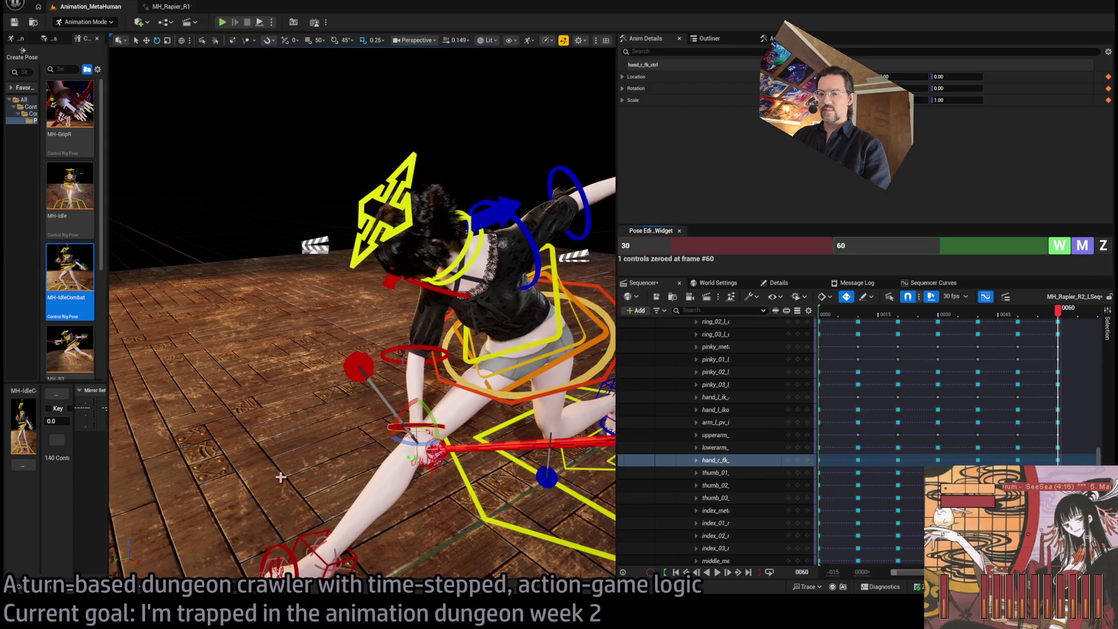
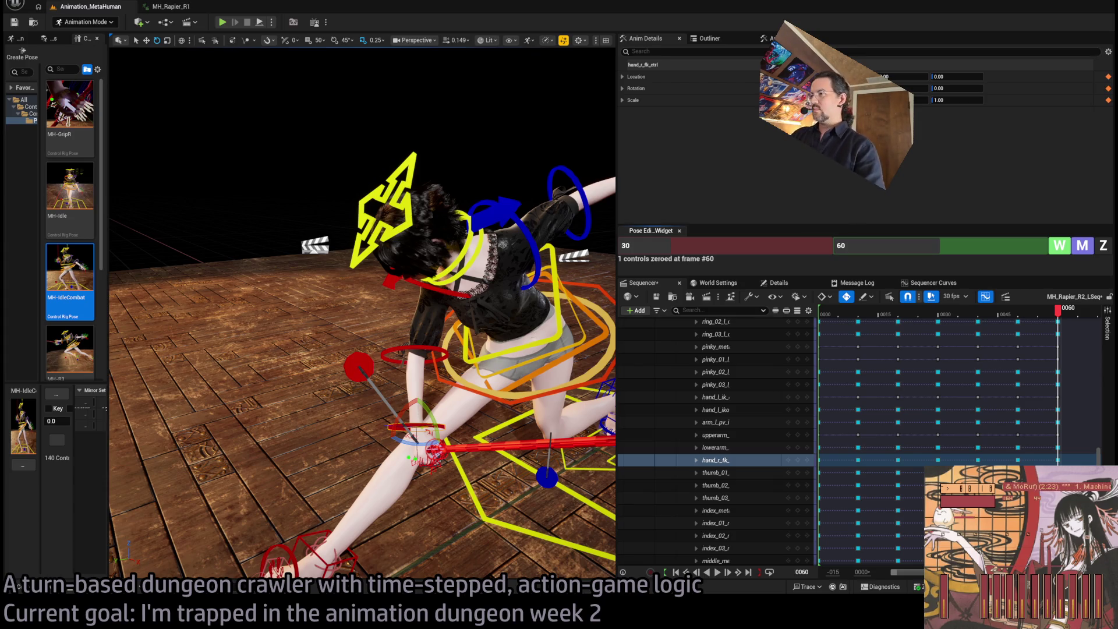
Swing the right upper arm upward, then zero the head's rotation and tilt it slightly.
{"action": "left_click_drag", "start_coordinate": [488, 208], "coordinate": [221, 54]}
{"action": "left_click", "coordinate": [530, 214]}
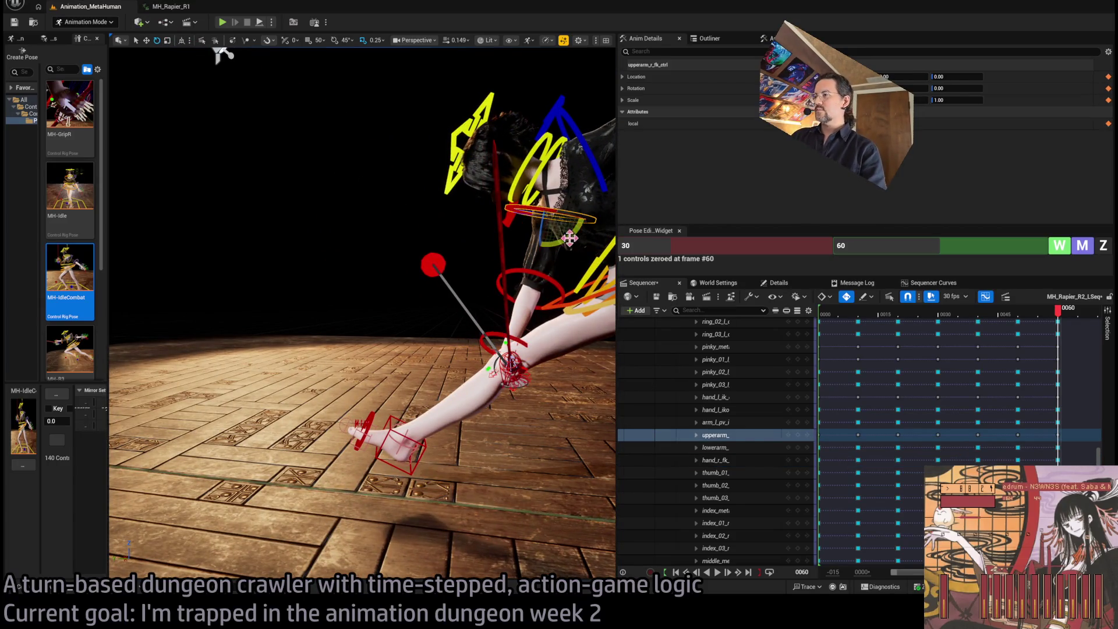
{"action": "left_click_drag", "start_coordinate": [218, 50], "coordinate": [218, 52]}
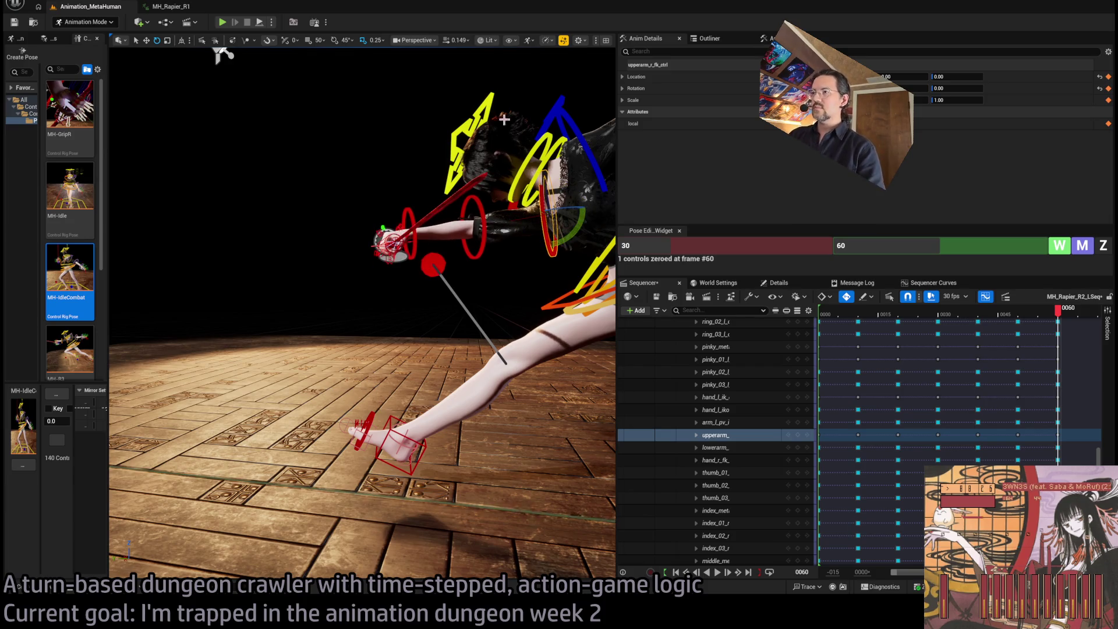
{"action": "left_click", "coordinate": [518, 171]}
{"action": "left_click", "coordinate": [1106, 247]}
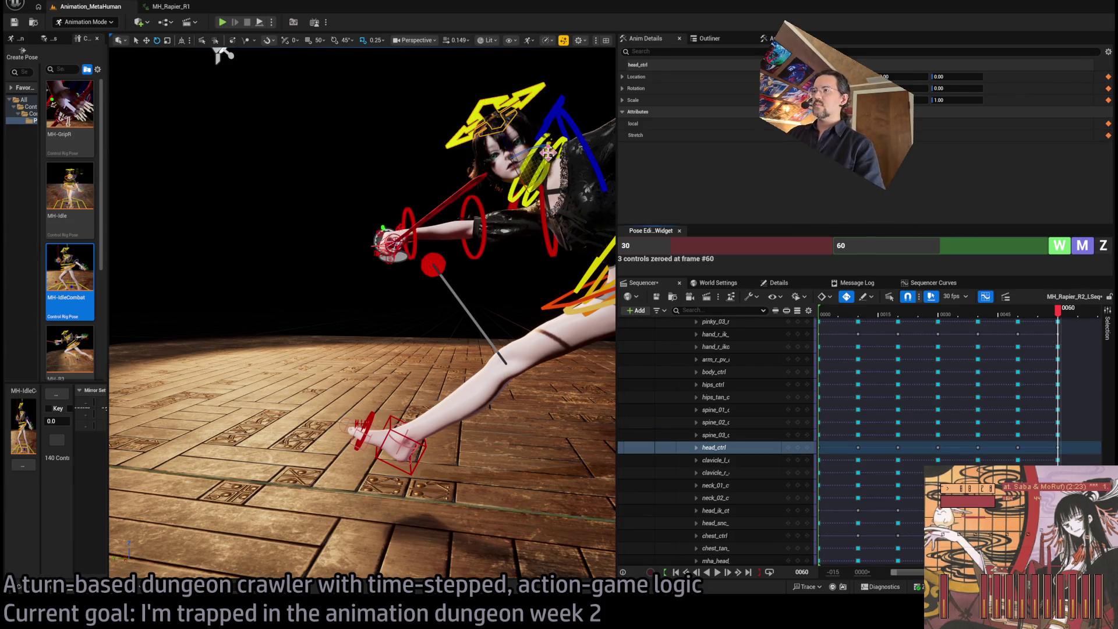
{"action": "mouse_move", "coordinate": [506, 237]}
{"action": "left_mouse_down"}
{"action": "mouse_move", "coordinate": [580, 168]}
{"action": "mouse_move", "coordinate": [489, 224]}
{"action": "left_mouse_up"}
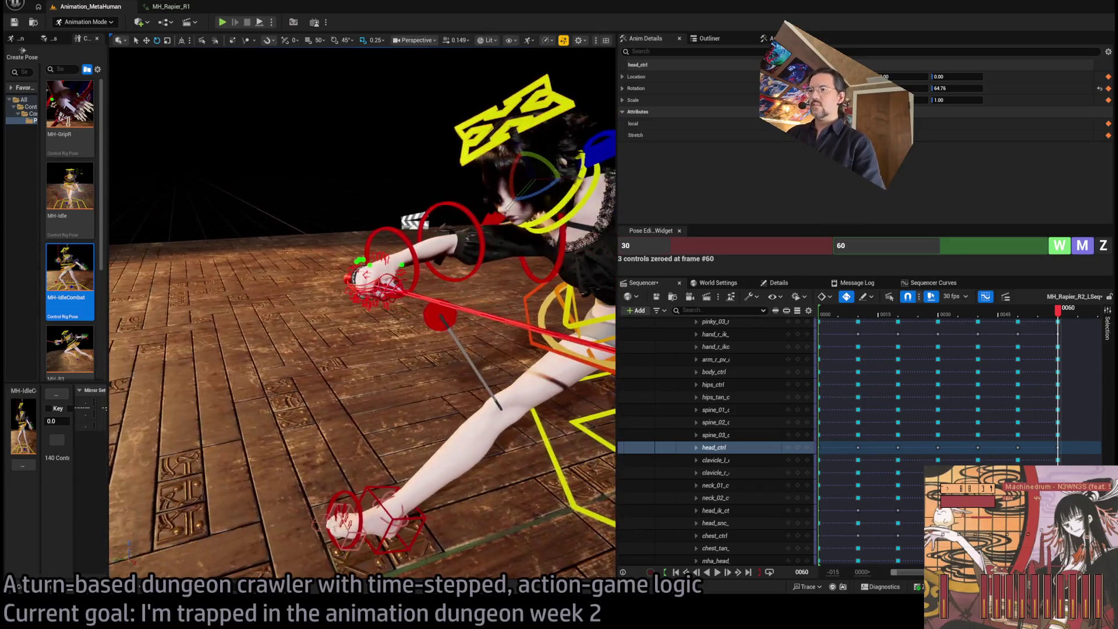
Rotate the right hand, forearm and upper arm to aim the rapier forward.
{"action": "left_click", "coordinate": [471, 216]}
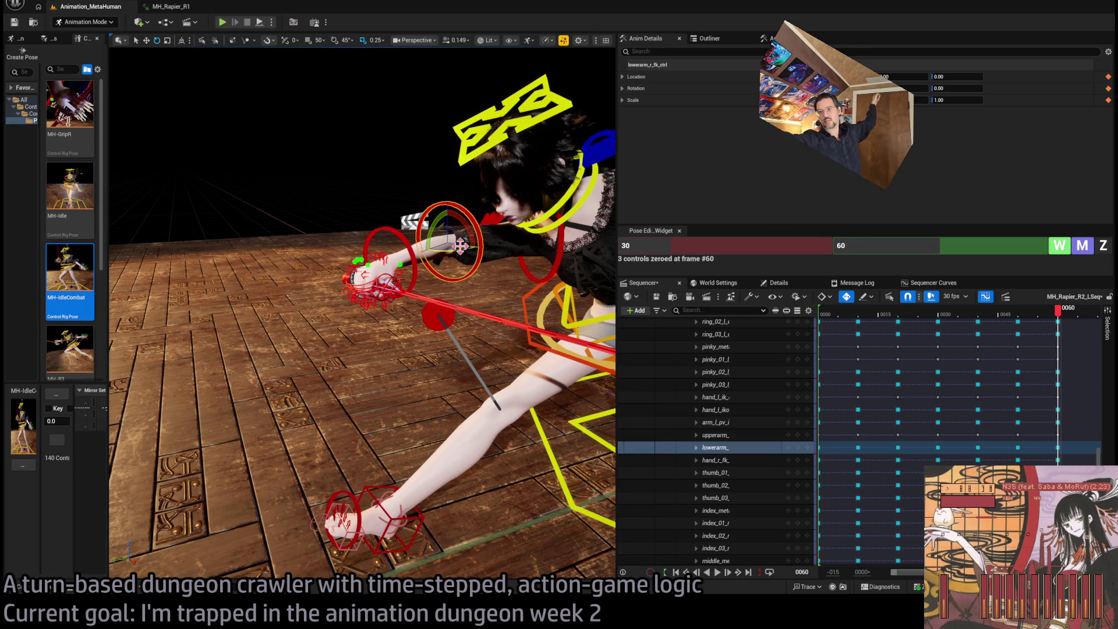
{"action": "left_click", "coordinate": [377, 273]}
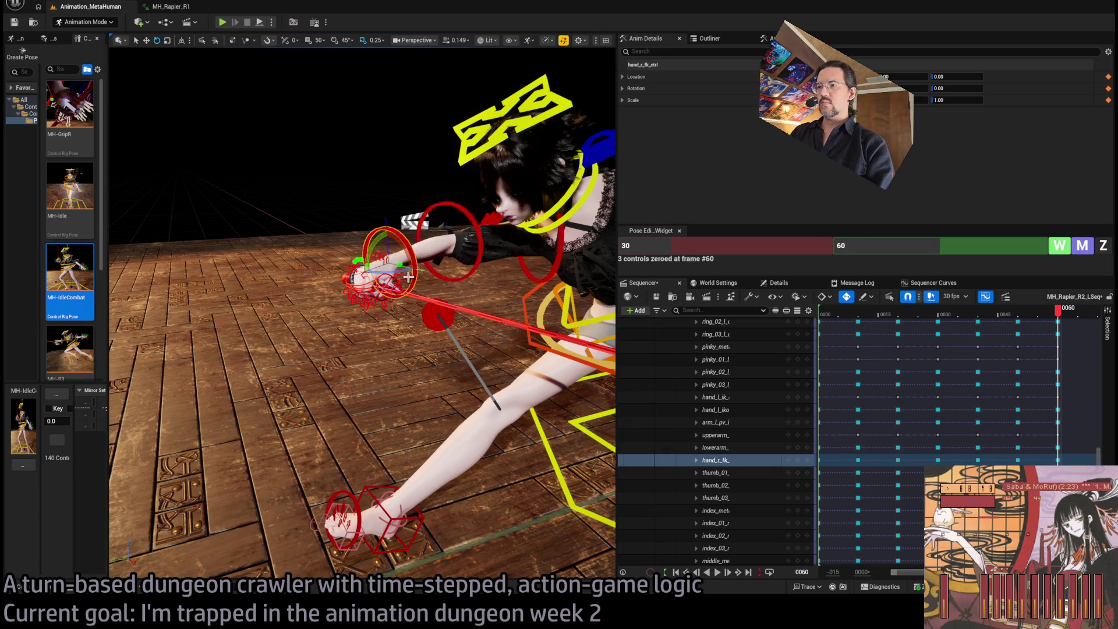
{"action": "left_click_drag", "start_coordinate": [396, 256], "coordinate": [434, 281]}
{"action": "left_click", "coordinate": [417, 228]}
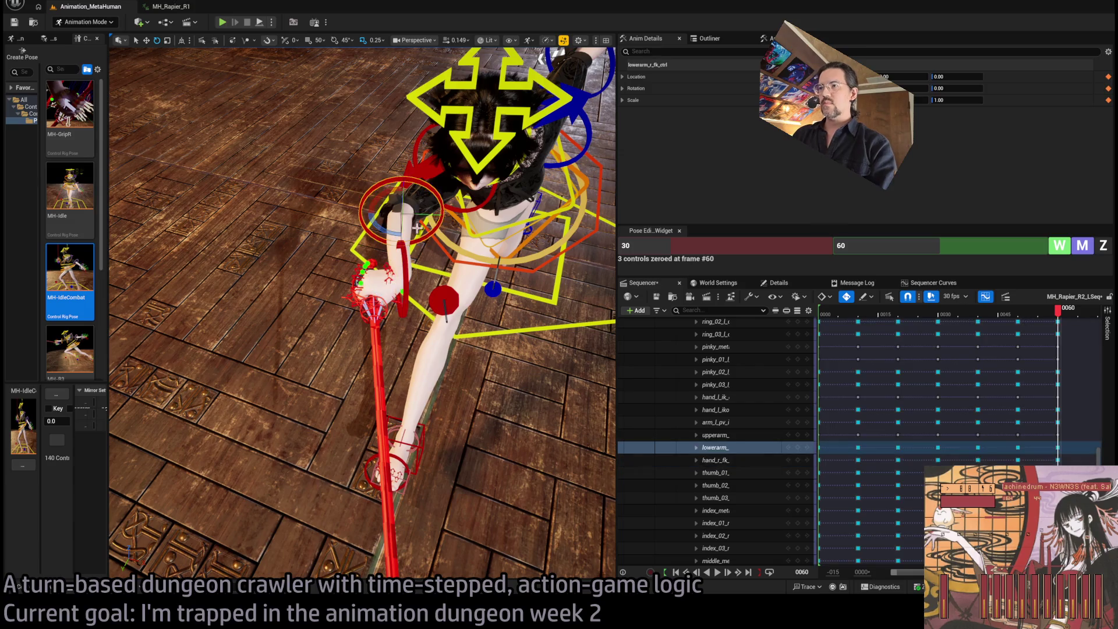
{"action": "left_click_drag", "start_coordinate": [387, 228], "coordinate": [364, 238]}
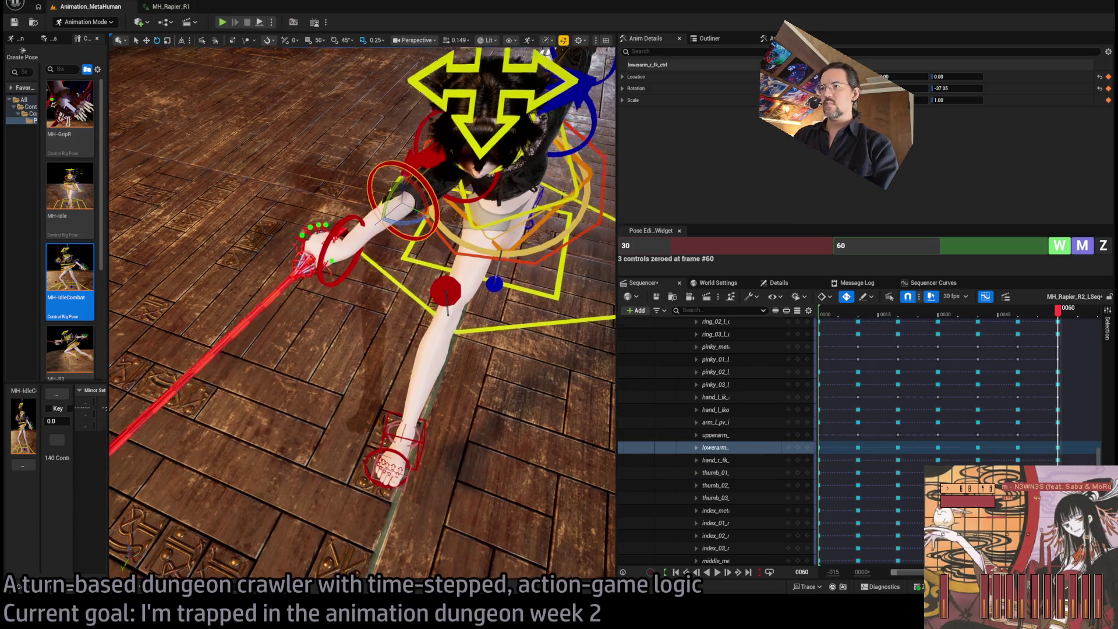
{"action": "left_click", "coordinate": [465, 227]}
{"action": "mouse_move", "coordinate": [466, 227]}
{"action": "left_mouse_down"}
{"action": "mouse_move", "coordinate": [442, 201]}
{"action": "mouse_move", "coordinate": [453, 189]}
{"action": "mouse_move", "coordinate": [402, 225]}
{"action": "mouse_move", "coordinate": [413, 247]}
{"action": "mouse_move", "coordinate": [361, 251]}
{"action": "mouse_move", "coordinate": [484, 260]}
{"action": "left_mouse_up"}
Raise the right upper arm to 45.73 and zero the right clavicle rotation.
{"action": "left_click", "coordinate": [440, 218]}
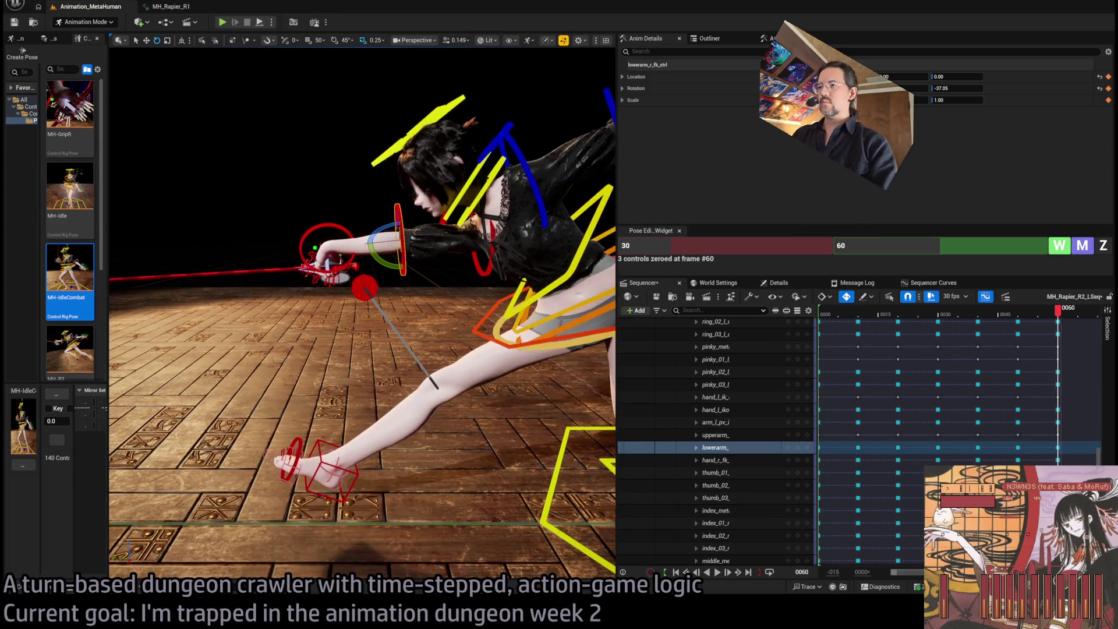
{"action": "left_click", "coordinate": [469, 225]}
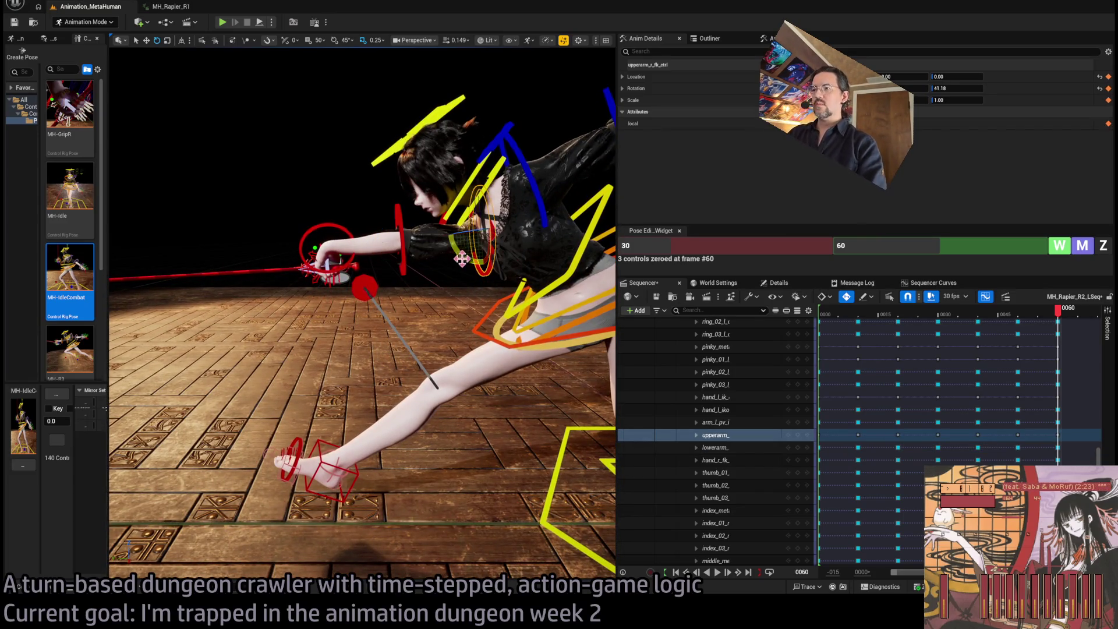
{"action": "mouse_move", "coordinate": [461, 258]}
{"action": "left_mouse_down"}
{"action": "mouse_move", "coordinate": [512, 232]}
{"action": "mouse_move", "coordinate": [451, 271]}
{"action": "mouse_move", "coordinate": [431, 332]}
{"action": "mouse_move", "coordinate": [488, 228]}
{"action": "mouse_move", "coordinate": [436, 256]}
{"action": "mouse_move", "coordinate": [405, 152]}
{"action": "left_mouse_up"}
{"action": "left_click", "coordinate": [488, 228]}
{"action": "left_click", "coordinate": [1096, 247]}
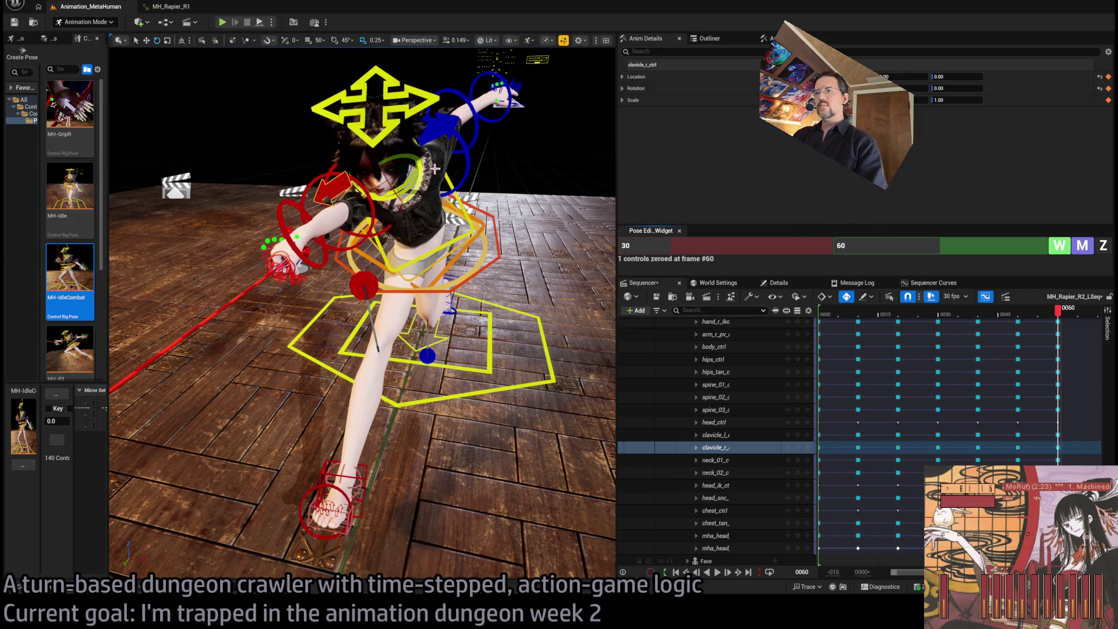
Bend spine_01, spine_02 and spine_03 together further forward and down.
{"action": "mouse_move", "coordinate": [378, 174]}
{"action": "left_mouse_down"}
{"action": "mouse_move", "coordinate": [385, 125]}
{"action": "mouse_move", "coordinate": [387, 166]}
{"action": "left_mouse_up"}
{"action": "left_click", "coordinate": [482, 299]}
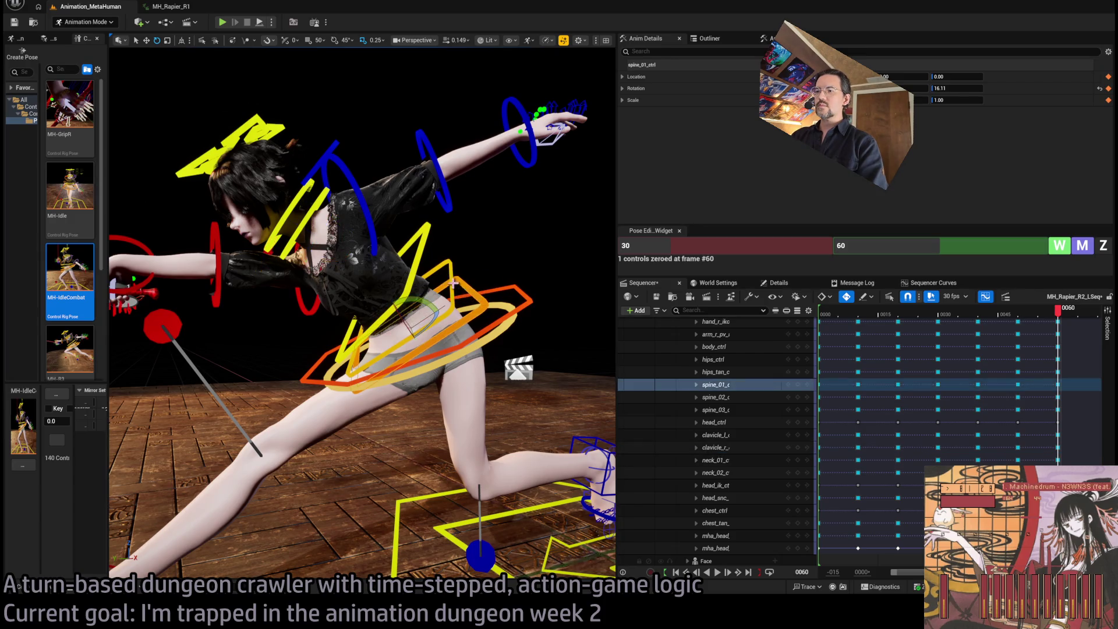
{"action": "left_click", "coordinate": [450, 268], "text": "ctrl"}
{"action": "left_click", "coordinate": [453, 285], "text": "ctrl"}
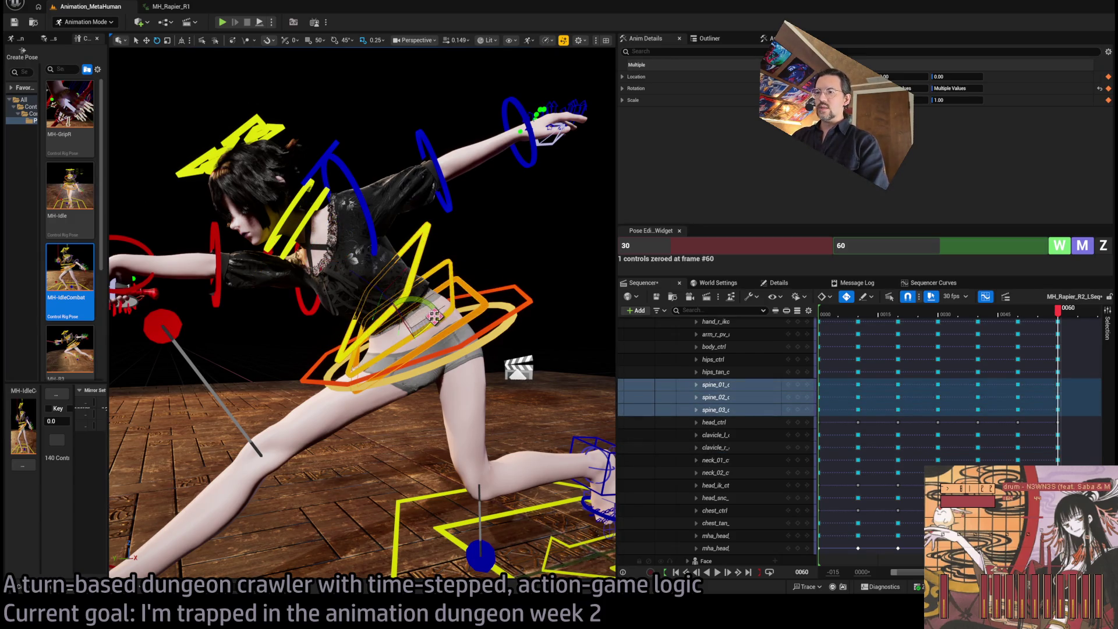
{"action": "mouse_move", "coordinate": [434, 316]}
{"action": "left_mouse_down"}
{"action": "mouse_move", "coordinate": [361, 329]}
{"action": "mouse_move", "coordinate": [444, 331]}
{"action": "mouse_move", "coordinate": [451, 361]}
{"action": "mouse_move", "coordinate": [469, 352]}
{"action": "mouse_move", "coordinate": [449, 371]}
{"action": "mouse_move", "coordinate": [419, 308]}
{"action": "mouse_move", "coordinate": [395, 291]}
{"action": "mouse_move", "coordinate": [379, 297]}
{"action": "mouse_move", "coordinate": [345, 215]}
{"action": "left_mouse_up"}
Zero neck_01_ctrl's rotation and re-angle the neck to turn the head.
{"action": "left_click", "coordinate": [445, 331]}
{"action": "left_click", "coordinate": [403, 285]}
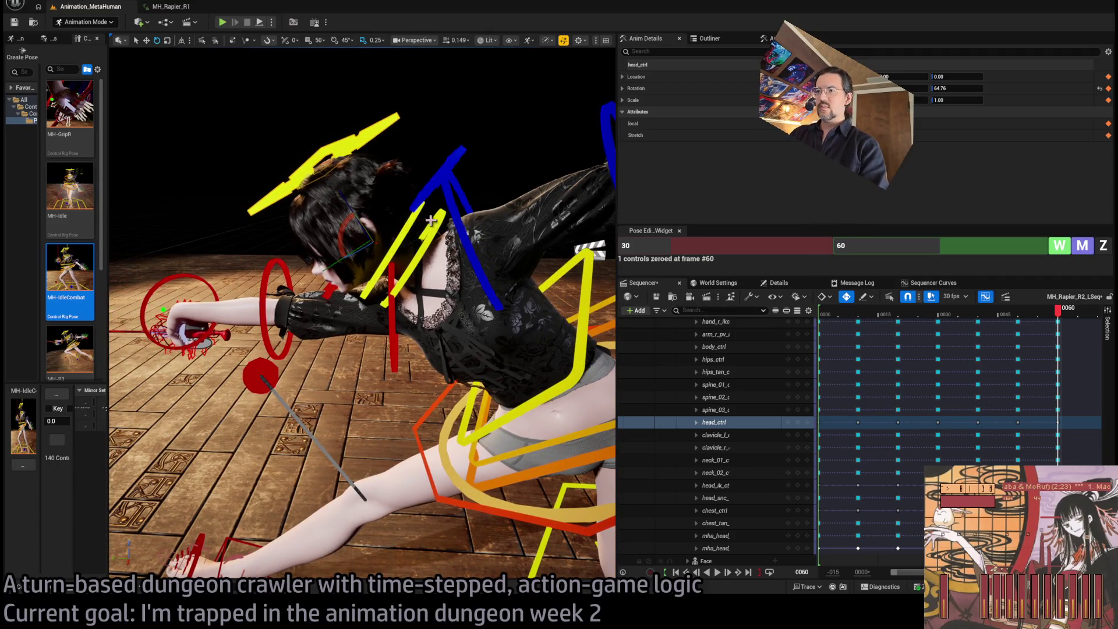
{"action": "left_click", "coordinate": [403, 248]}
{"action": "left_click", "coordinate": [1109, 249]}
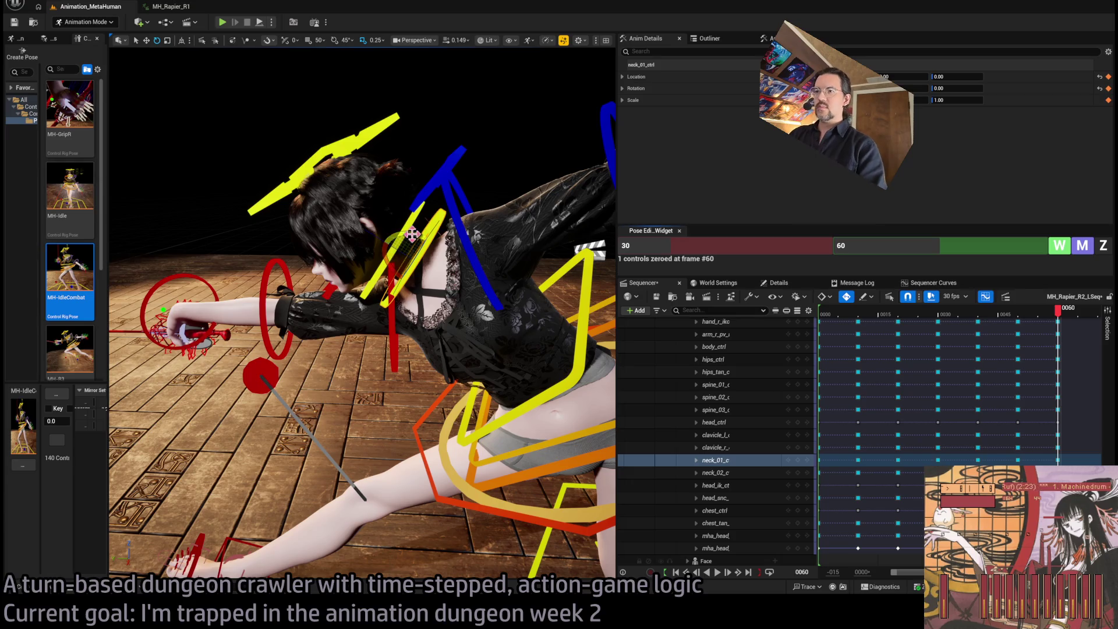
{"action": "mouse_move", "coordinate": [407, 251]}
{"action": "left_mouse_down"}
{"action": "mouse_move", "coordinate": [442, 241]}
{"action": "mouse_move", "coordinate": [250, 221]}
{"action": "mouse_move", "coordinate": [356, 254]}
{"action": "mouse_move", "coordinate": [611, 249]}
{"action": "left_mouse_up"}
Rotate the left clavicle down to -16.26.
{"action": "left_click", "coordinate": [356, 255]}
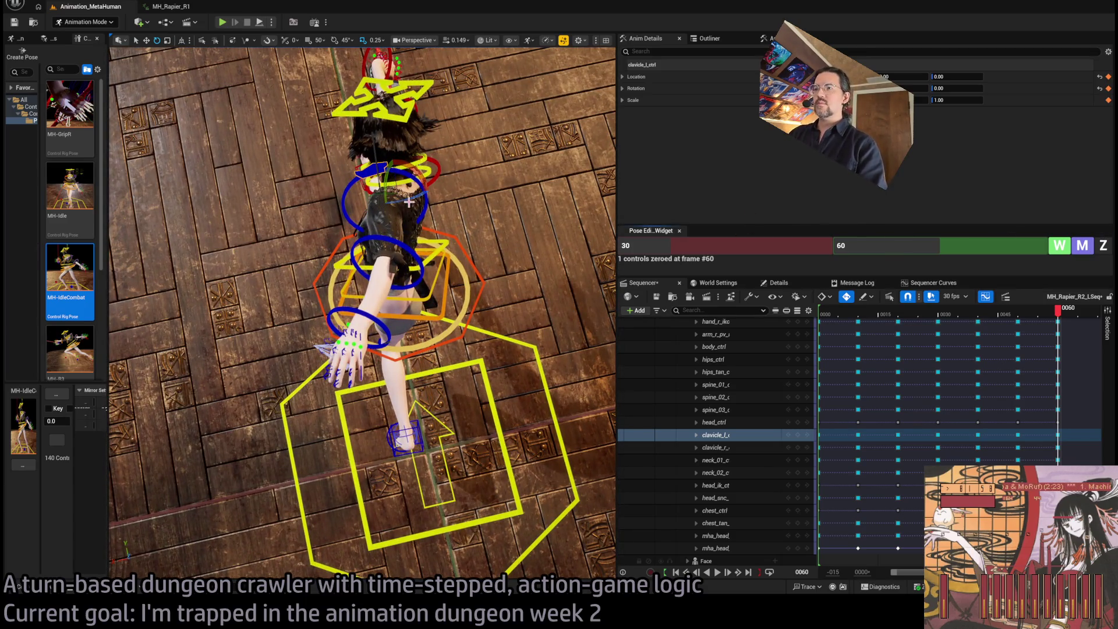
{"action": "mouse_move", "coordinate": [385, 206]}
{"action": "left_mouse_down"}
{"action": "mouse_move", "coordinate": [383, 152]}
{"action": "mouse_move", "coordinate": [393, 230]}
{"action": "mouse_move", "coordinate": [309, 238]}
{"action": "mouse_move", "coordinate": [401, 239]}
{"action": "mouse_move", "coordinate": [417, 279]}
{"action": "mouse_move", "coordinate": [395, 309]}
{"action": "left_mouse_up"}
{"action": "left_click", "coordinate": [427, 264]}
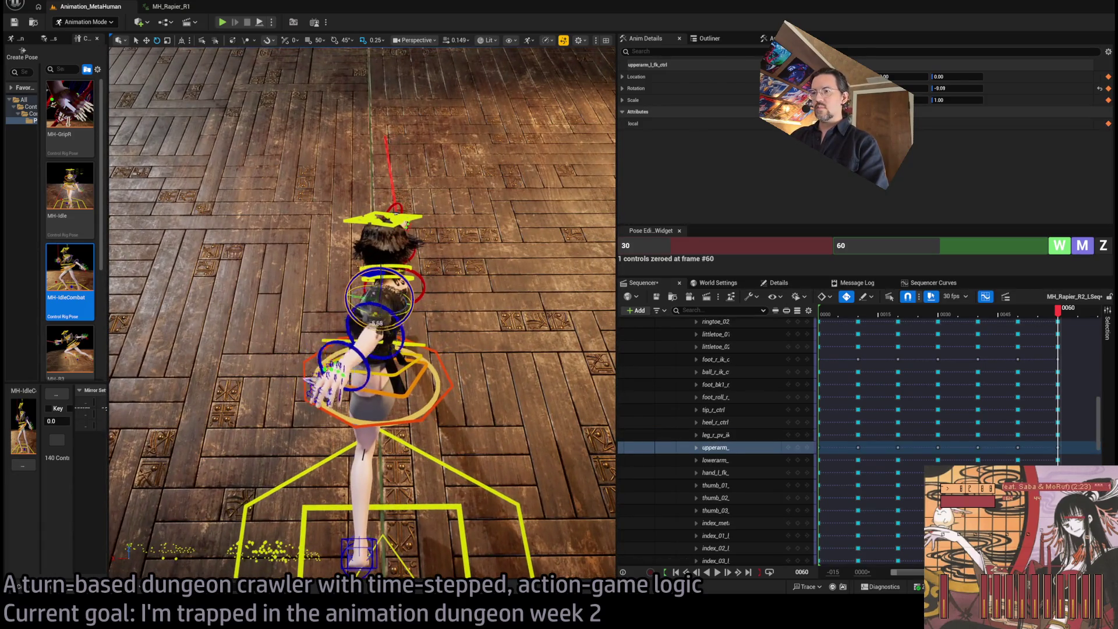
Lower the trailing left arm by rotating clavicle_l and upperarm_l_fk down.
{"action": "left_click", "coordinate": [416, 368]}
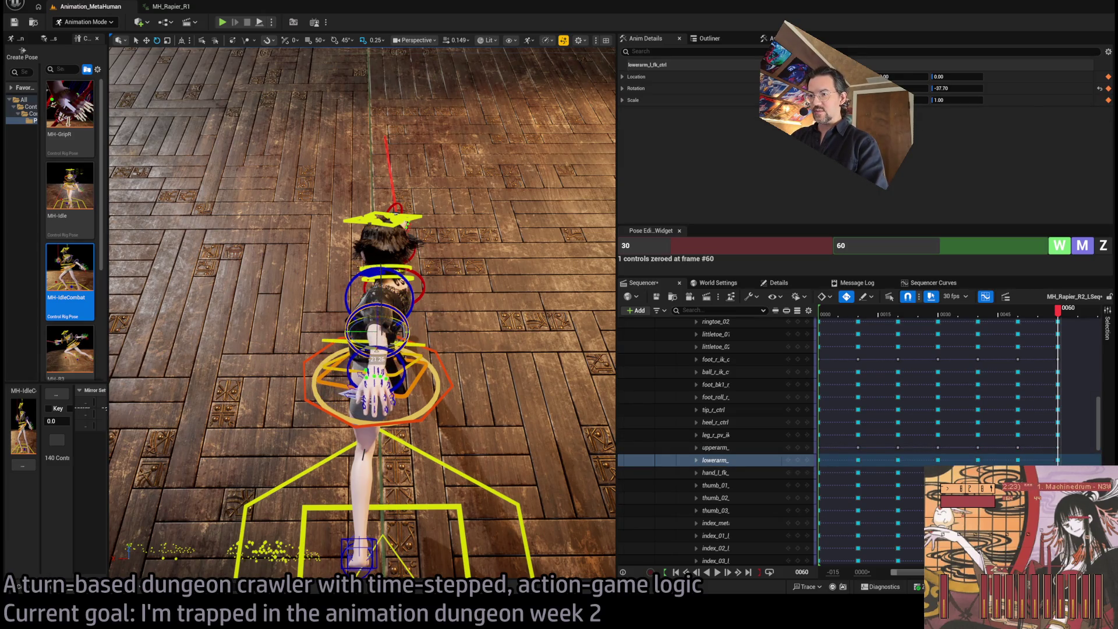
{"action": "left_click", "coordinate": [412, 391]}
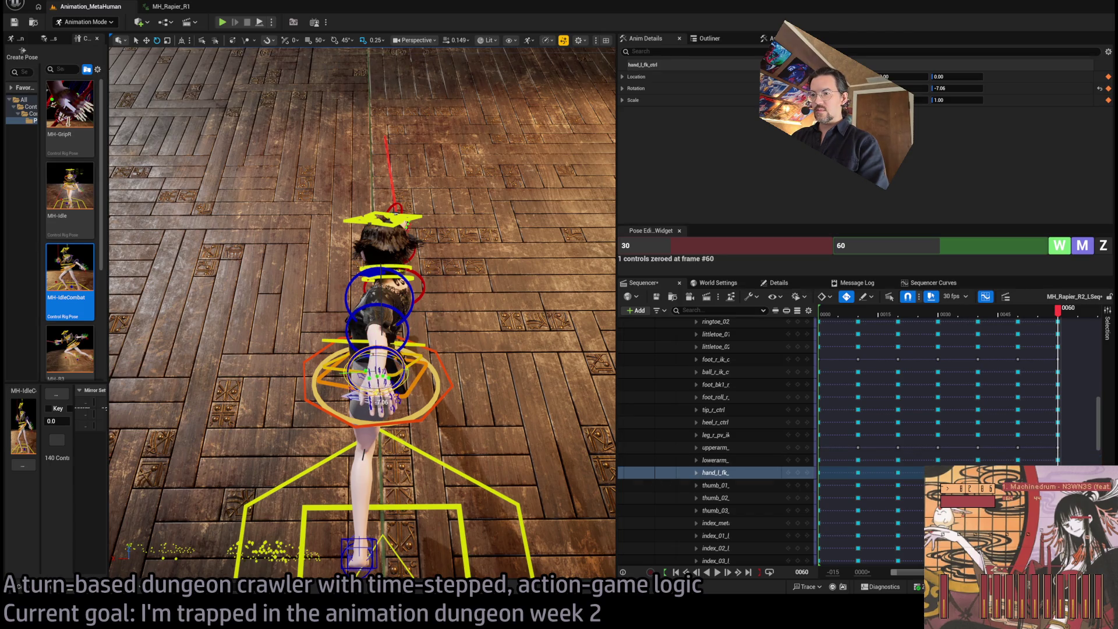
{"action": "mouse_move", "coordinate": [407, 337]}
{"action": "left_mouse_down"}
{"action": "mouse_move", "coordinate": [422, 275]}
{"action": "mouse_move", "coordinate": [440, 333]}
{"action": "left_mouse_up"}
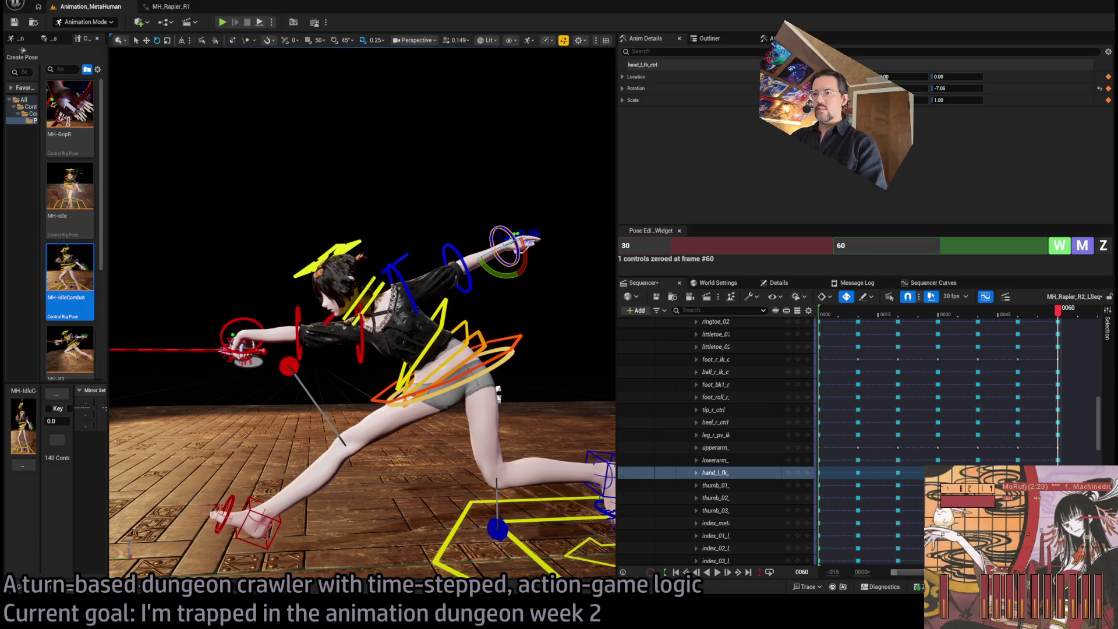
{"action": "left_click", "coordinate": [369, 290]}
{"action": "left_click_drag", "start_coordinate": [402, 286], "coordinate": [407, 288]}
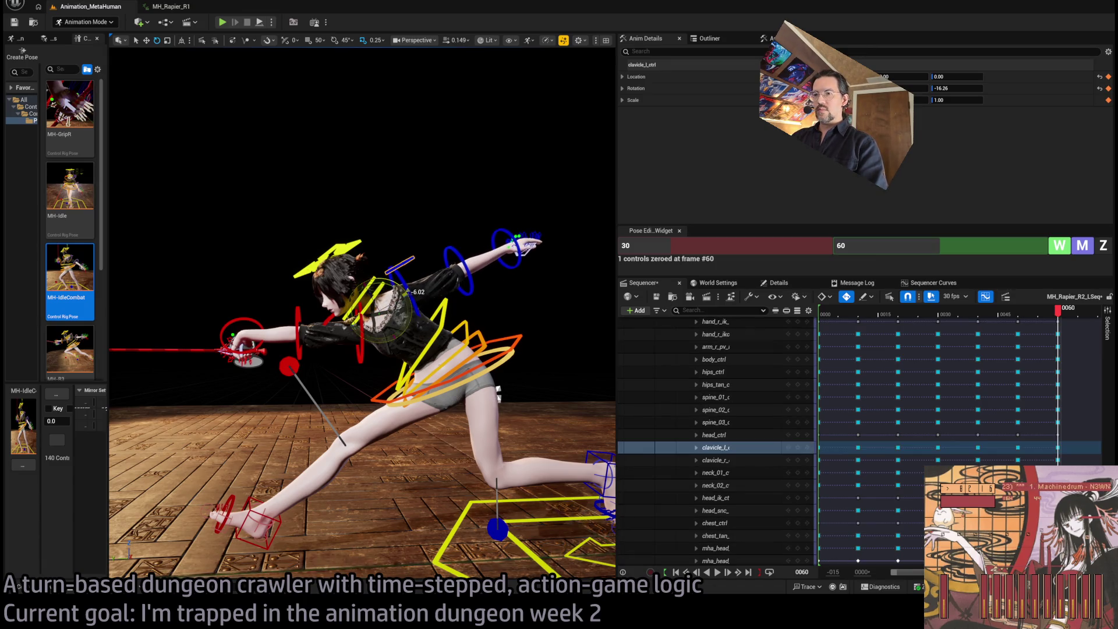
{"action": "left_click", "coordinate": [408, 296]}
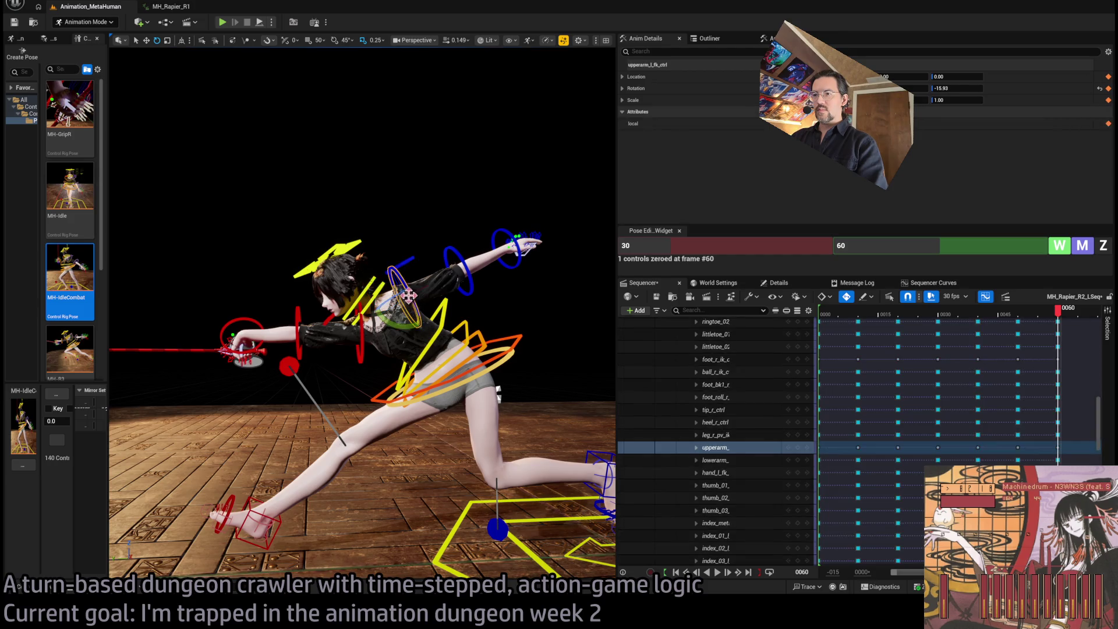
{"action": "left_click_drag", "start_coordinate": [400, 328], "coordinate": [364, 334]}
Nudge the right clavicle to 15.98, leaving the right upper arm at 49.88.
{"action": "key", "text": "m"}
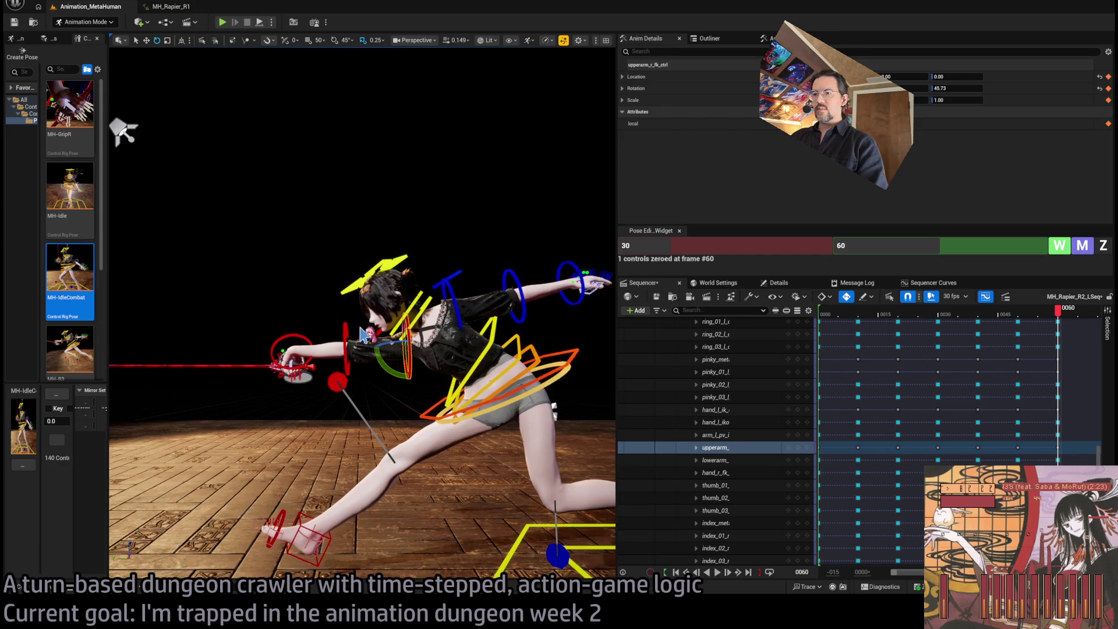
{"action": "left_click", "coordinate": [394, 348]}
{"action": "left_click_drag", "start_coordinate": [432, 299], "coordinate": [450, 303]}
{"action": "left_click_drag", "start_coordinate": [123, 131], "coordinate": [129, 152]}
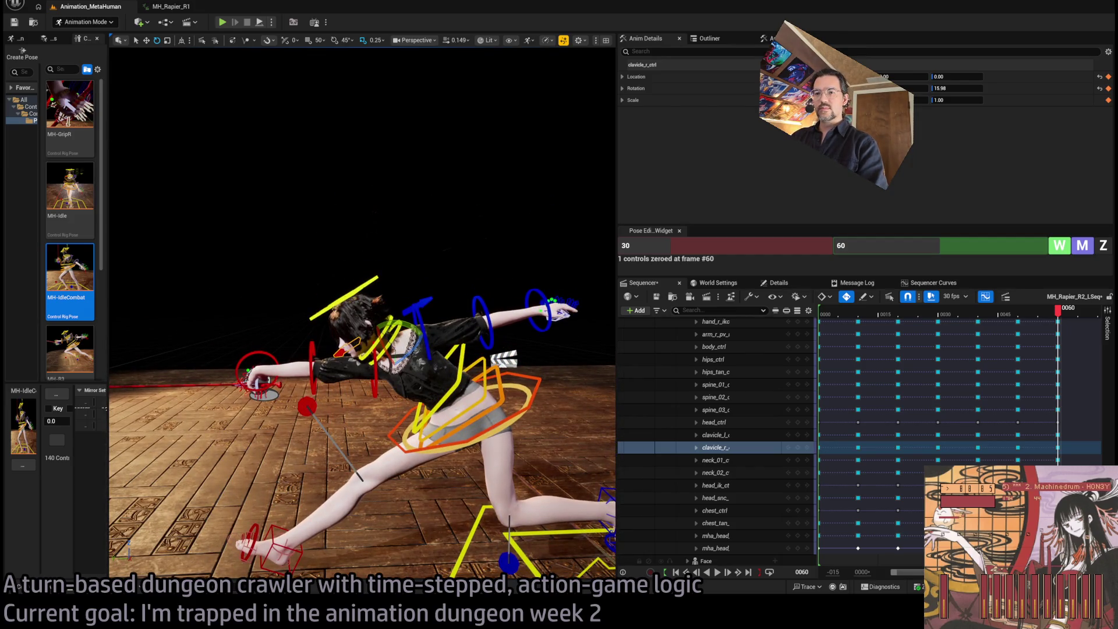
{"action": "mouse_move", "coordinate": [577, 111]}
{"action": "left_mouse_down"}
{"action": "mouse_move", "coordinate": [553, 122]}
{"action": "mouse_move", "coordinate": [577, 110]}
{"action": "mouse_move", "coordinate": [378, 112]}
{"action": "mouse_move", "coordinate": [502, 363]}
{"action": "left_mouse_up"}
{"action": "left_click", "coordinate": [361, 269]}
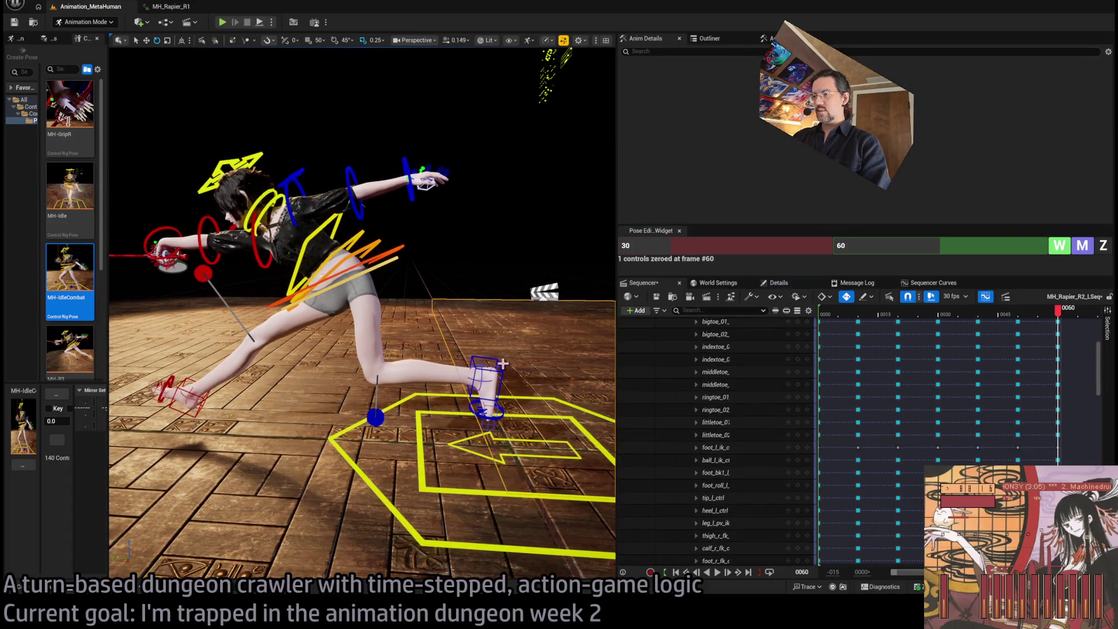
Slide the left foot IK further out, then review the frame-60 lunge with both feet selected.
{"action": "left_click", "coordinate": [464, 379]}
{"action": "left_click_drag", "start_coordinate": [464, 379], "coordinate": [489, 376]}
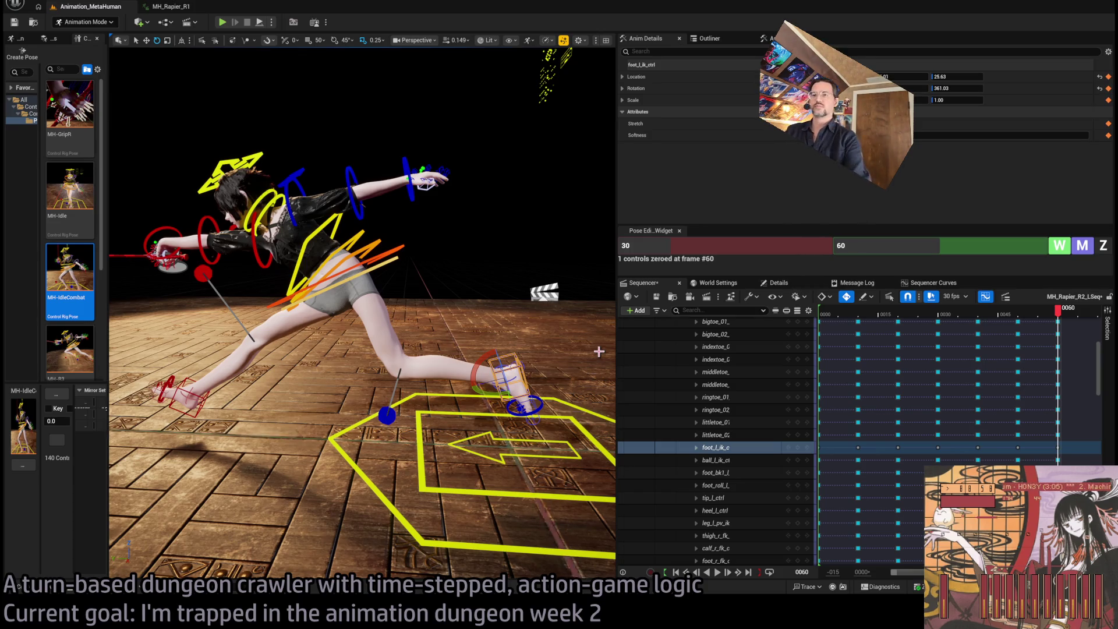
{"action": "scroll", "coordinate": [585, 335], "scroll_direction": "down", "scroll_amount": 5}
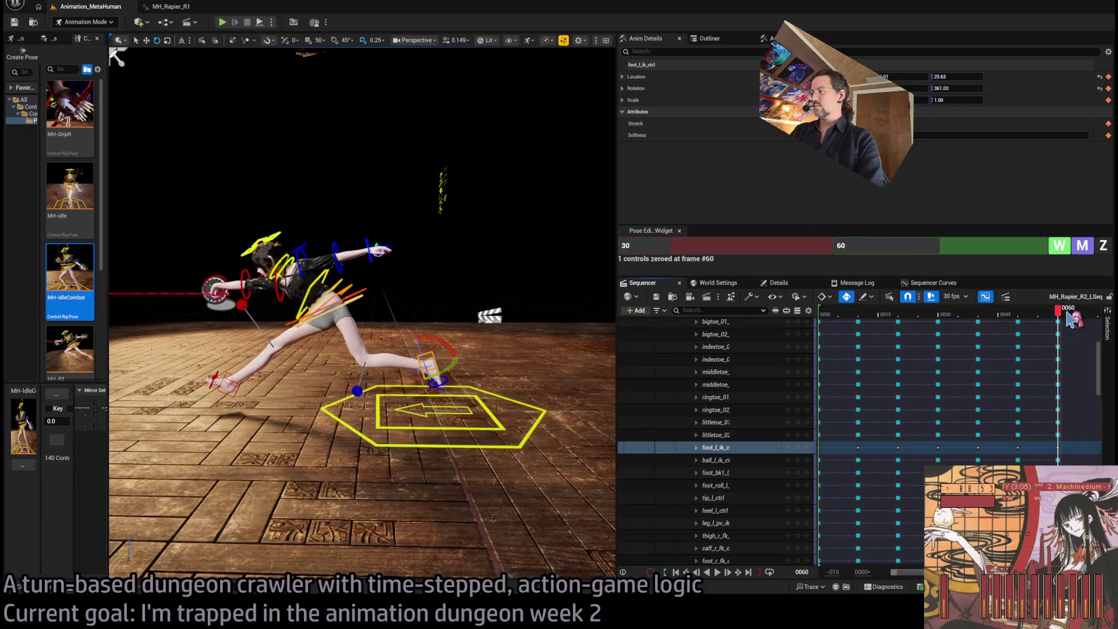
{"action": "mouse_move", "coordinate": [1055, 320]}
{"action": "left_mouse_down"}
{"action": "mouse_move", "coordinate": [868, 317]}
{"action": "mouse_move", "coordinate": [1061, 324]}
{"action": "left_mouse_up"}
{"action": "left_click", "coordinate": [358, 291]}
{"action": "key", "text": "f"}
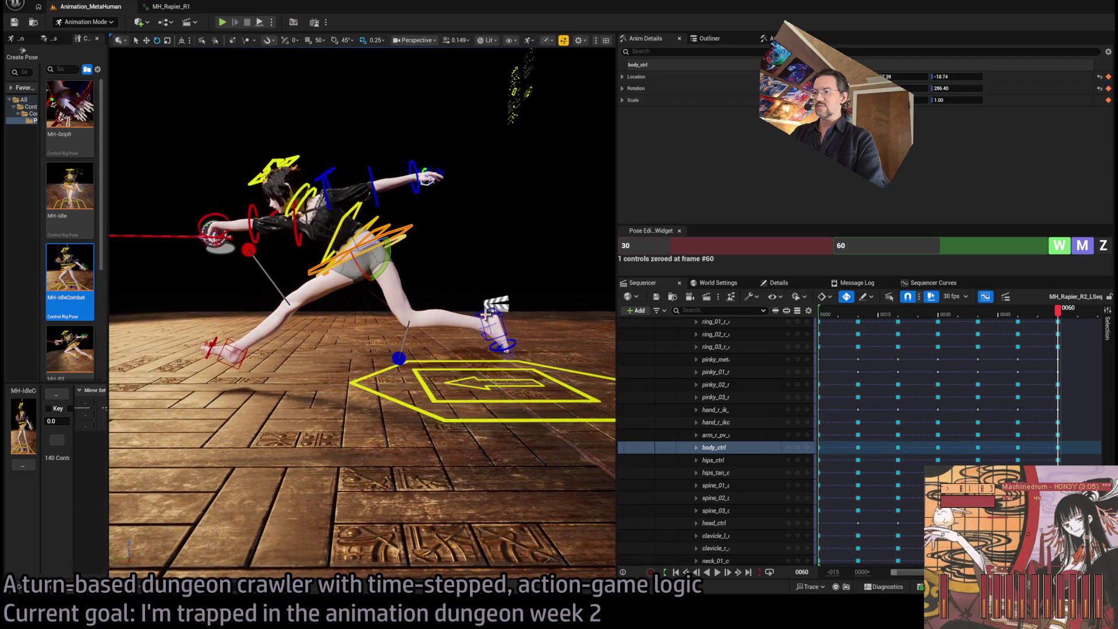
{"action": "left_click", "coordinate": [484, 315]}
{"action": "left_click", "coordinate": [229, 337], "text": "shift"}
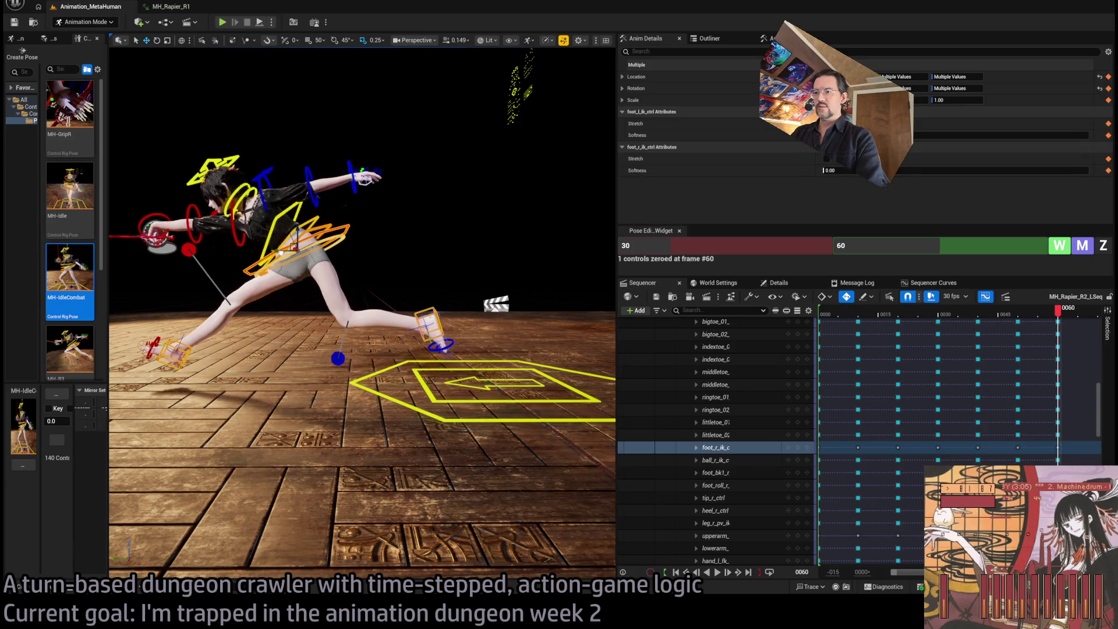
Compare frames 57 and 60, then shift the whole lunging fencer slightly left.
{"action": "left_click", "coordinate": [1042, 315]}
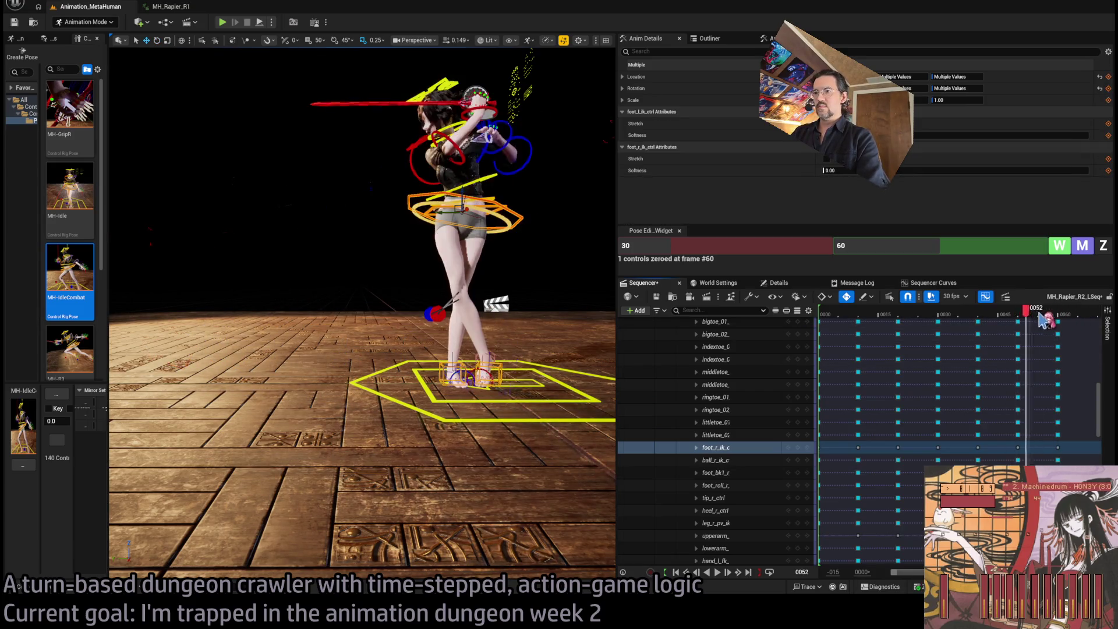
{"action": "left_click", "coordinate": [1058, 315]}
{"action": "left_click", "coordinate": [1046, 315]}
{"action": "left_click", "coordinate": [1067, 315]}
{"action": "left_click", "coordinate": [1046, 315]}
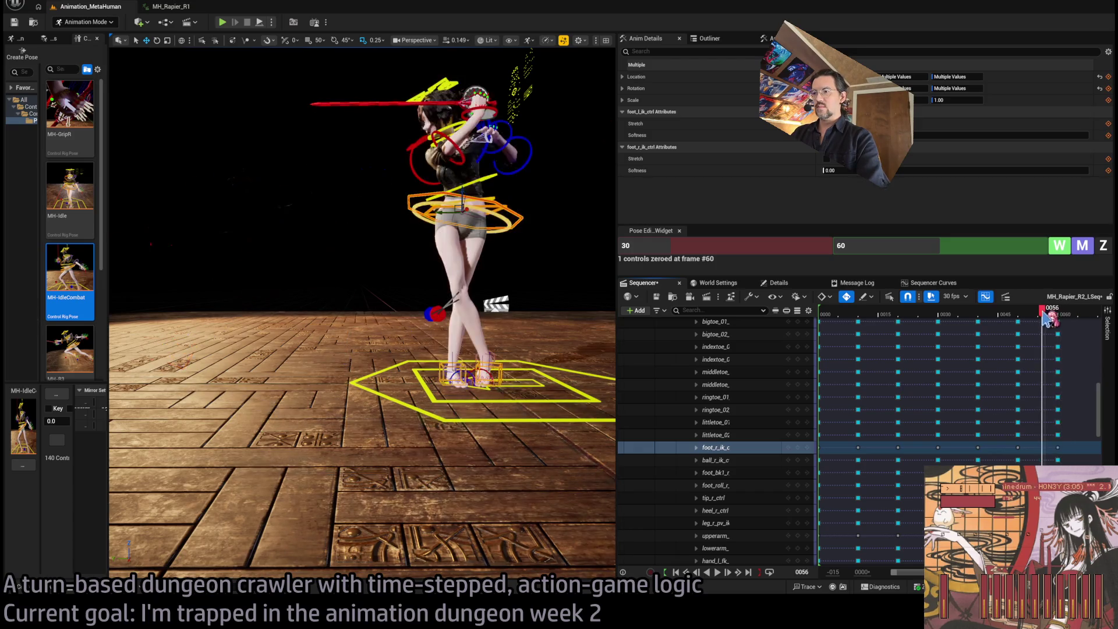
{"action": "left_click", "coordinate": [1066, 314]}
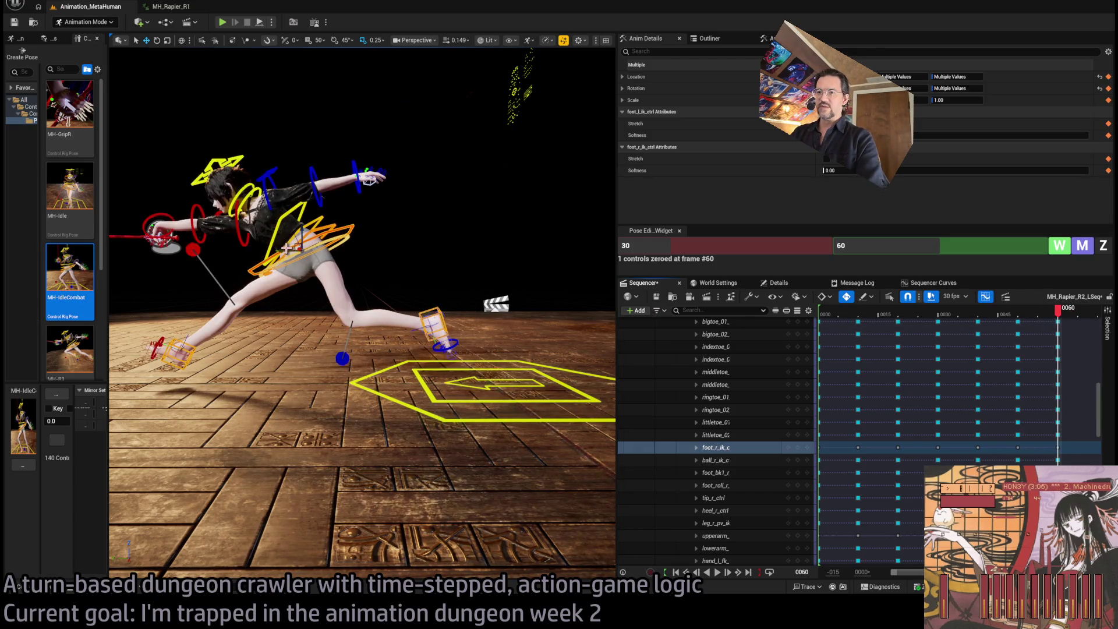
{"action": "left_click_drag", "start_coordinate": [284, 251], "coordinate": [245, 252]}
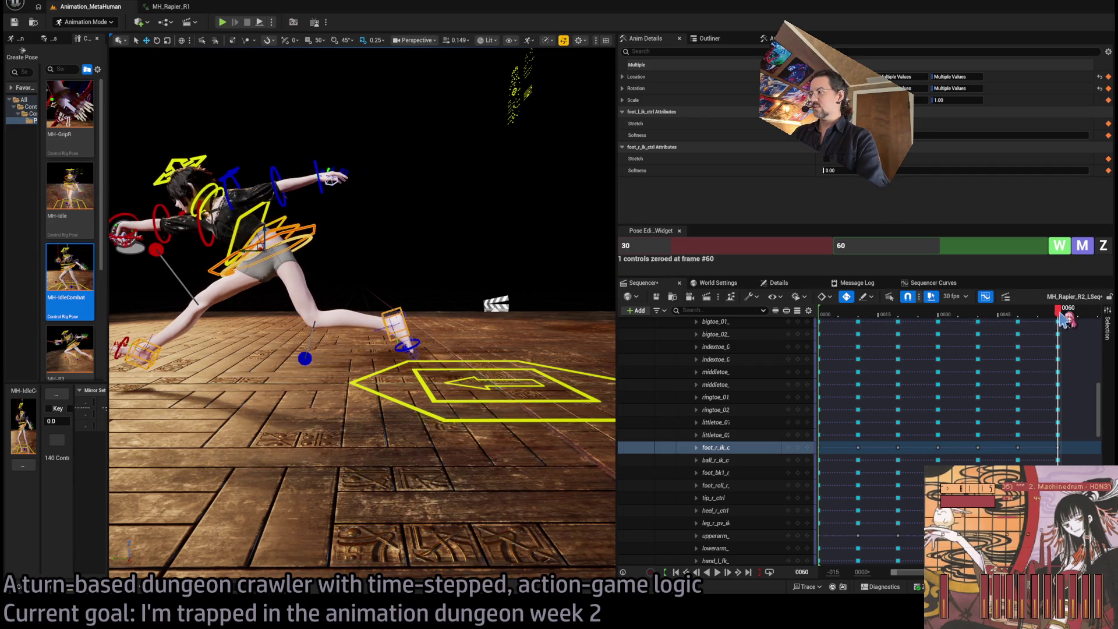
{"action": "key", "text": "Left"}
{"action": "key", "text": "Left"}
{"action": "key", "text": "Left"}
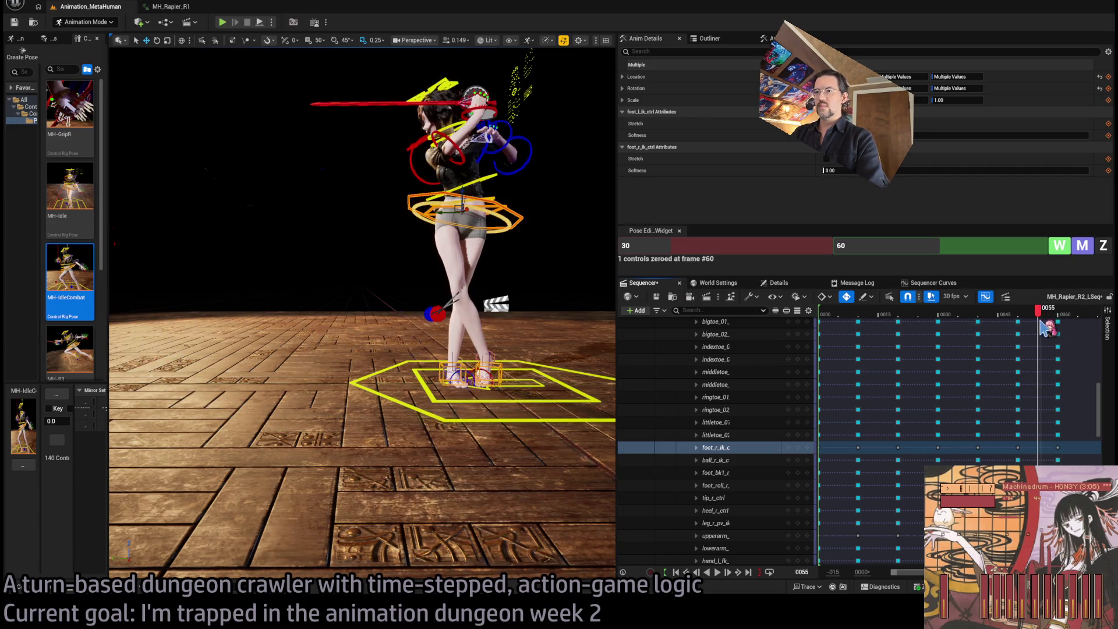
{"action": "left_click", "coordinate": [1061, 318]}
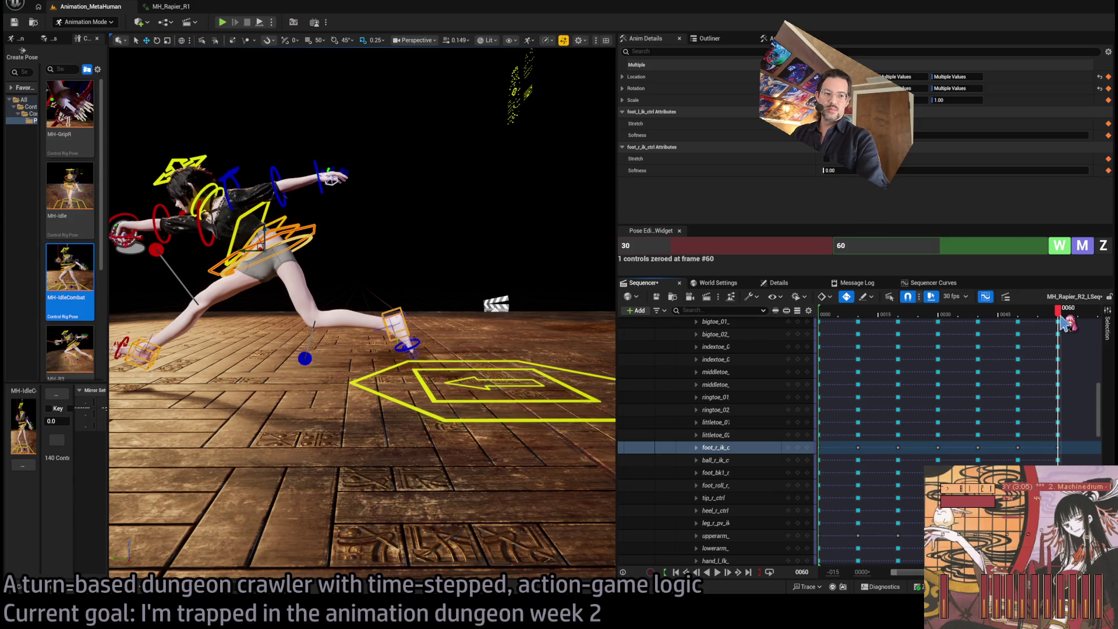
Bring the sword into view and scrub forward to frame 70.
{"action": "left_click_drag", "start_coordinate": [494, 293], "coordinate": [460, 294]}
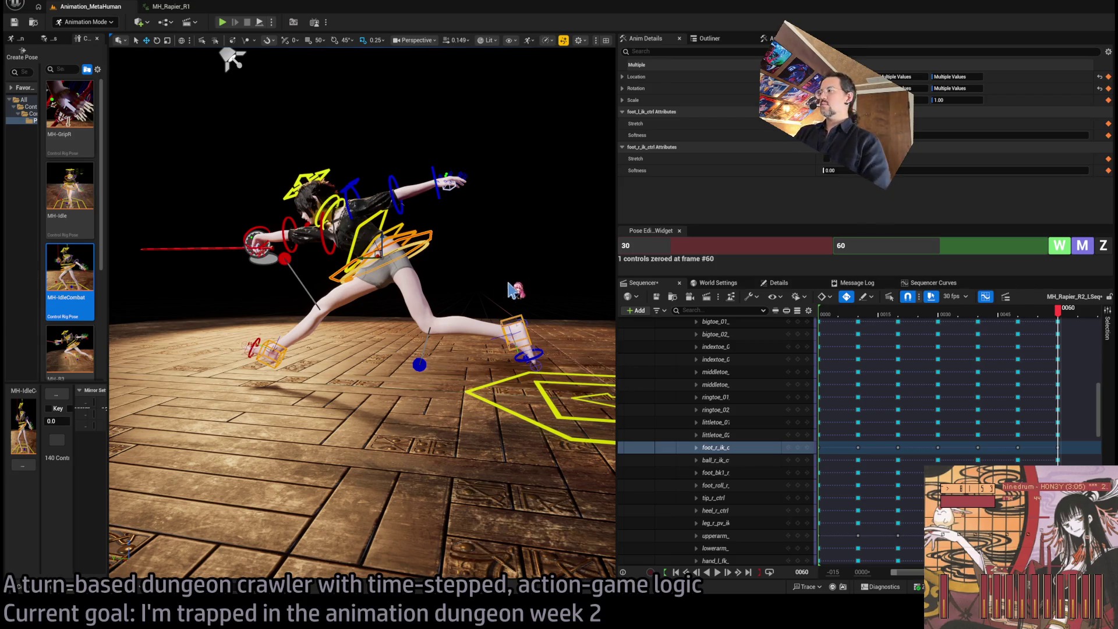
{"action": "left_click_drag", "start_coordinate": [495, 293], "coordinate": [582, 274]}
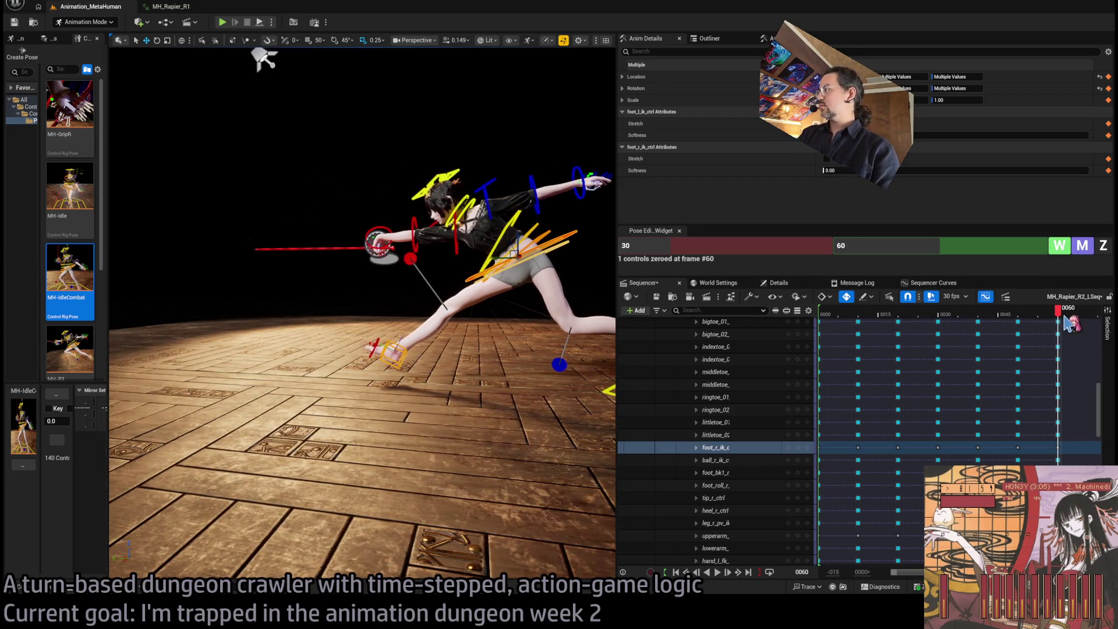
{"action": "left_click_drag", "start_coordinate": [1058, 311], "coordinate": [1103, 317]}
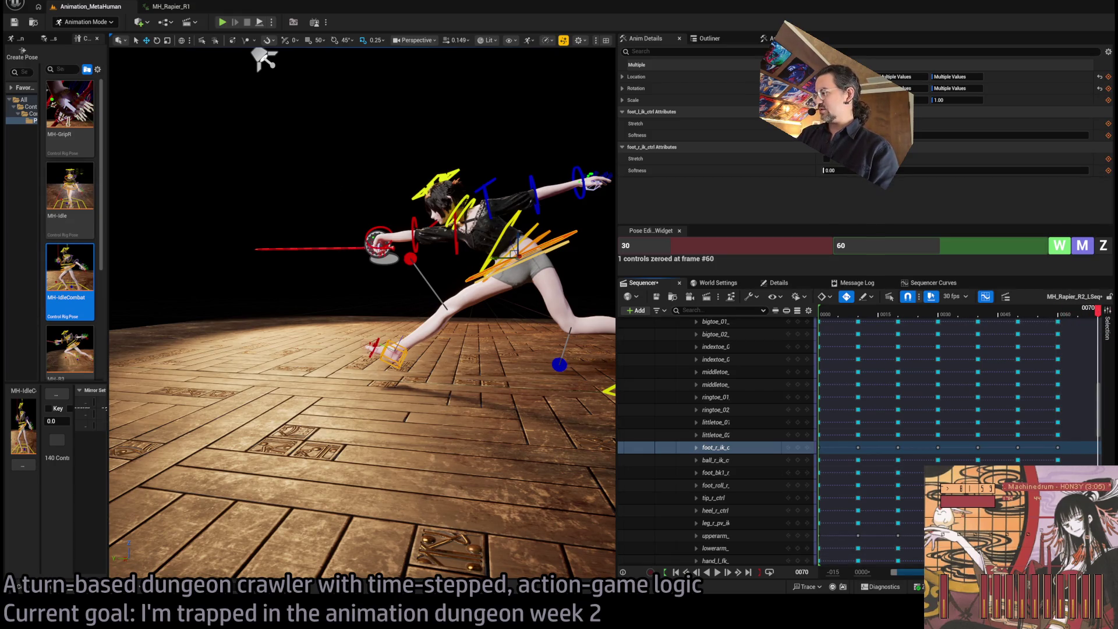
{"action": "left_click_drag", "start_coordinate": [1099, 408], "coordinate": [1109, 336]}
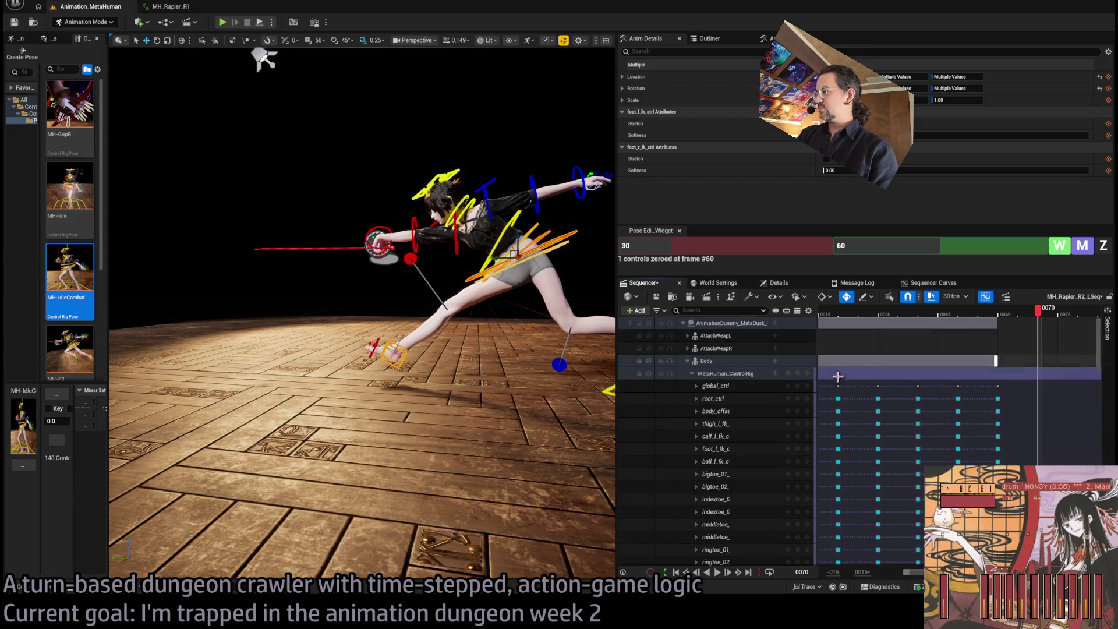
Key every MetaHuman_ControlRig control at frame 70.
{"action": "left_click", "coordinate": [795, 373]}
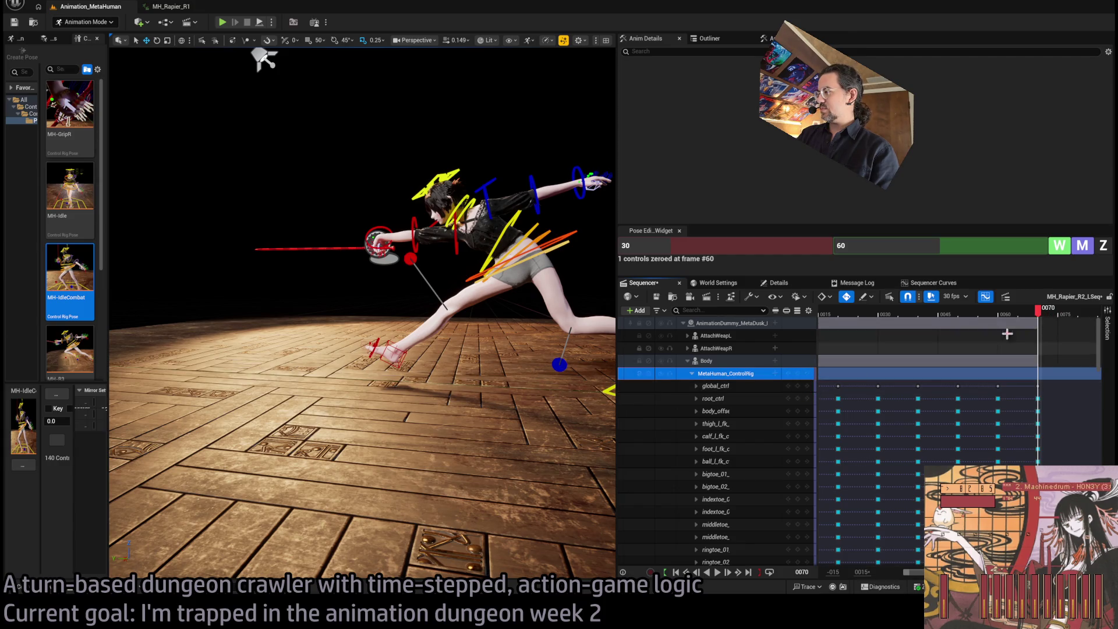
{"action": "left_click", "coordinate": [798, 373]}
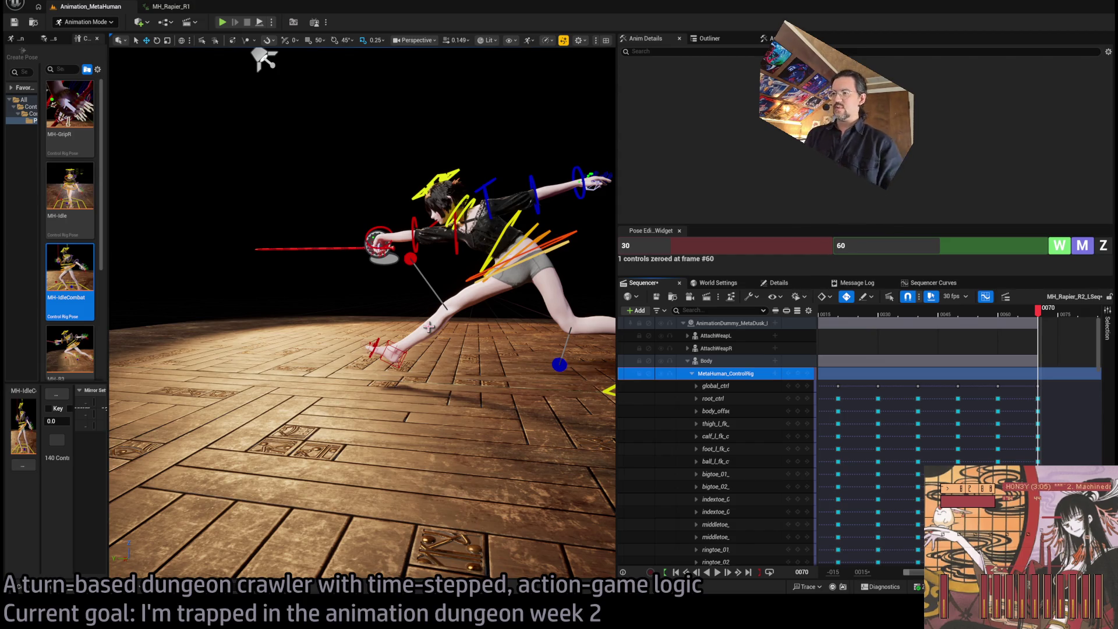
{"action": "left_click_drag", "start_coordinate": [393, 270], "coordinate": [559, 326]}
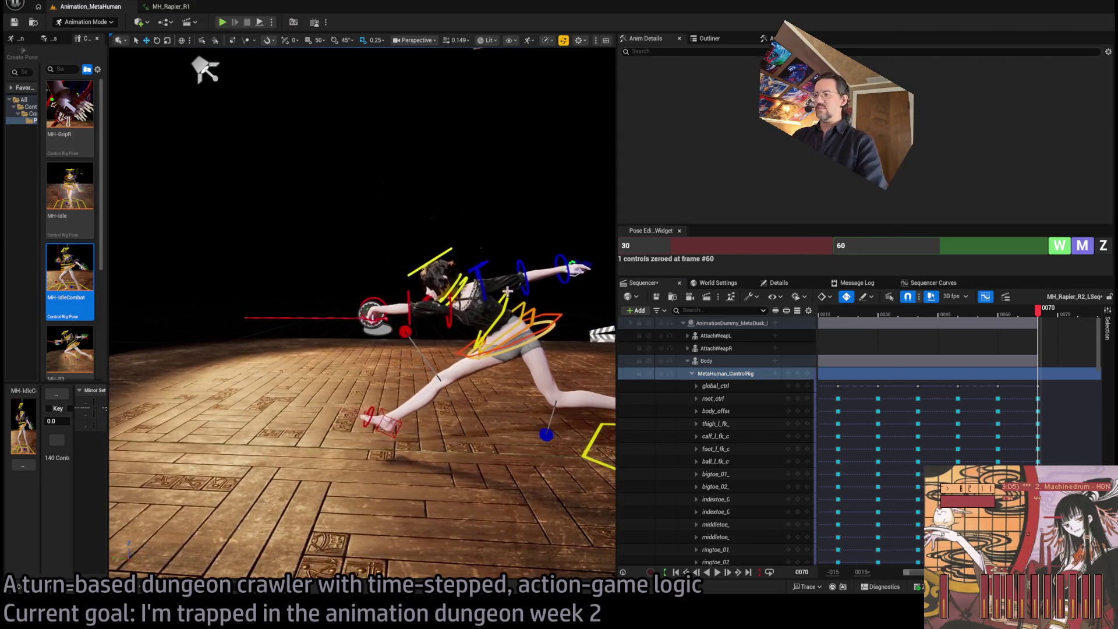
{"action": "left_click_drag", "start_coordinate": [425, 426], "coordinate": [485, 417]}
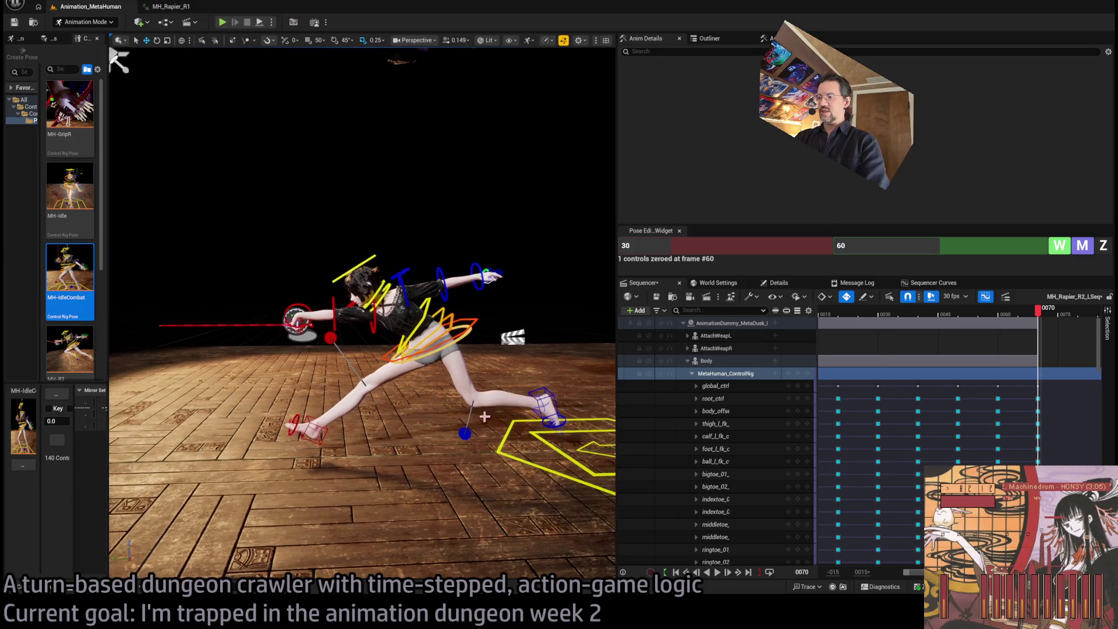
Lower body_ctrl into a deeper lunge and reposition the right foot IK to match.
{"action": "left_click", "coordinate": [538, 395]}
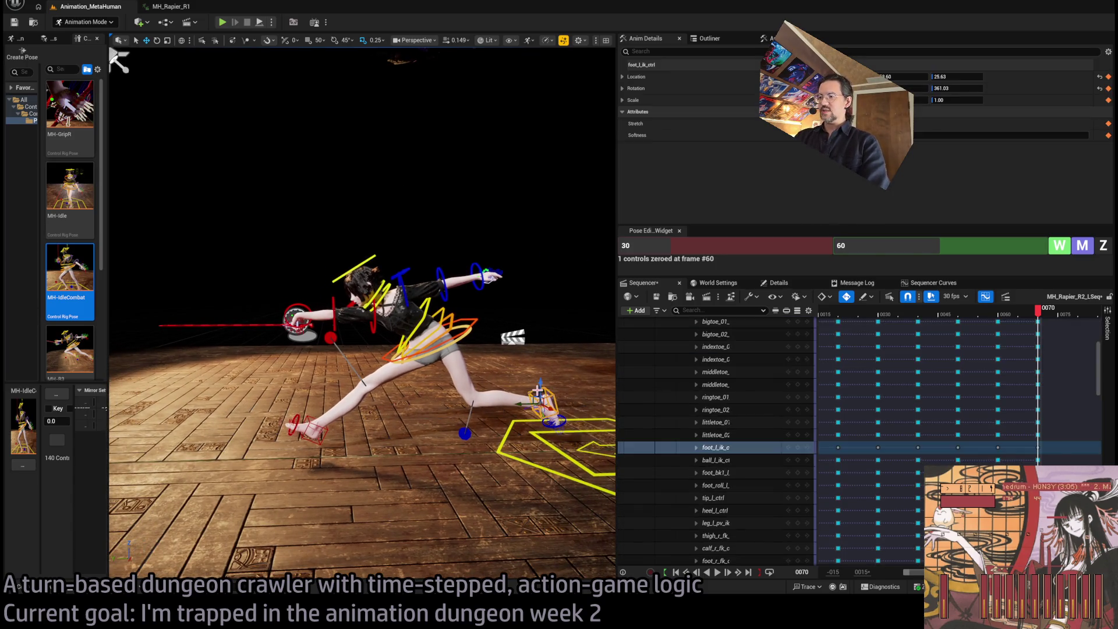
{"action": "left_click", "coordinate": [310, 414], "text": "ctrl"}
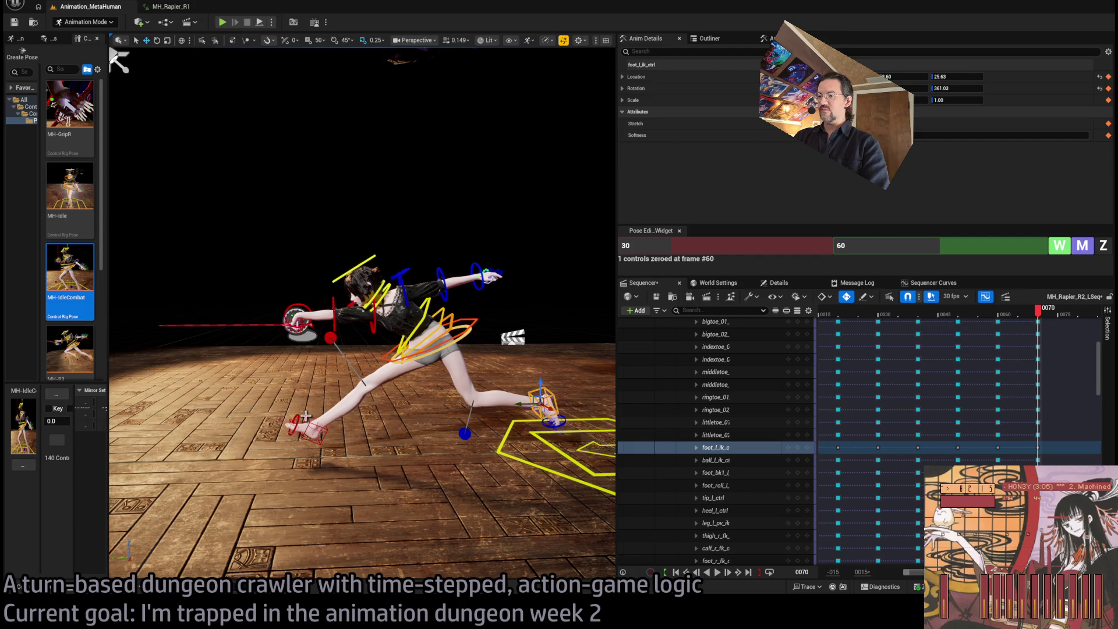
{"action": "left_click", "coordinate": [467, 330], "text": "ctrl"}
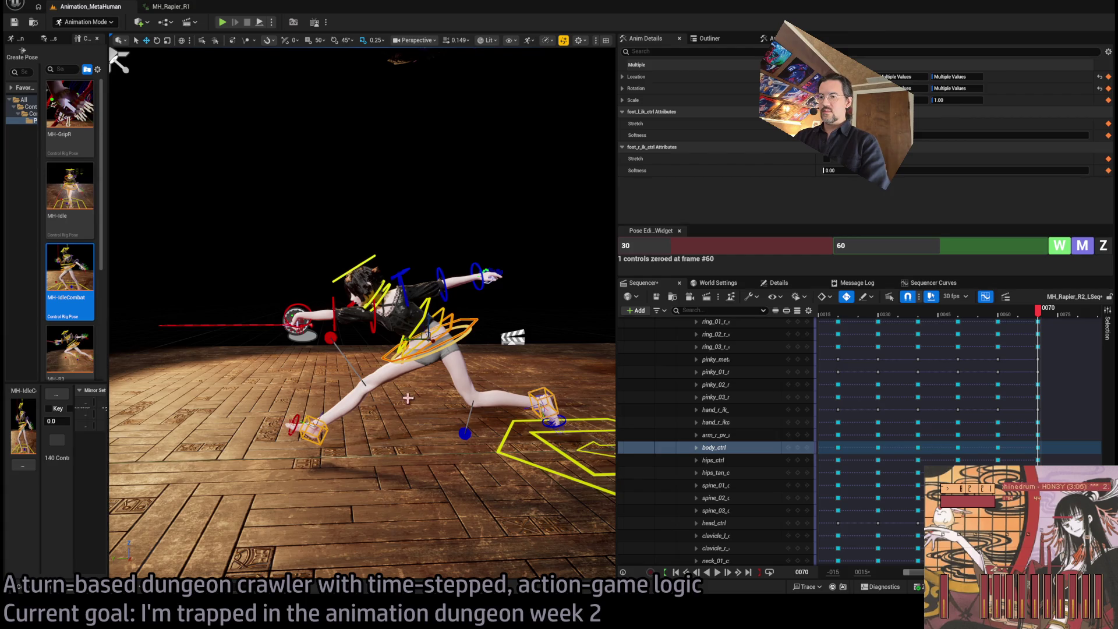
{"action": "left_click", "coordinate": [311, 419], "text": "ctrl"}
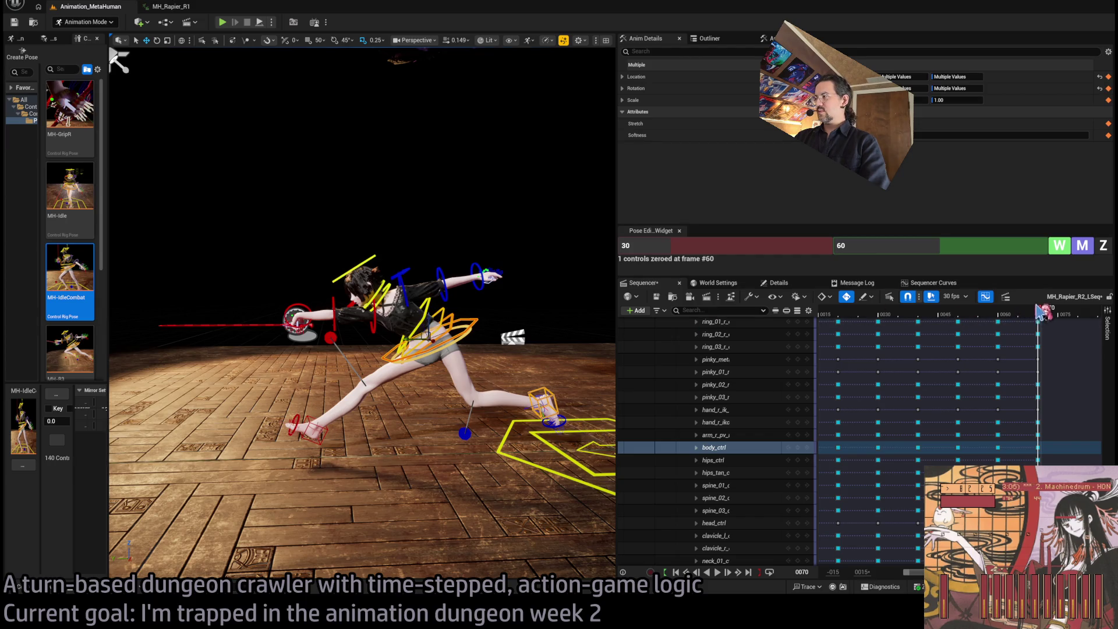
{"action": "mouse_move", "coordinate": [1038, 311]}
{"action": "left_mouse_down"}
{"action": "mouse_move", "coordinate": [997, 313]}
{"action": "mouse_move", "coordinate": [1044, 317]}
{"action": "left_mouse_up"}
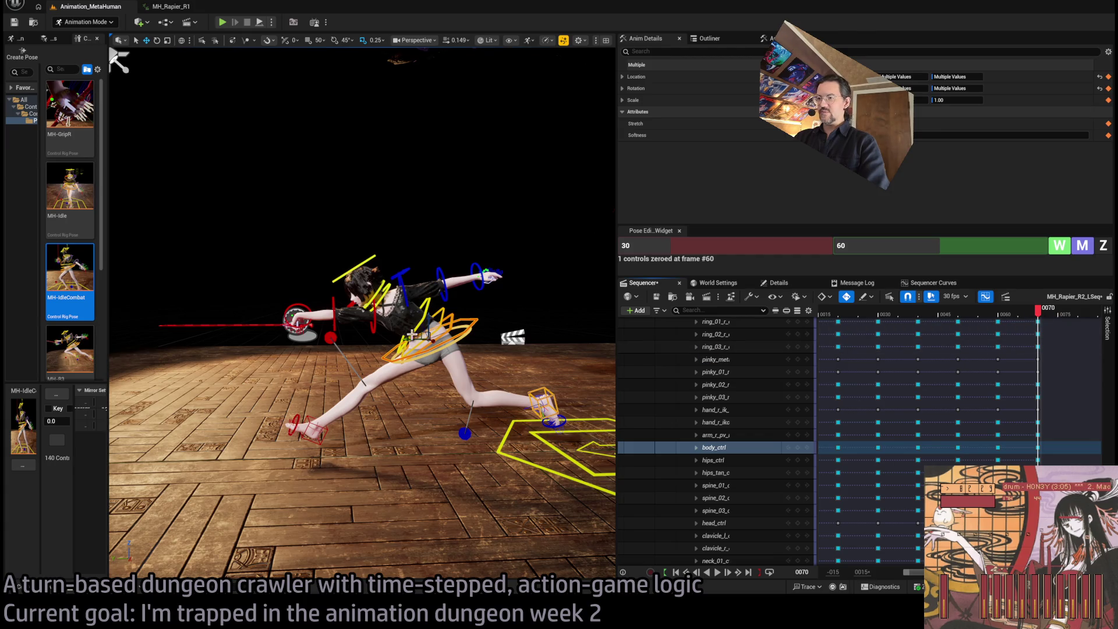
{"action": "left_click_drag", "start_coordinate": [422, 334], "coordinate": [359, 345]}
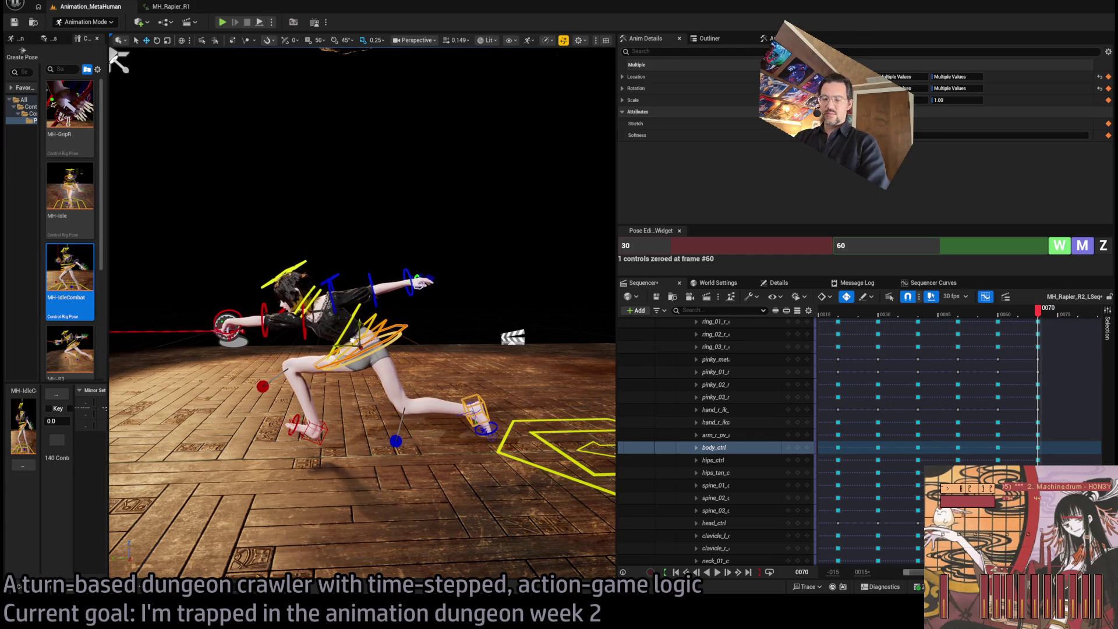
{"action": "left_click", "coordinate": [327, 429]}
{"action": "mouse_move", "coordinate": [307, 421]}
{"action": "left_mouse_down"}
{"action": "mouse_move", "coordinate": [293, 441]}
{"action": "mouse_move", "coordinate": [309, 434]}
{"action": "left_mouse_up"}
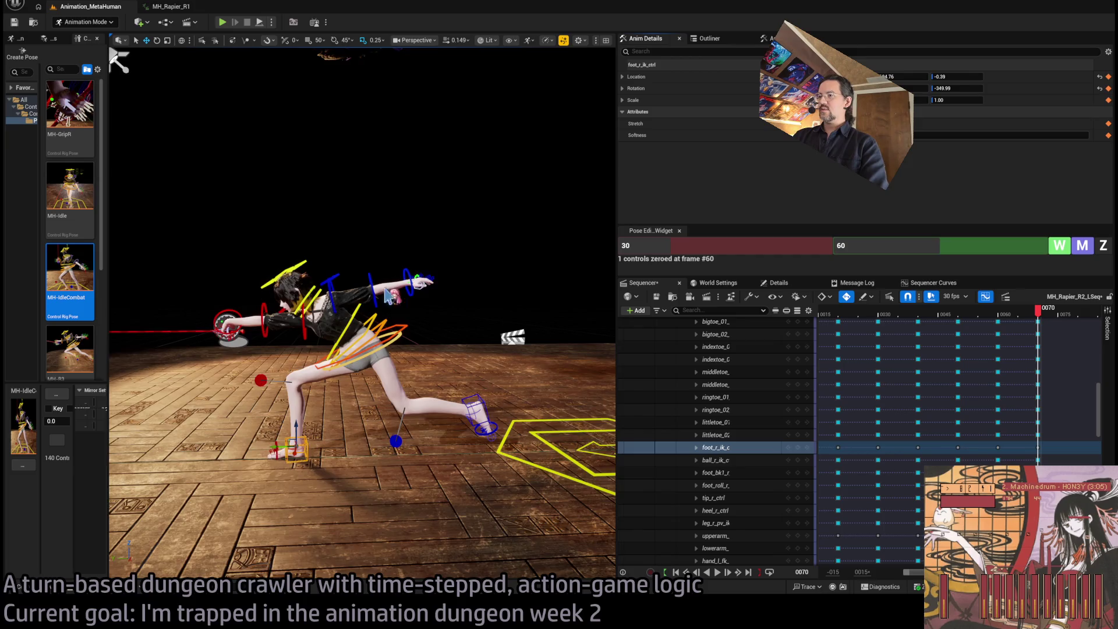
Review the deepened lunge from front, side and behind, stepping back toward frame 60.
{"action": "mouse_move", "coordinate": [361, 291]}
{"action": "left_mouse_down"}
{"action": "mouse_move", "coordinate": [442, 280]}
{"action": "mouse_move", "coordinate": [399, 281]}
{"action": "left_mouse_up"}
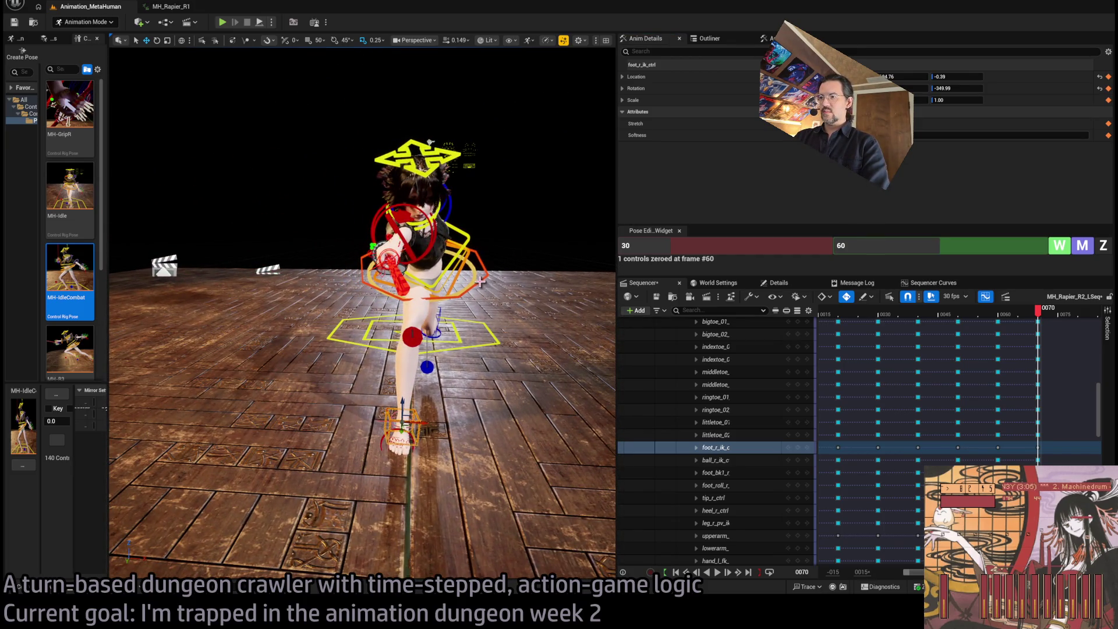
{"action": "left_click", "coordinate": [428, 316]}
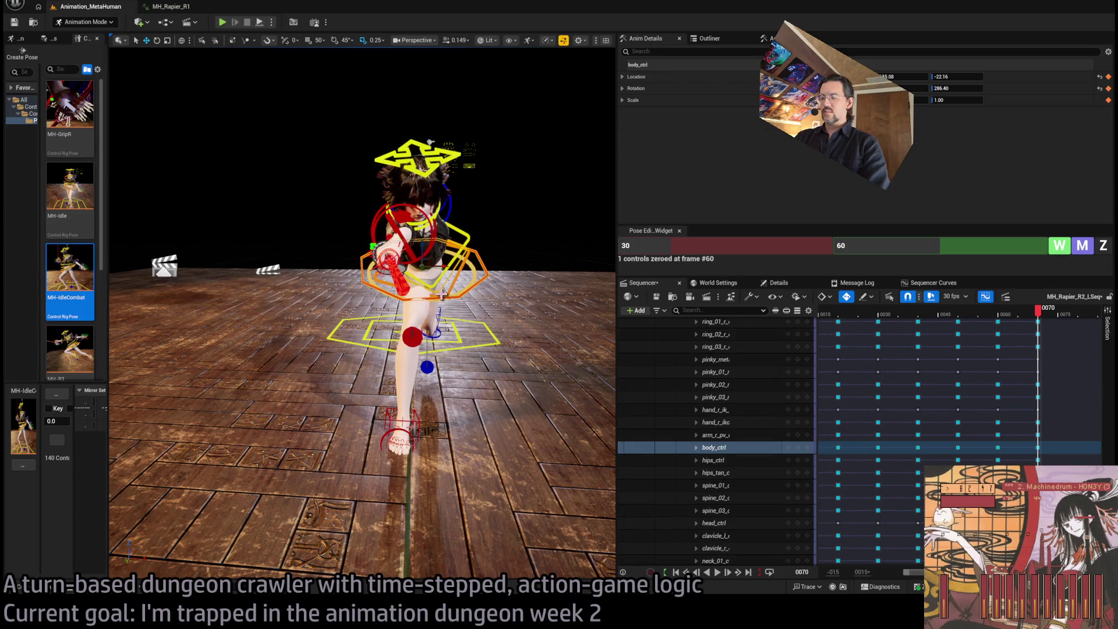
{"action": "left_click_drag", "start_coordinate": [441, 295], "coordinate": [338, 294]}
{"action": "left_click_drag", "start_coordinate": [1037, 310], "coordinate": [998, 317]}
{"action": "left_click_drag", "start_coordinate": [349, 295], "coordinate": [291, 294]}
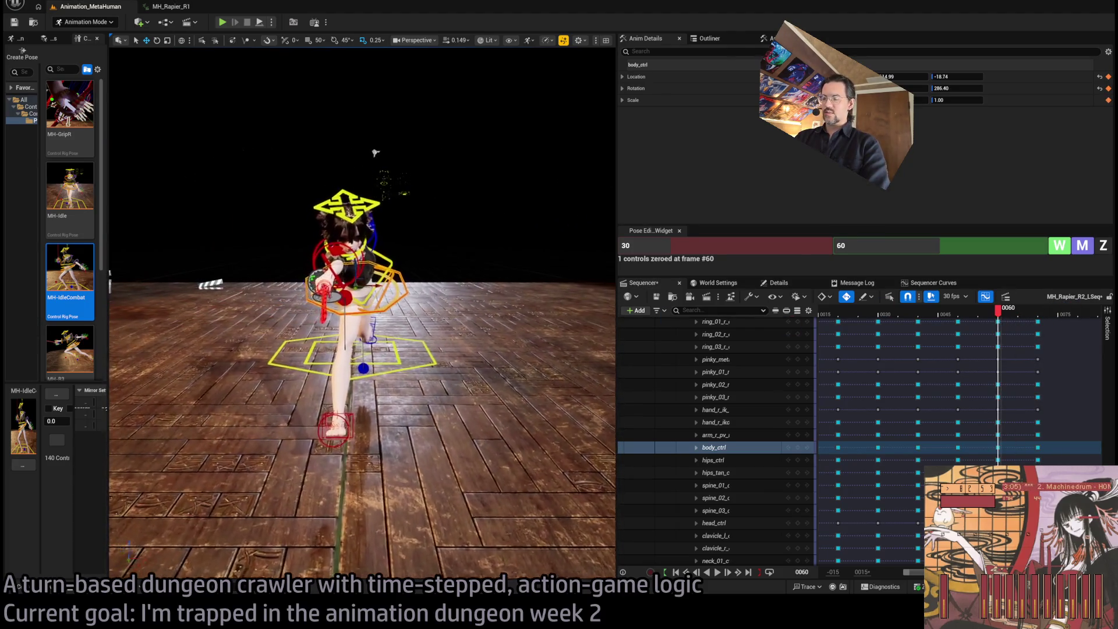
Inspect hips_ctrl, foot_r_ik_ctrl and leg_r_pv_ik_ctrl at frame 60.
{"action": "mouse_move", "coordinate": [376, 152]}
{"action": "left_mouse_down"}
{"action": "mouse_move", "coordinate": [375, 134]}
{"action": "mouse_move", "coordinate": [343, 135]}
{"action": "left_mouse_up"}
{"action": "mouse_move", "coordinate": [414, 296]}
{"action": "left_mouse_down"}
{"action": "mouse_move", "coordinate": [396, 274]}
{"action": "mouse_move", "coordinate": [400, 220]}
{"action": "left_mouse_up"}
{"action": "left_click", "coordinate": [393, 296]}
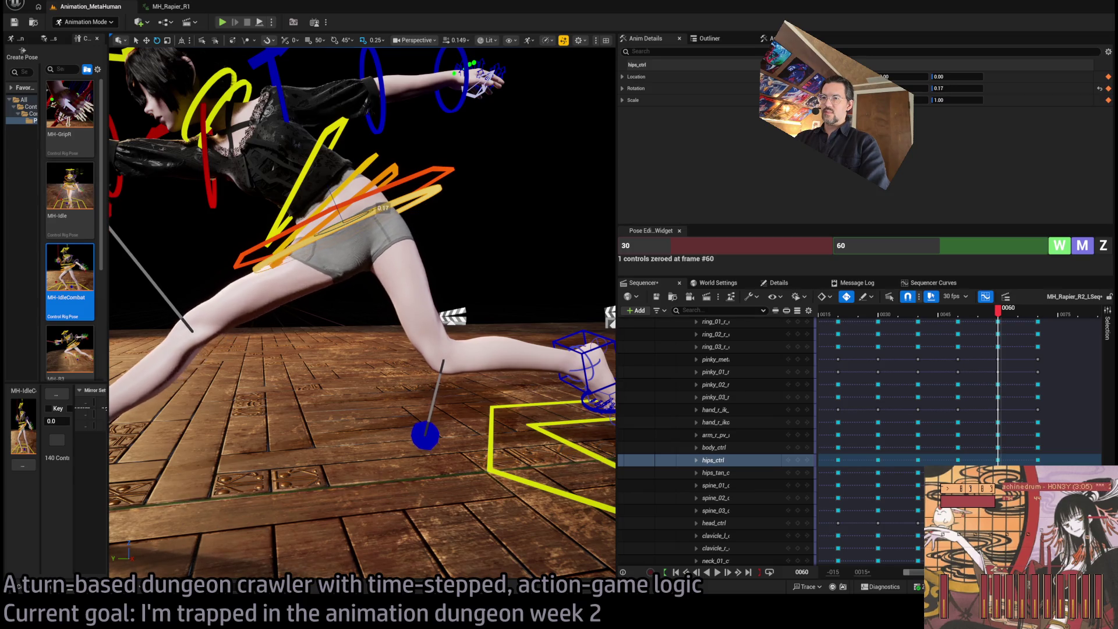
{"action": "mouse_move", "coordinate": [382, 207]}
{"action": "left_mouse_down"}
{"action": "mouse_move", "coordinate": [366, 227]}
{"action": "mouse_move", "coordinate": [378, 236]}
{"action": "left_mouse_up"}
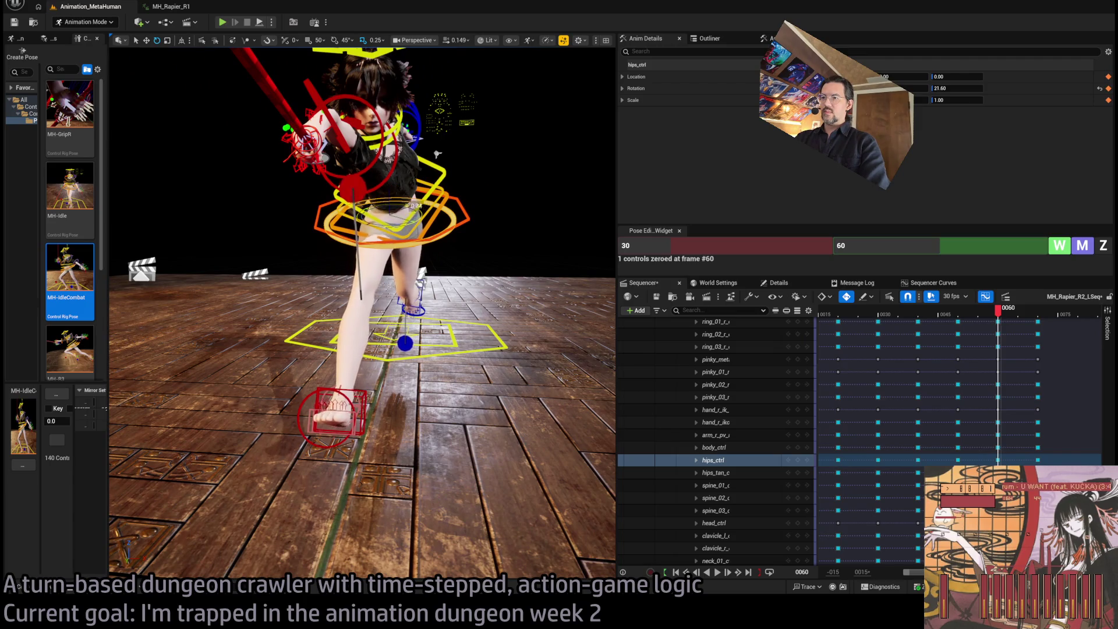
{"action": "mouse_move", "coordinate": [436, 154]}
{"action": "left_mouse_down"}
{"action": "mouse_move", "coordinate": [221, 259]}
{"action": "mouse_move", "coordinate": [168, 259]}
{"action": "mouse_move", "coordinate": [251, 235]}
{"action": "mouse_move", "coordinate": [350, 239]}
{"action": "mouse_move", "coordinate": [577, 135]}
{"action": "left_mouse_up"}
{"action": "left_click", "coordinate": [210, 262]}
{"action": "left_click", "coordinate": [214, 214]}
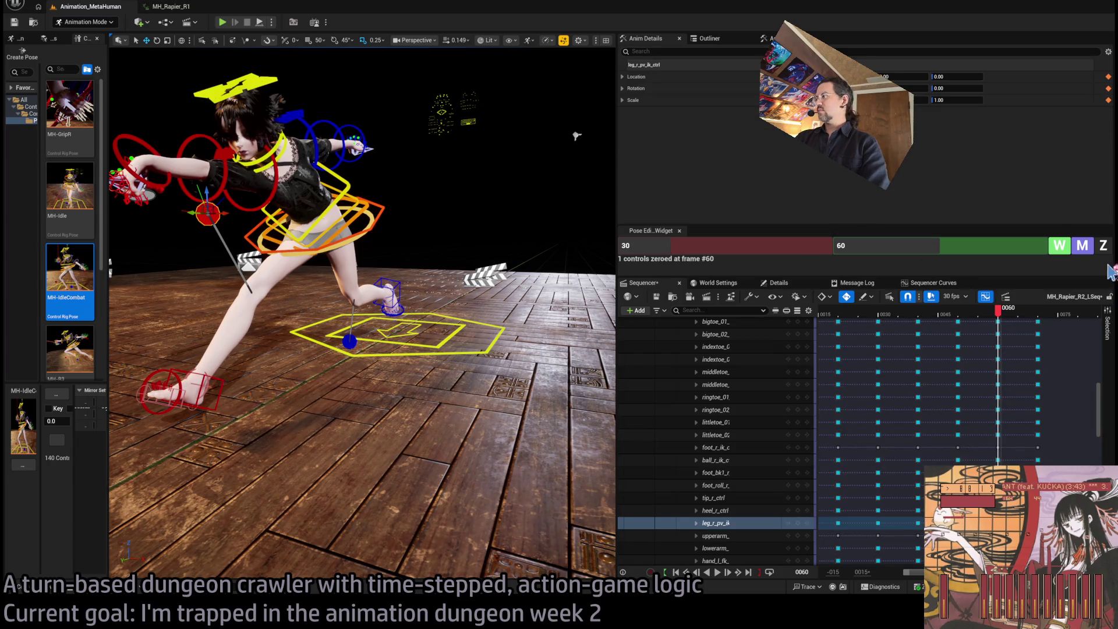
At frame 70, select body_ctrl and turn the torso to 321.31.
{"action": "left_click", "coordinate": [1041, 314]}
{"action": "mouse_move", "coordinate": [488, 254]}
{"action": "left_mouse_down"}
{"action": "mouse_move", "coordinate": [466, 219]}
{"action": "mouse_move", "coordinate": [379, 162]}
{"action": "mouse_move", "coordinate": [363, 125]}
{"action": "left_mouse_up"}
{"action": "left_click", "coordinate": [465, 219]}
{"action": "key", "text": "f"}
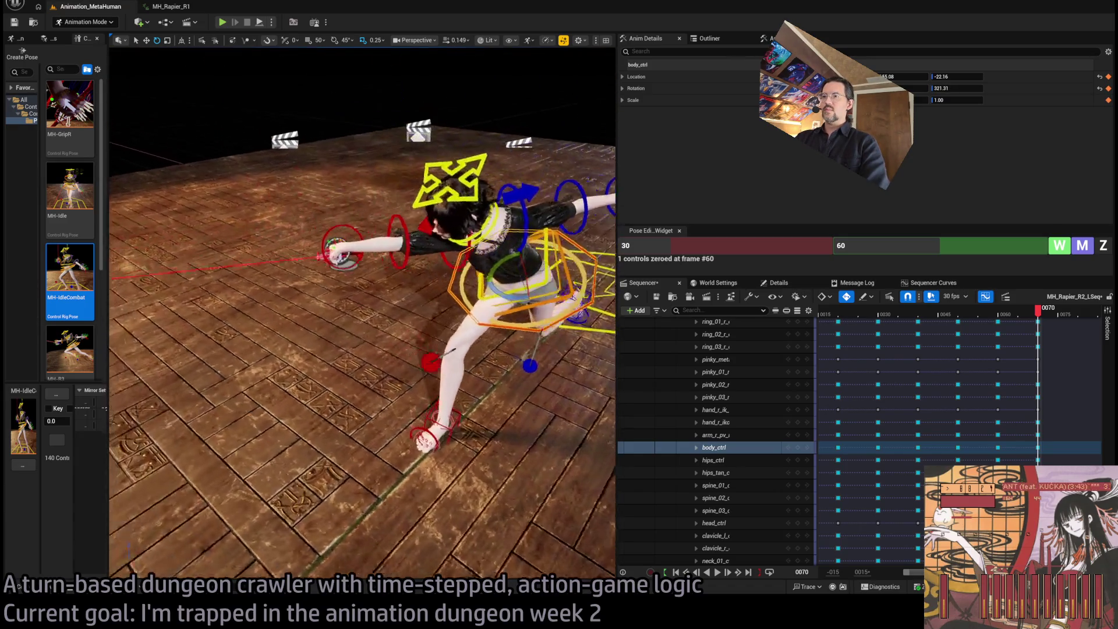
Rotate the right upper arm down at frame 70.
{"action": "left_click", "coordinate": [431, 229]}
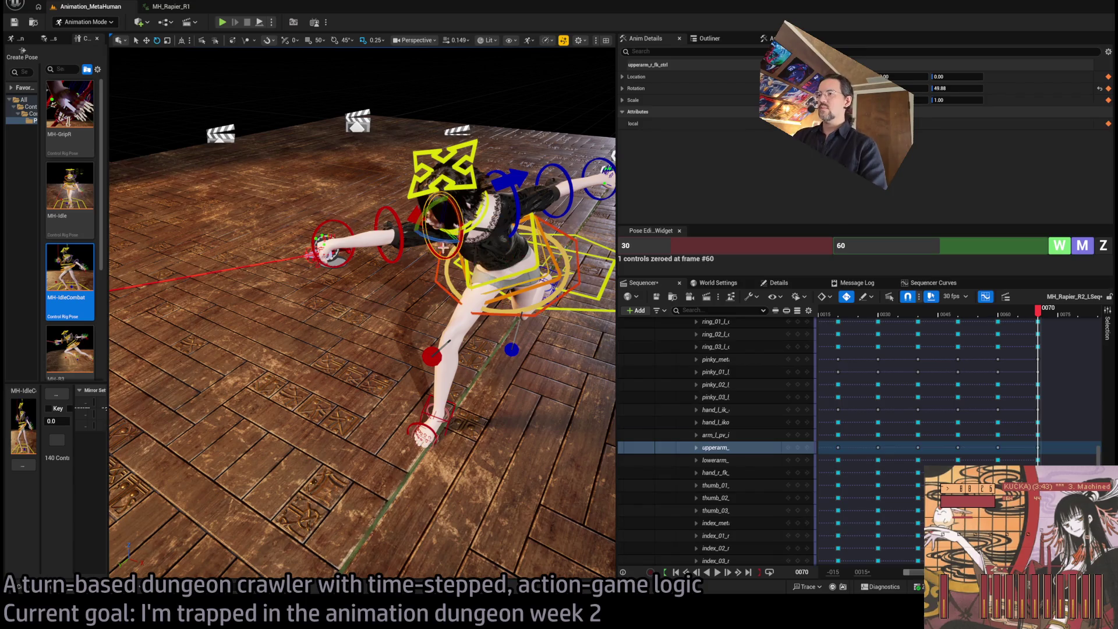
{"action": "left_click_drag", "start_coordinate": [421, 236], "coordinate": [413, 211]}
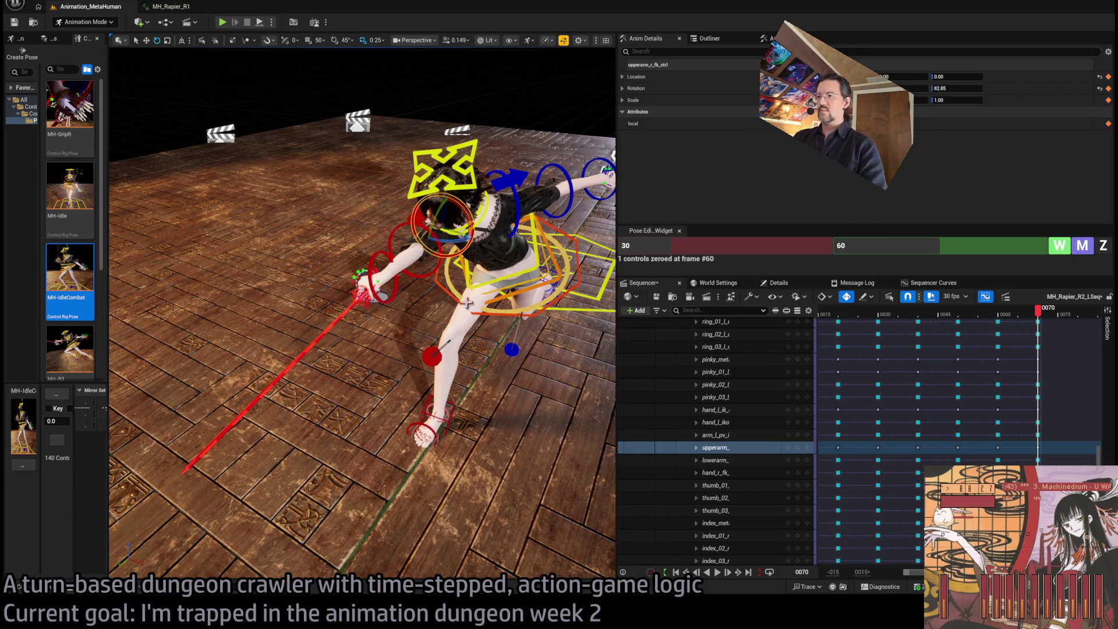
{"action": "mouse_move", "coordinate": [468, 90]}
{"action": "left_mouse_down"}
{"action": "mouse_move", "coordinate": [419, 92]}
{"action": "mouse_move", "coordinate": [468, 89]}
{"action": "mouse_move", "coordinate": [428, 241]}
{"action": "mouse_move", "coordinate": [399, 247]}
{"action": "left_mouse_up"}
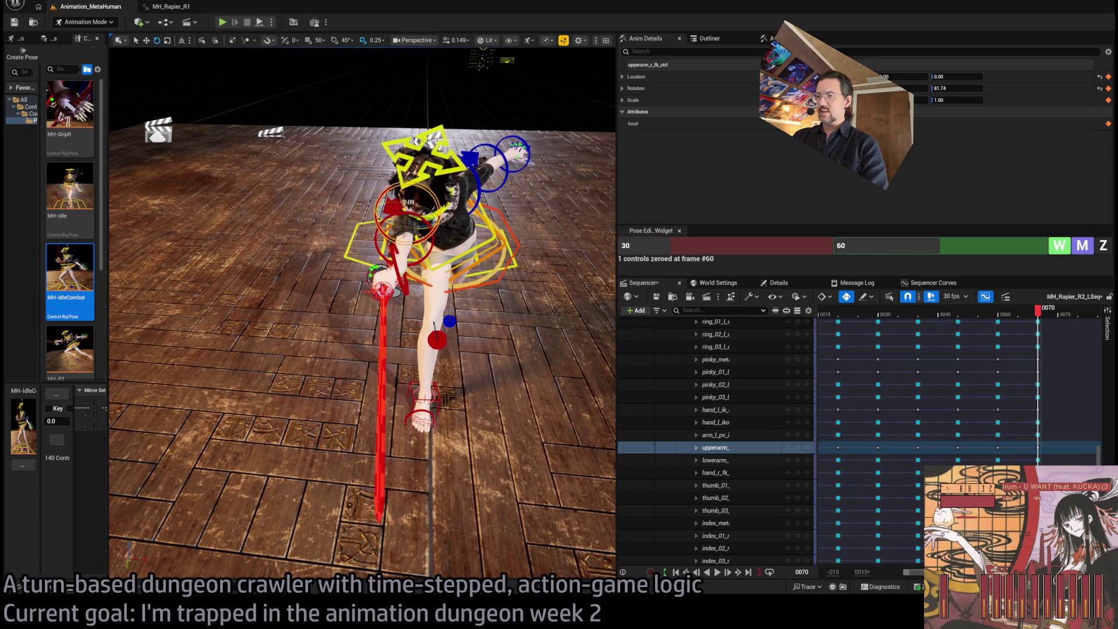
{"action": "left_click", "coordinate": [448, 208]}
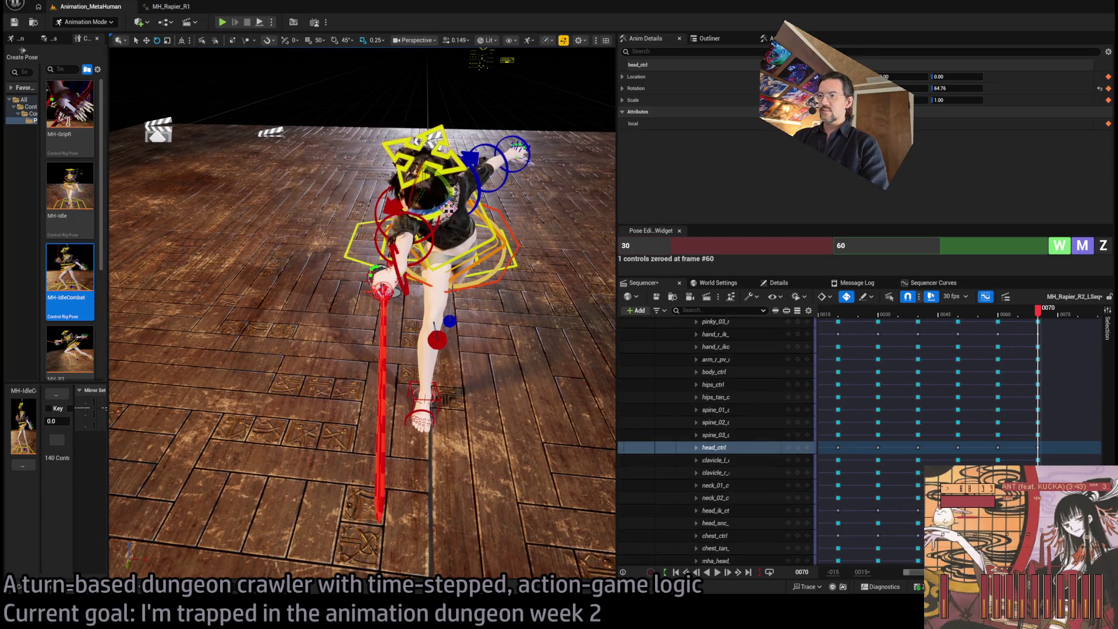
{"action": "left_click", "coordinate": [1036, 313]}
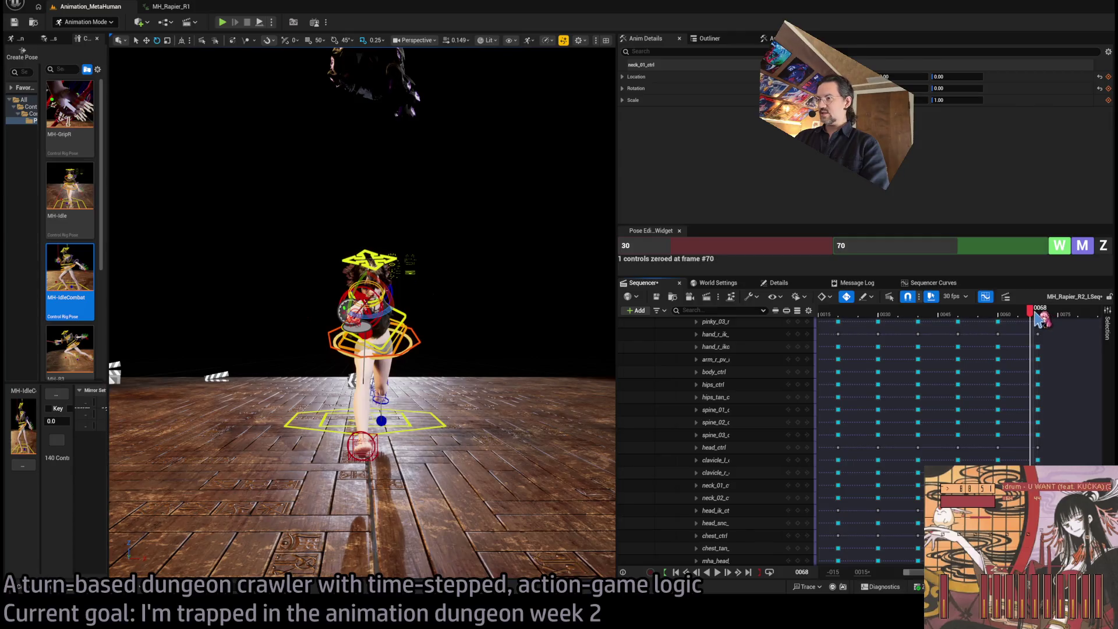
{"action": "left_click_drag", "start_coordinate": [1041, 316], "coordinate": [1049, 316]}
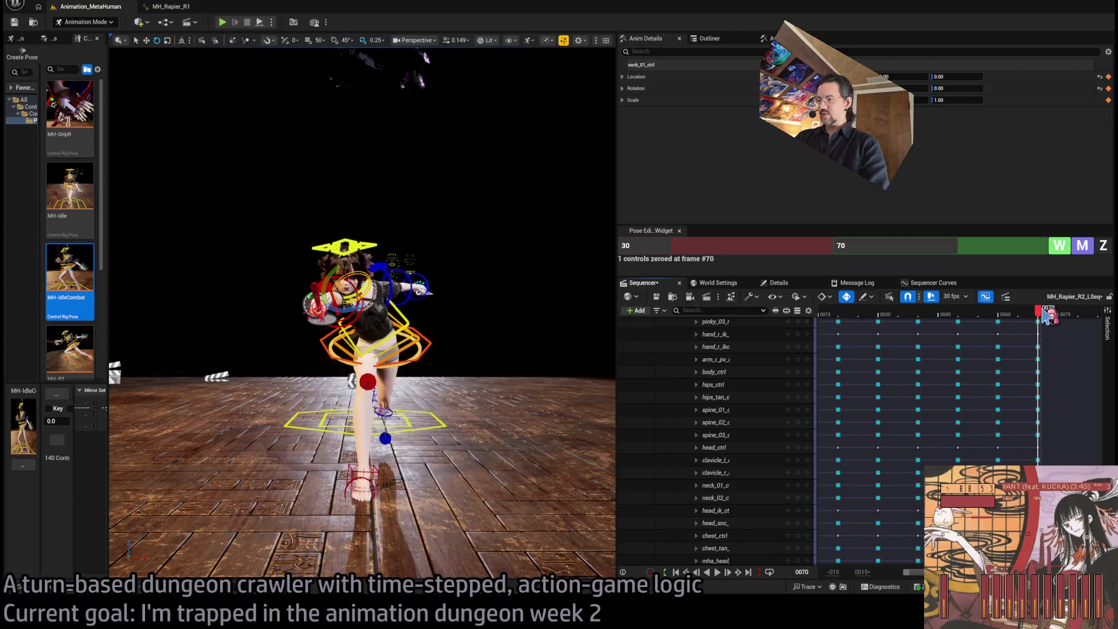
Twist spine_01, spine_02 and body_ctrl together, bringing the lower spine to 7.19.
{"action": "scroll", "coordinate": [436, 353], "scroll_direction": "up", "scroll_amount": 3}
{"action": "left_click", "coordinate": [436, 354]}
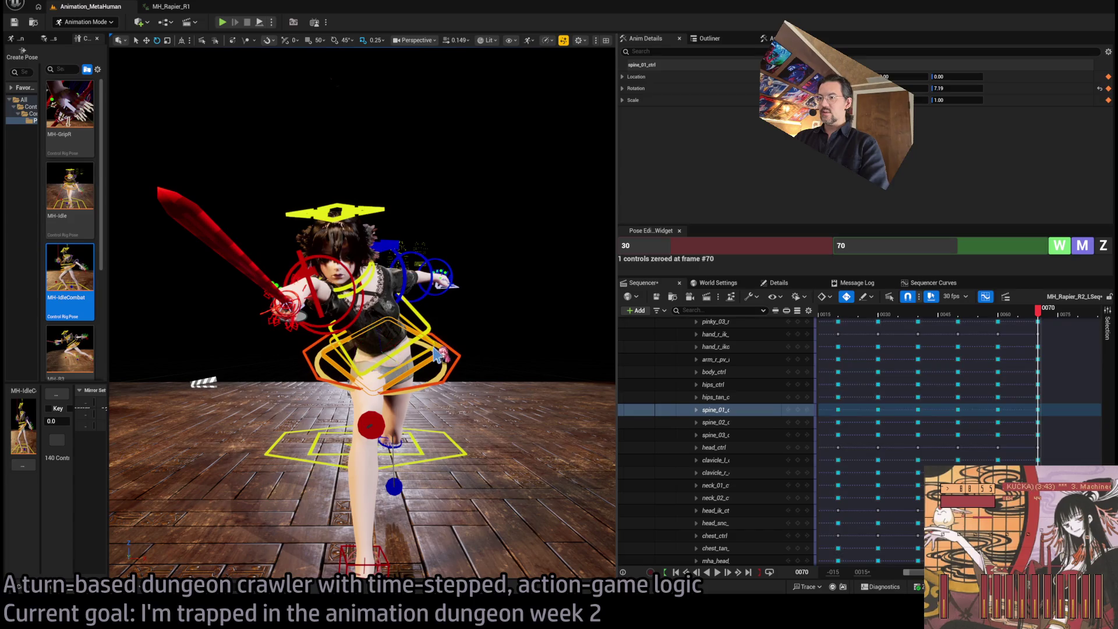
{"action": "left_click", "coordinate": [438, 346], "text": "ctrl"}
{"action": "left_click", "coordinate": [449, 358], "text": "ctrl"}
{"action": "left_click_drag", "start_coordinate": [495, 363], "coordinate": [198, 370]}
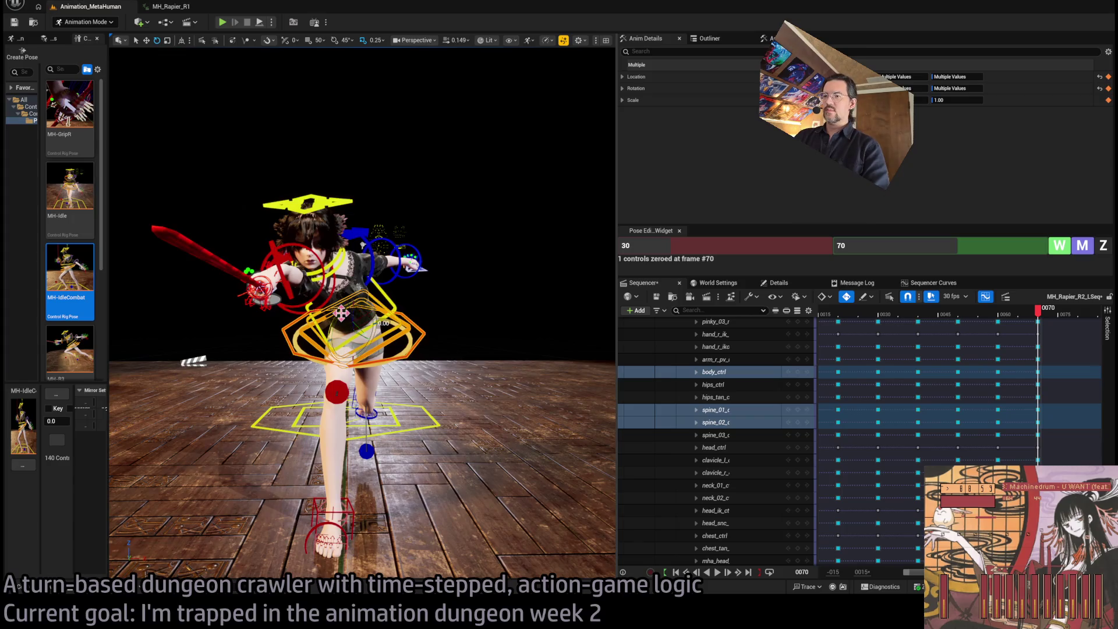
{"action": "left_click_drag", "start_coordinate": [341, 313], "coordinate": [360, 287]}
{"action": "mouse_move", "coordinate": [361, 349]}
{"action": "left_mouse_down"}
{"action": "mouse_move", "coordinate": [513, 355]}
{"action": "mouse_move", "coordinate": [244, 54]}
{"action": "left_mouse_up"}
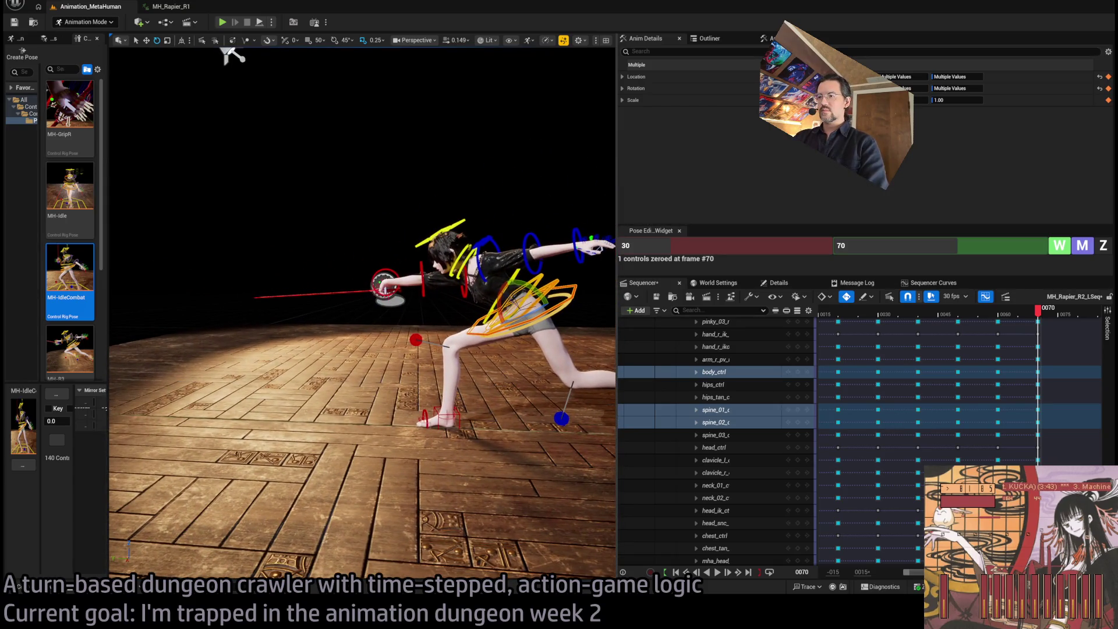
Translate body_ctrl along the lunge, checking it against frame 68.
{"action": "left_click_drag", "start_coordinate": [1038, 313], "coordinate": [1034, 317]}
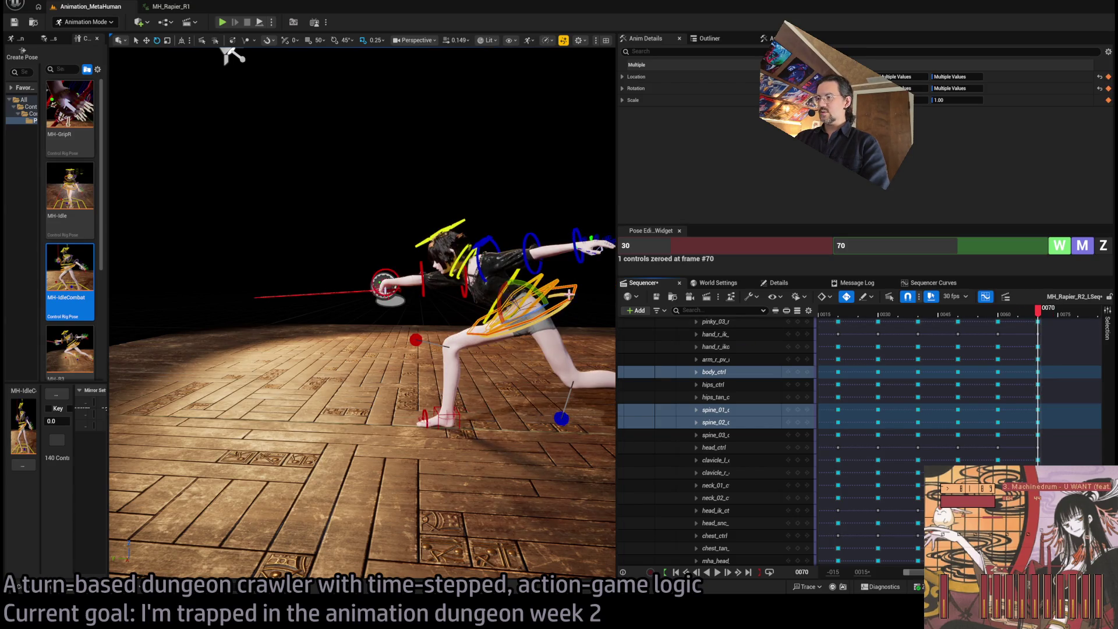
{"action": "left_click", "coordinate": [517, 312]}
{"action": "left_click_drag", "start_coordinate": [522, 308], "coordinate": [459, 307]}
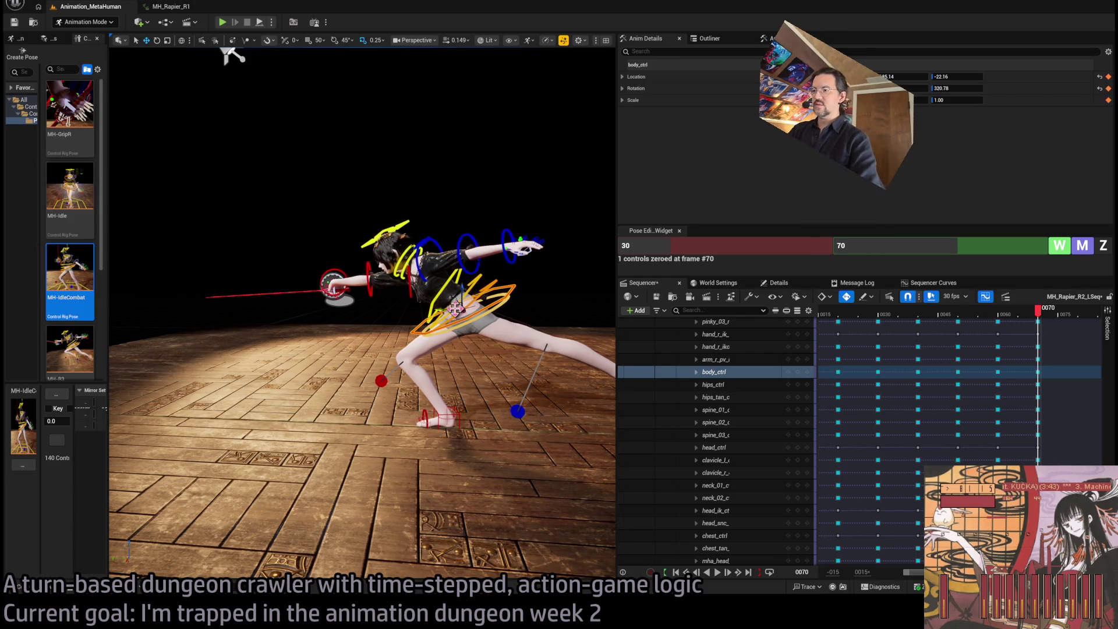
{"action": "mouse_move", "coordinate": [1035, 318]}
{"action": "left_mouse_down"}
{"action": "mouse_move", "coordinate": [994, 320]}
{"action": "mouse_move", "coordinate": [1038, 312]}
{"action": "left_mouse_up"}
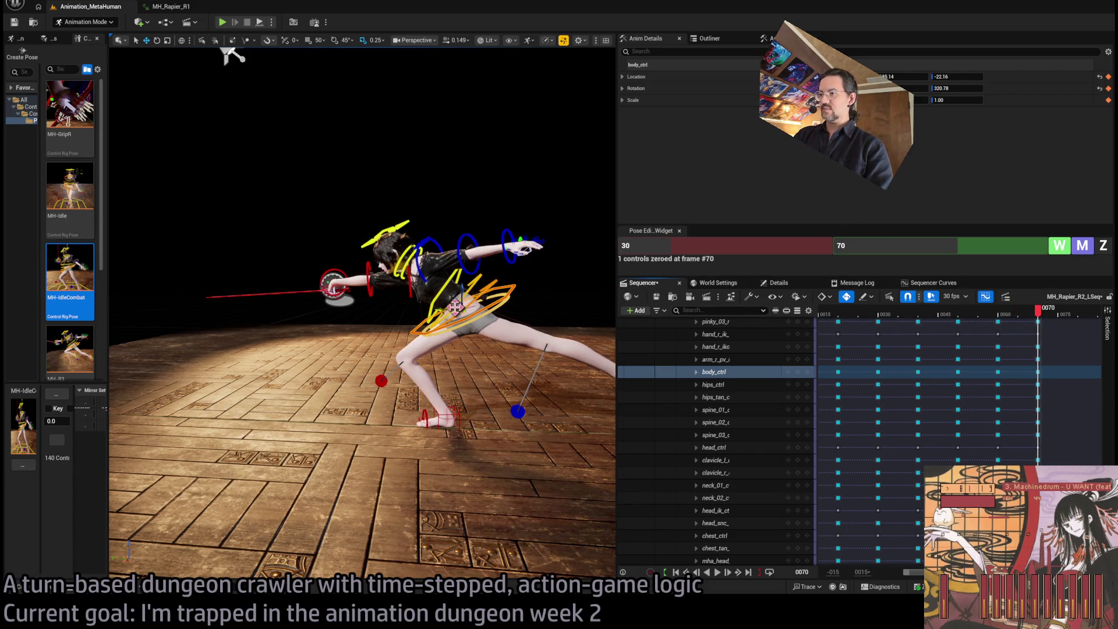
{"action": "mouse_move", "coordinate": [230, 55]}
{"action": "left_mouse_down"}
{"action": "mouse_move", "coordinate": [227, 73]}
{"action": "mouse_move", "coordinate": [487, 375]}
{"action": "left_mouse_up"}
Move the left foot IK out and down, then slide the body further into the lunge.
{"action": "left_click", "coordinate": [509, 389]}
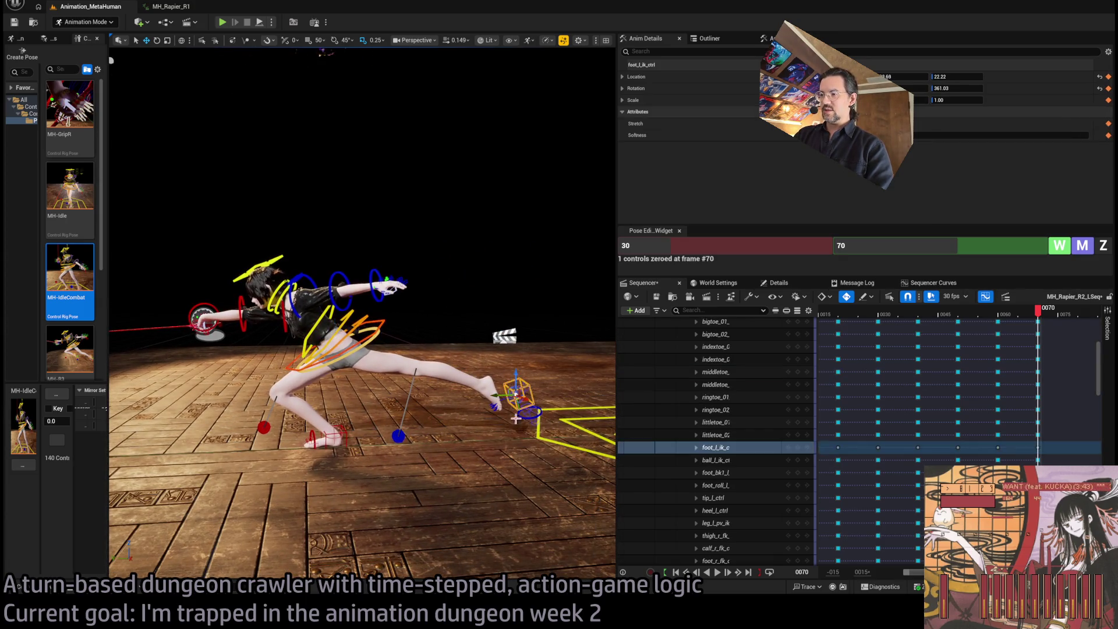
{"action": "mouse_move", "coordinate": [511, 390]}
{"action": "left_mouse_down"}
{"action": "mouse_move", "coordinate": [432, 423]}
{"action": "mouse_move", "coordinate": [452, 418]}
{"action": "left_mouse_up"}
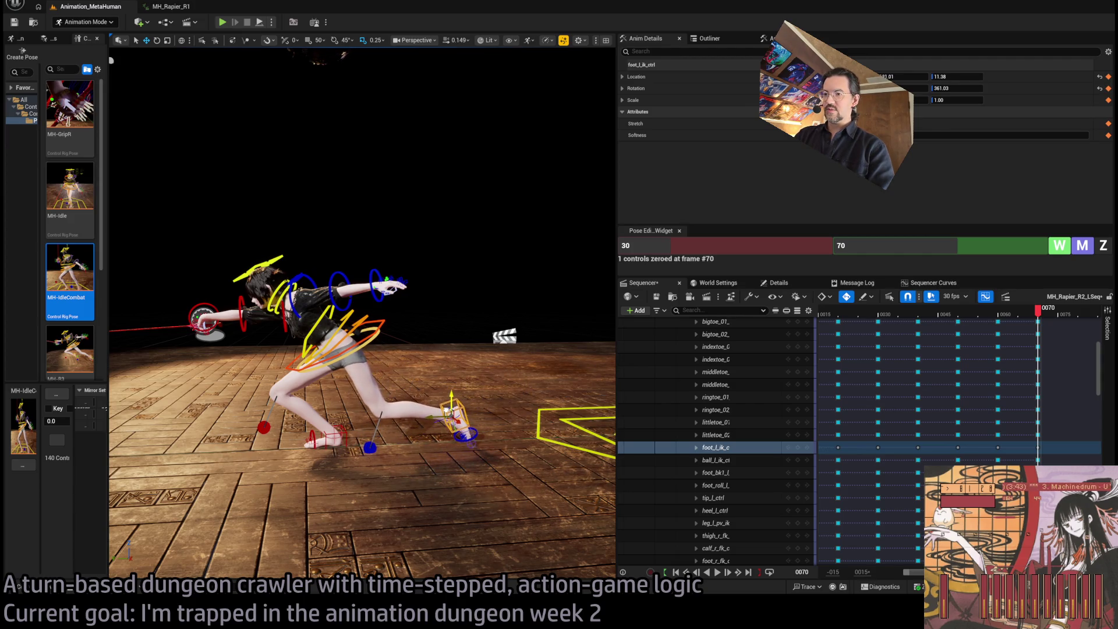
{"action": "left_click_drag", "start_coordinate": [1042, 318], "coordinate": [1039, 321]}
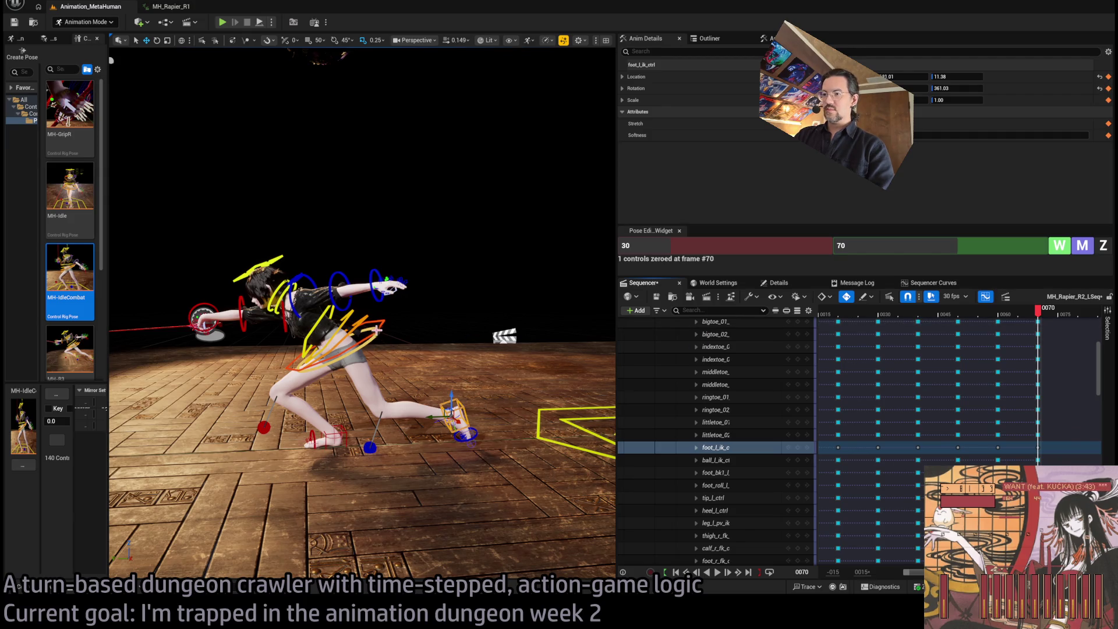
{"action": "left_click", "coordinate": [333, 352]}
{"action": "mouse_move", "coordinate": [336, 344]}
{"action": "left_mouse_down"}
{"action": "mouse_move", "coordinate": [282, 346]}
{"action": "mouse_move", "coordinate": [299, 348]}
{"action": "left_mouse_up"}
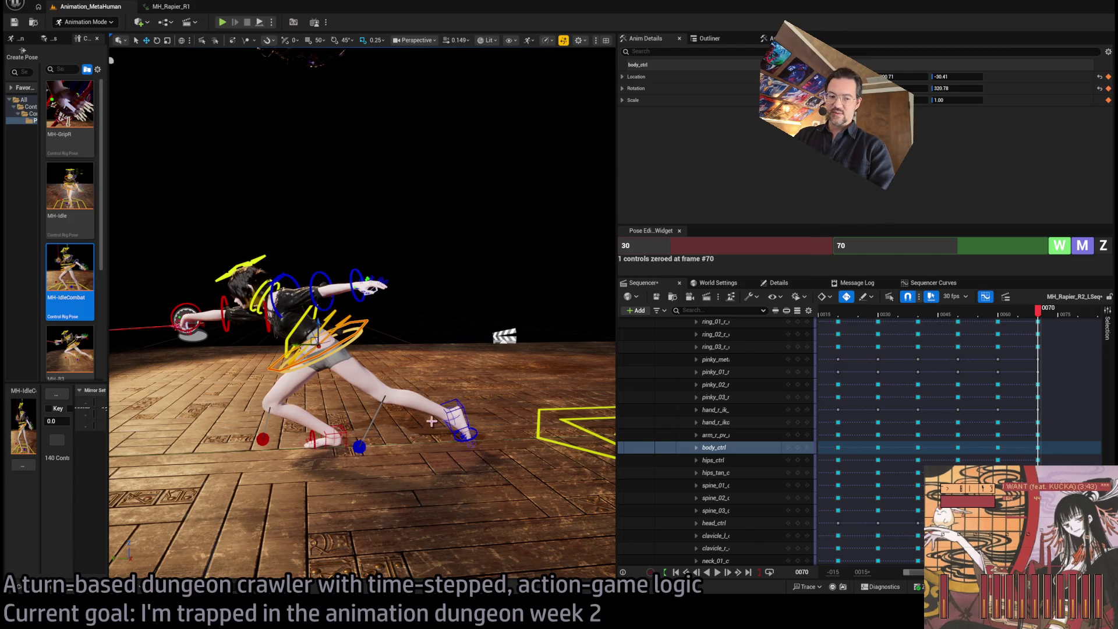
Frame foot_roll_r_ctrl, roll it to -21.84, then zoom out and scrub back to frame 61.
{"action": "left_click", "coordinate": [326, 438]}
{"action": "key", "text": "f"}
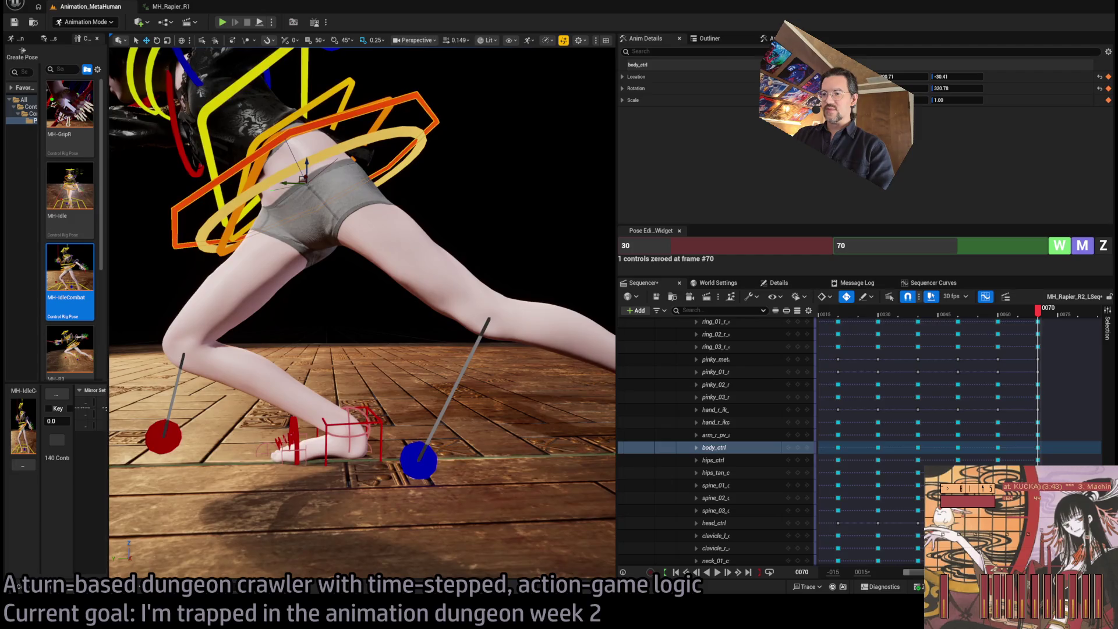
{"action": "left_click_drag", "start_coordinate": [335, 402], "coordinate": [343, 419]}
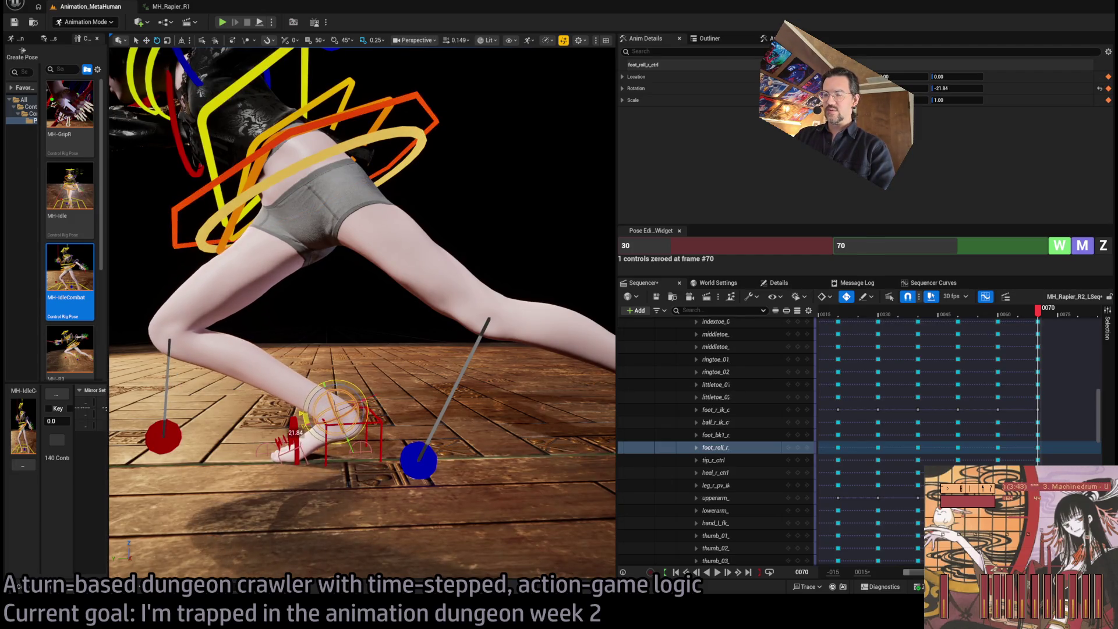
{"action": "scroll", "coordinate": [349, 291], "scroll_direction": "down", "scroll_amount": 5}
{"action": "scroll", "coordinate": [425, 397], "scroll_direction": "down", "scroll_amount": 1}
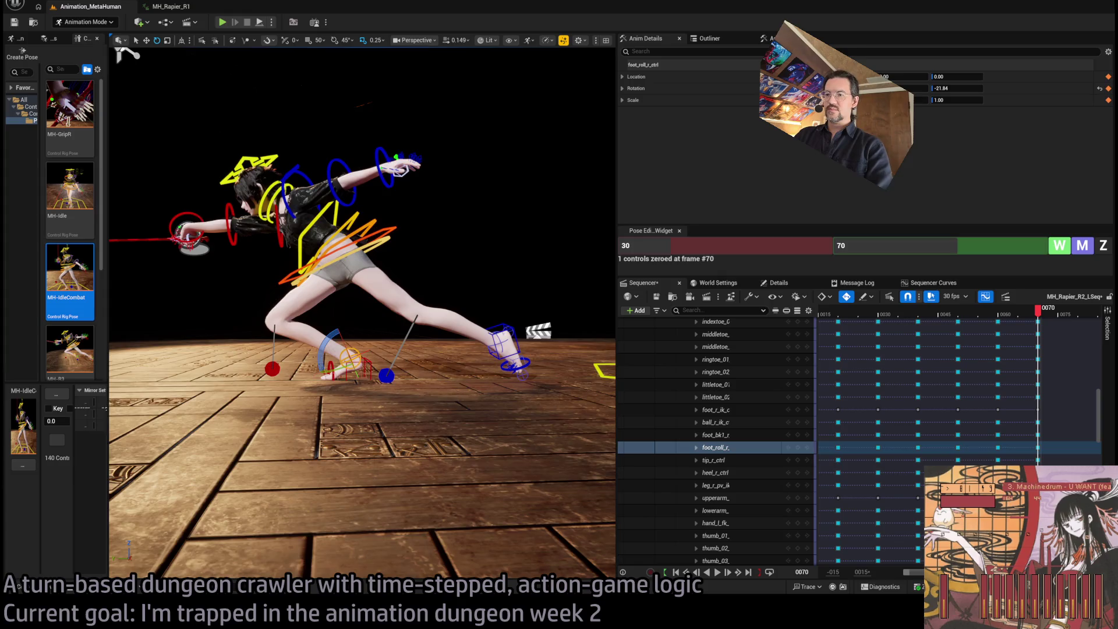
{"action": "mouse_move", "coordinate": [455, 326]}
{"action": "left_mouse_down"}
{"action": "mouse_move", "coordinate": [454, 396]}
{"action": "mouse_move", "coordinate": [486, 538]}
{"action": "left_mouse_up"}
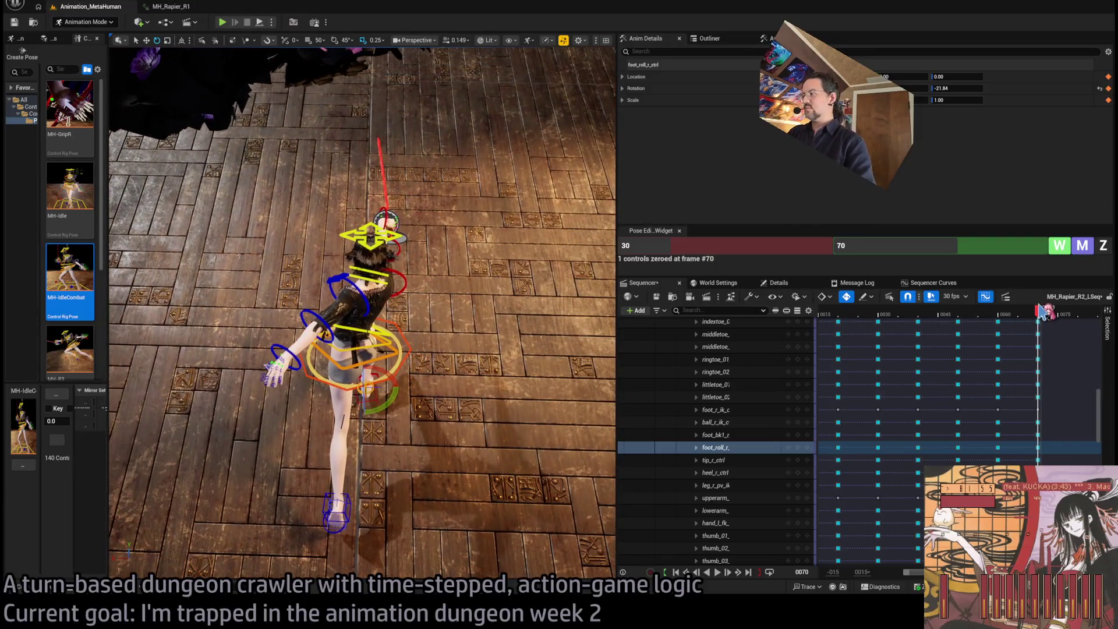
{"action": "left_click_drag", "start_coordinate": [1042, 311], "coordinate": [1001, 311]}
{"action": "left_click_drag", "start_coordinate": [361, 408], "coordinate": [361, 335]}
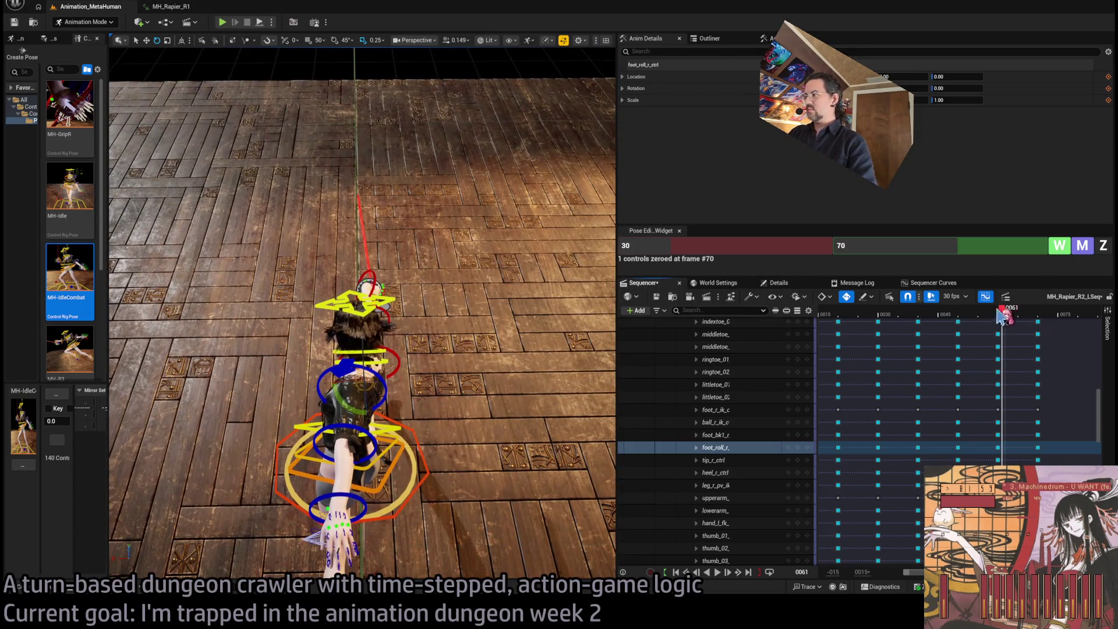
Scrub the lunge from frame 61 to 80, checking it from low side and front-side views.
{"action": "left_click_drag", "start_coordinate": [1001, 315], "coordinate": [1044, 313]}
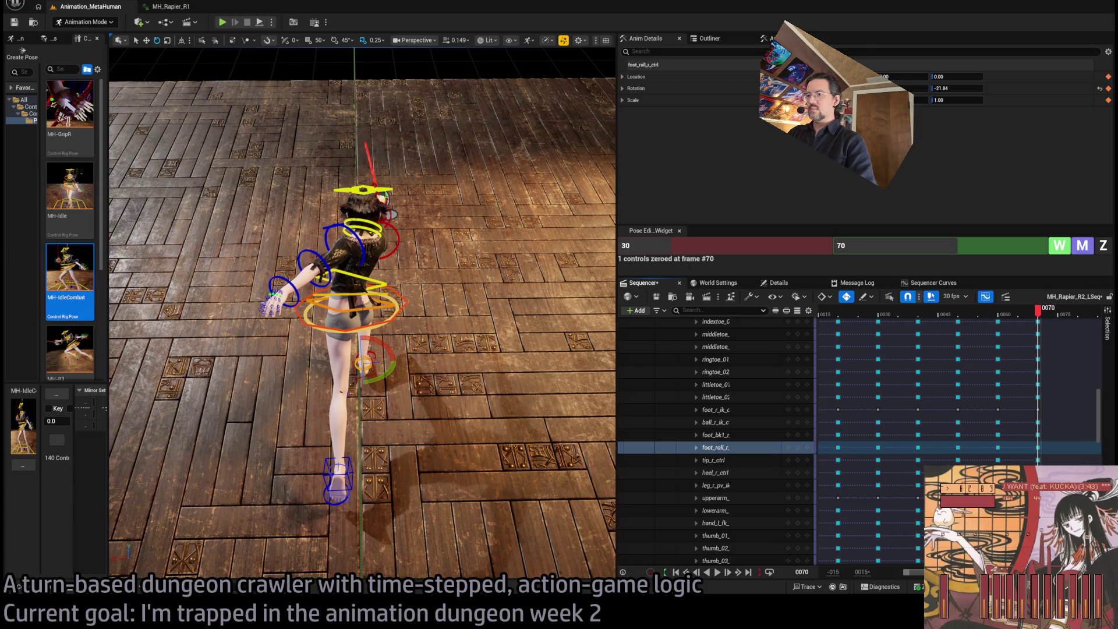
{"action": "mouse_move", "coordinate": [361, 350]}
{"action": "left_mouse_down"}
{"action": "mouse_move", "coordinate": [236, 361]}
{"action": "mouse_move", "coordinate": [431, 254]}
{"action": "mouse_move", "coordinate": [410, 263]}
{"action": "left_mouse_up"}
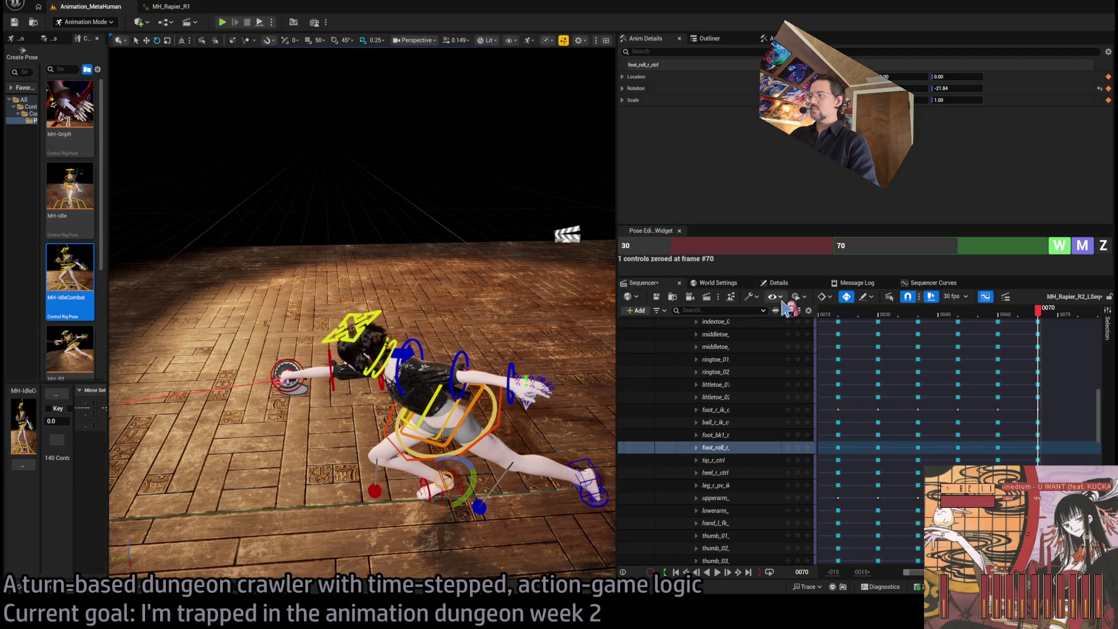
{"action": "left_click_drag", "start_coordinate": [1042, 315], "coordinate": [1079, 316]}
{"action": "left_click_drag", "start_coordinate": [504, 164], "coordinate": [448, 171]}
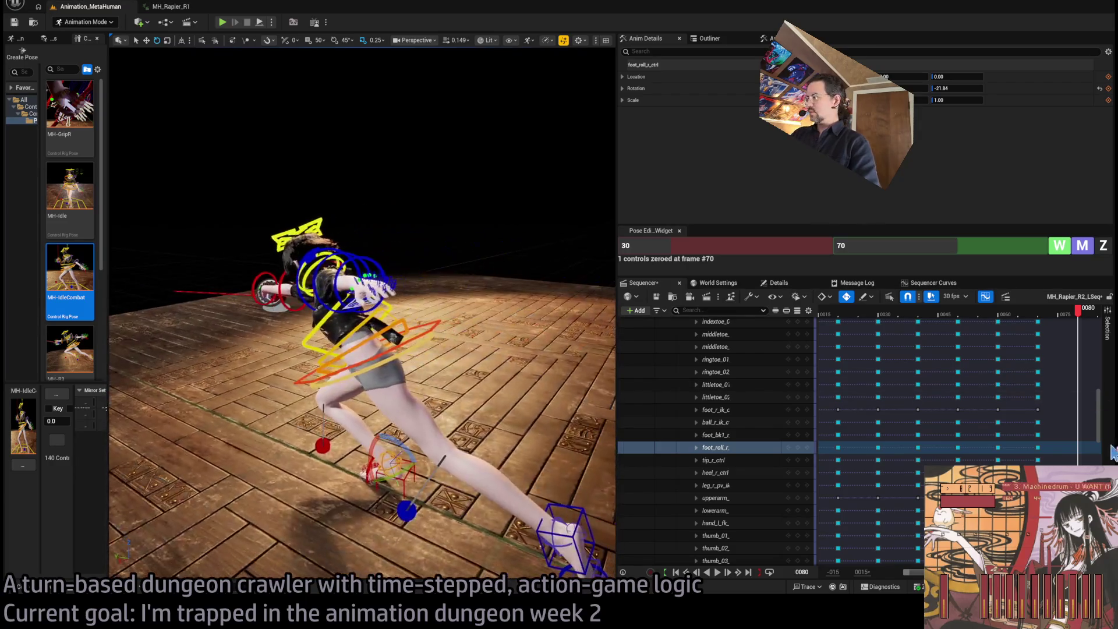
Set keys on every control at frame 80 and select body_ctrl.
{"action": "scroll", "coordinate": [795, 381], "scroll_direction": "up", "scroll_amount": 5}
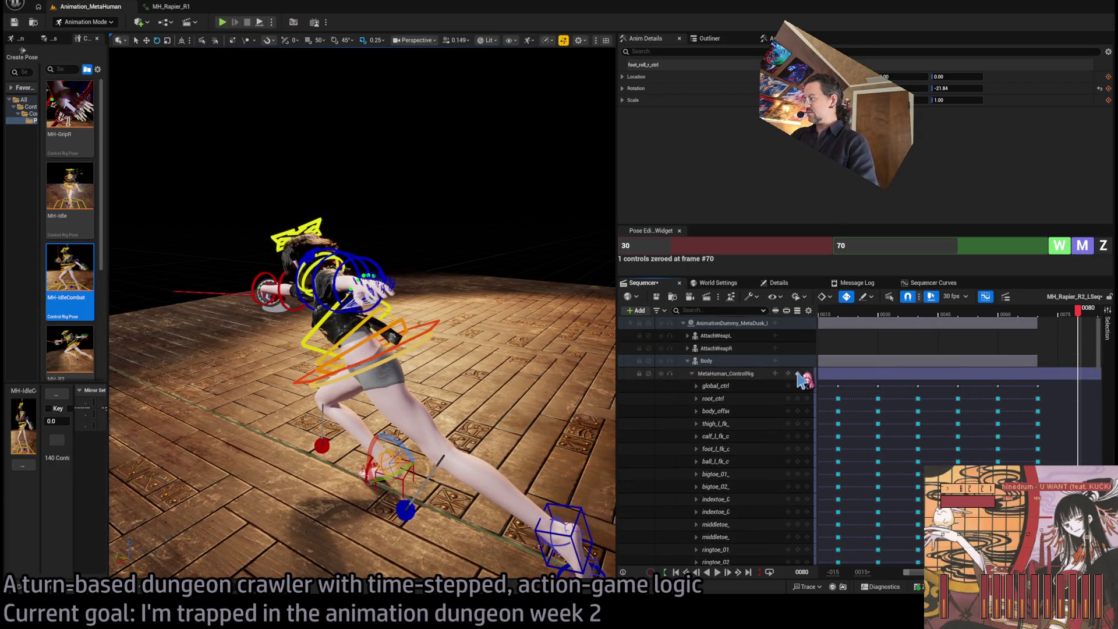
{"action": "key", "text": "Return"}
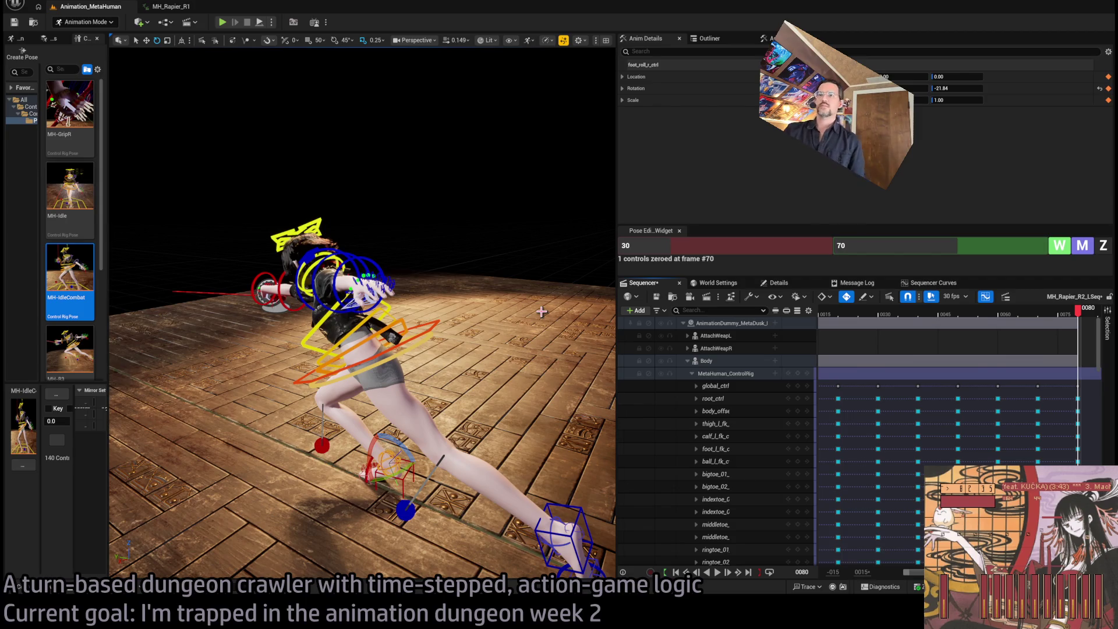
{"action": "left_click_drag", "start_coordinate": [427, 324], "coordinate": [456, 324]}
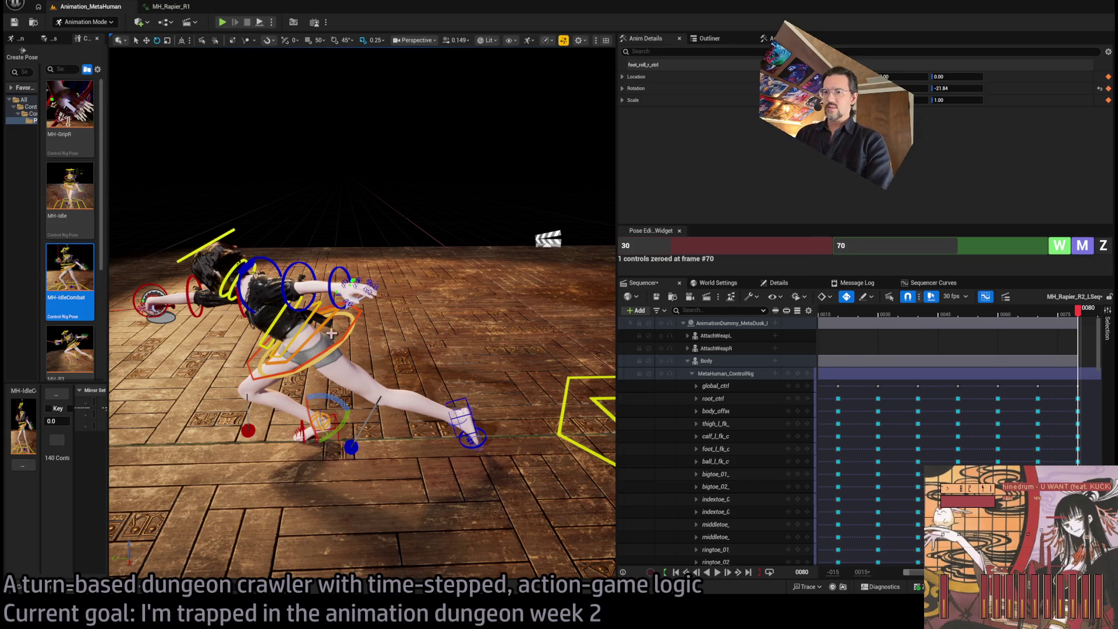
{"action": "left_click", "coordinate": [359, 310]}
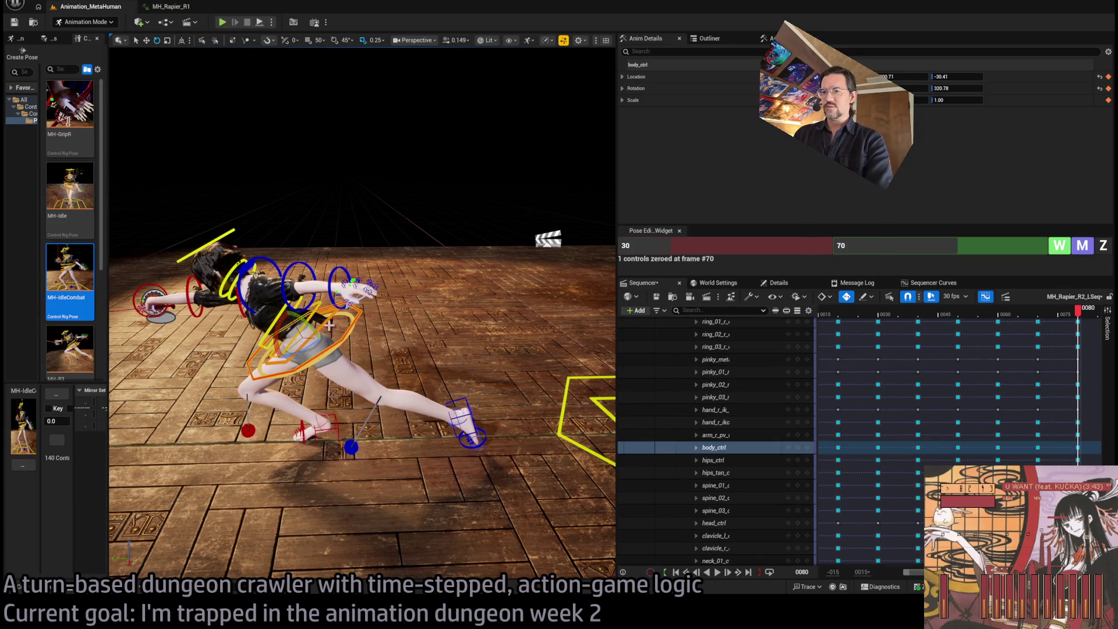
{"action": "left_click_drag", "start_coordinate": [295, 305], "coordinate": [296, 304]}
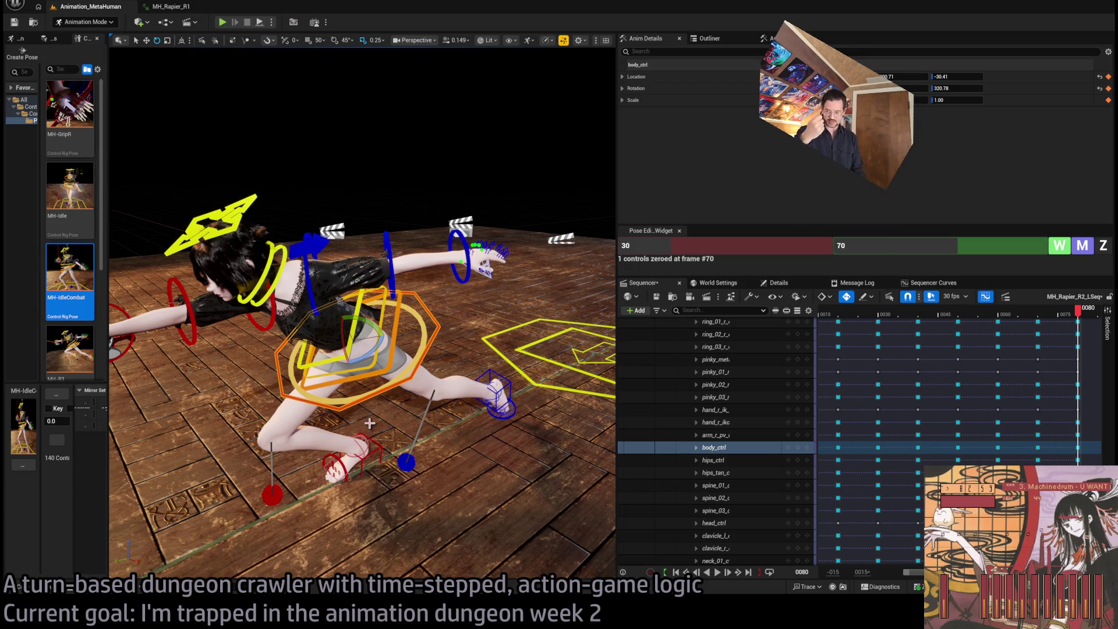
{"action": "scroll", "coordinate": [436, 410], "scroll_direction": "up", "scroll_amount": 5}
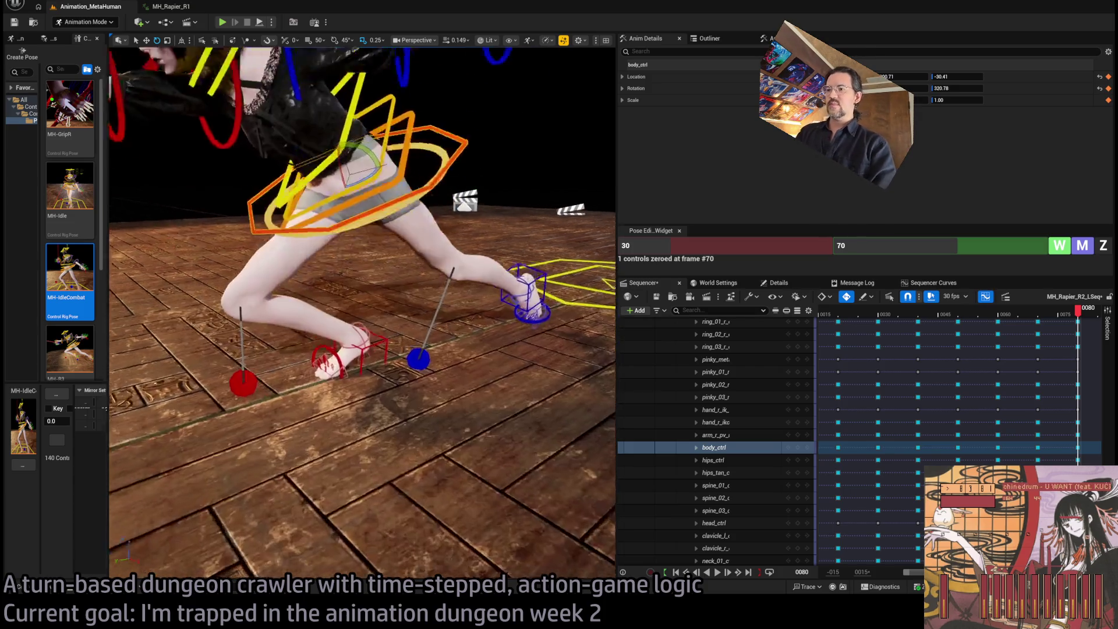
Select the right foot roll control and set the Pose Editor target frame to 80.
{"action": "left_click", "coordinate": [440, 395]}
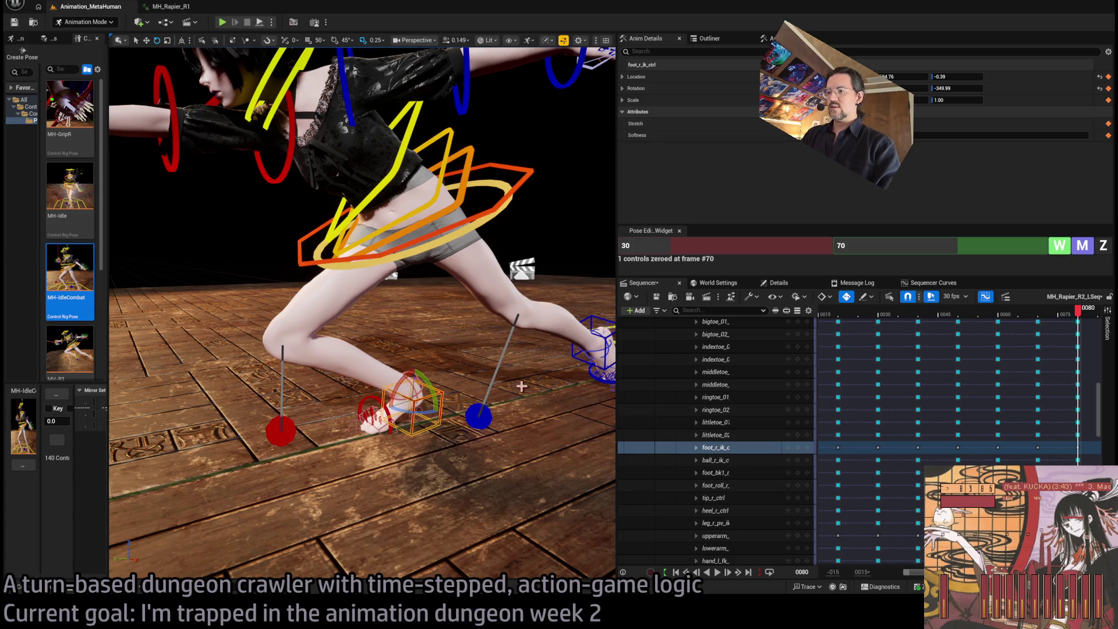
{"action": "left_click", "coordinate": [1052, 314]}
{"action": "left_click_drag", "start_coordinate": [1051, 317], "coordinate": [1077, 314]}
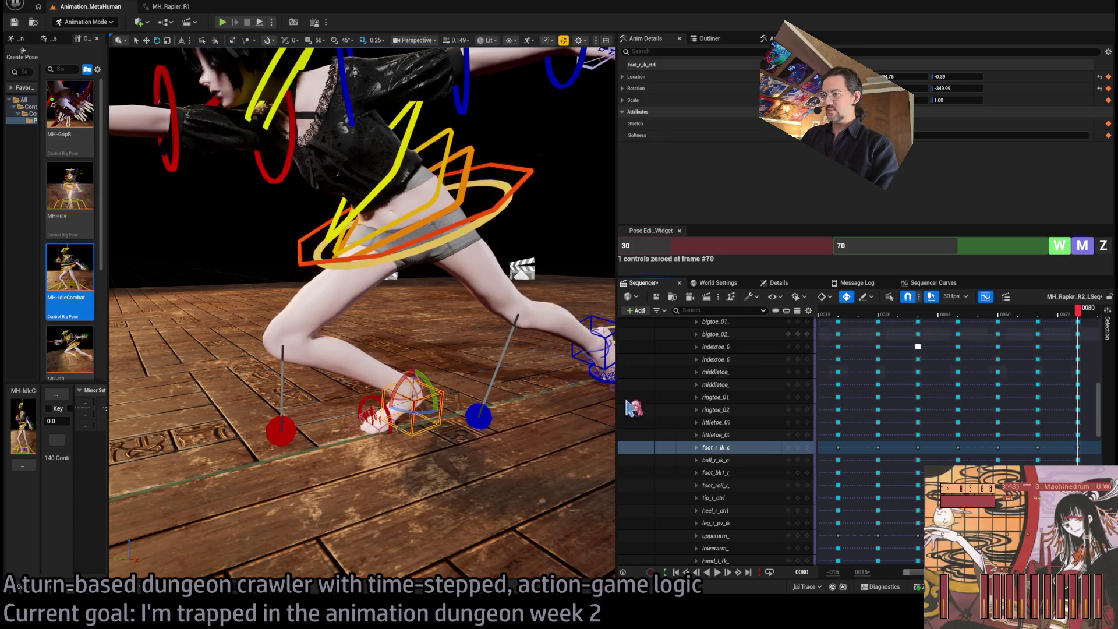
{"action": "left_click", "coordinate": [405, 381]}
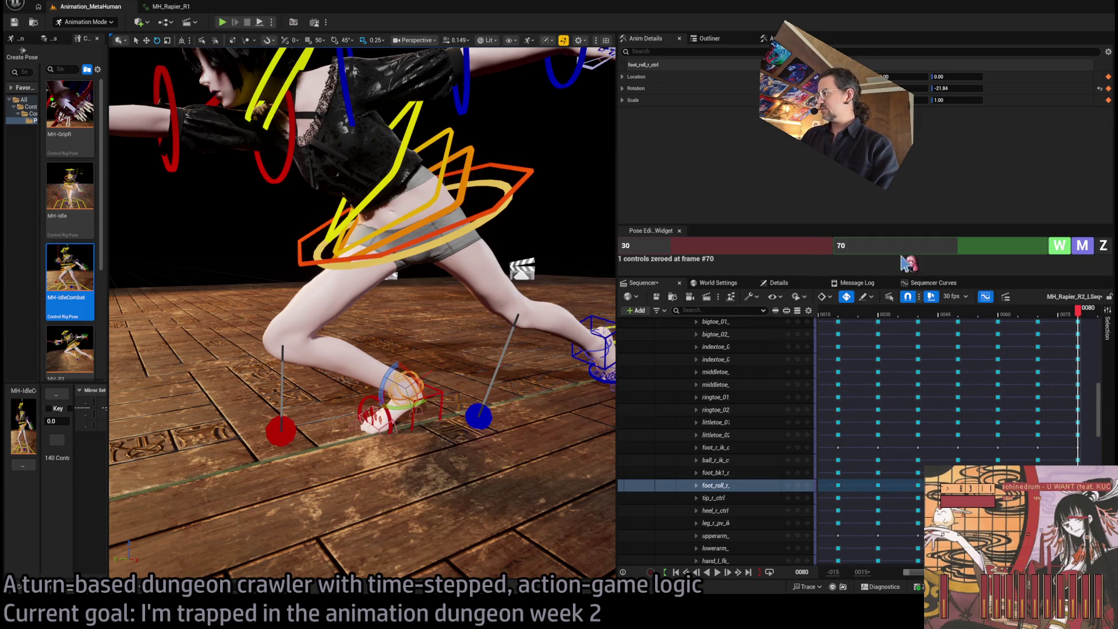
{"action": "left_click", "coordinate": [931, 245]}
{"action": "type", "text": "80"}
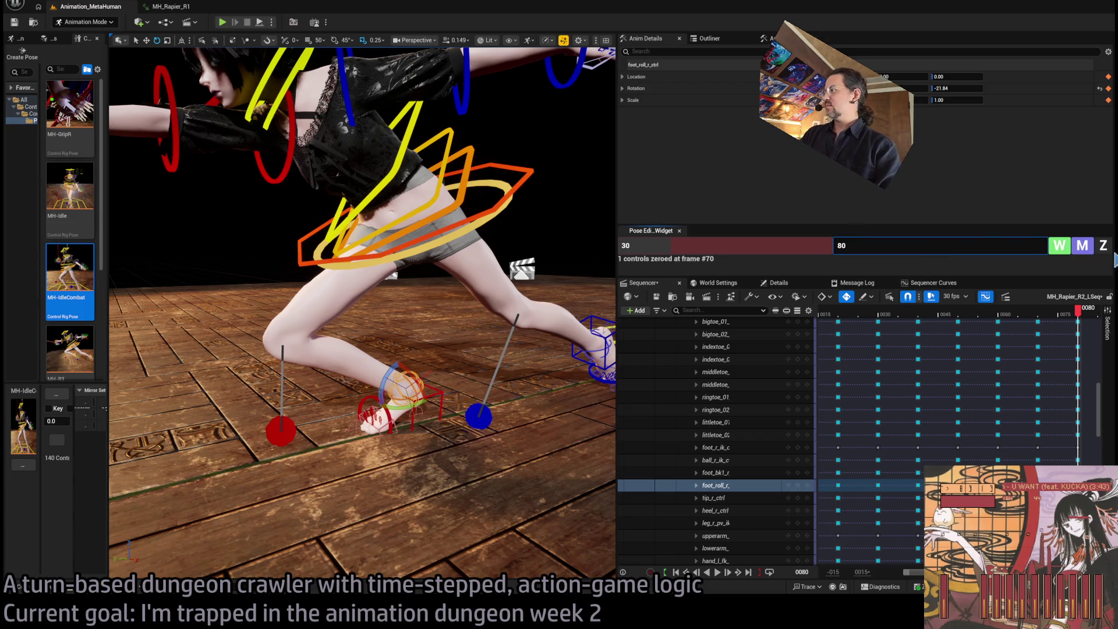
{"action": "key", "text": "Return"}
Drag body_ctrl upward to raise the fencer's hips and upper body.
{"action": "left_click_drag", "start_coordinate": [463, 290], "coordinate": [463, 289]}
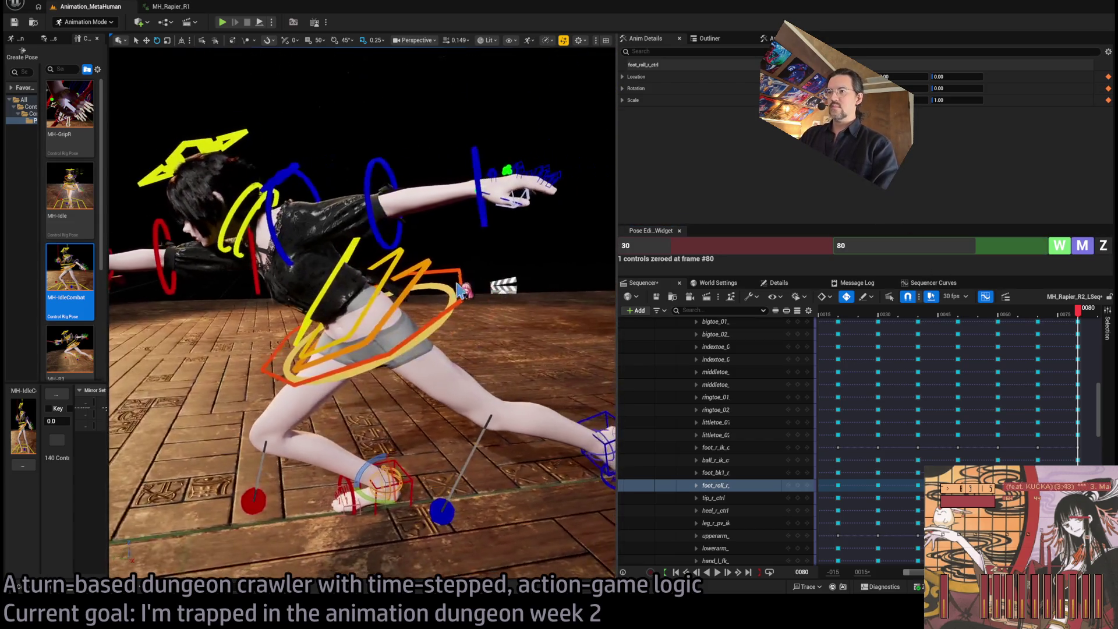
{"action": "left_click", "coordinate": [463, 290]}
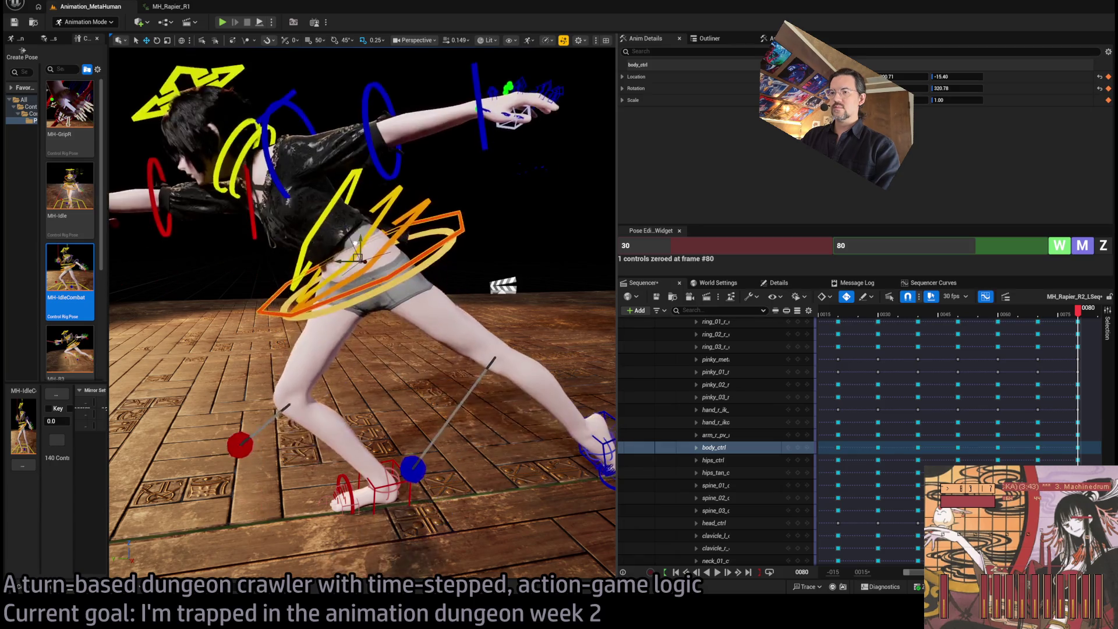
{"action": "mouse_move", "coordinate": [354, 243]}
{"action": "left_mouse_down"}
{"action": "mouse_move", "coordinate": [359, 192]}
{"action": "mouse_move", "coordinate": [375, 210]}
{"action": "mouse_move", "coordinate": [407, 198]}
{"action": "mouse_move", "coordinate": [380, 265]}
{"action": "left_mouse_up"}
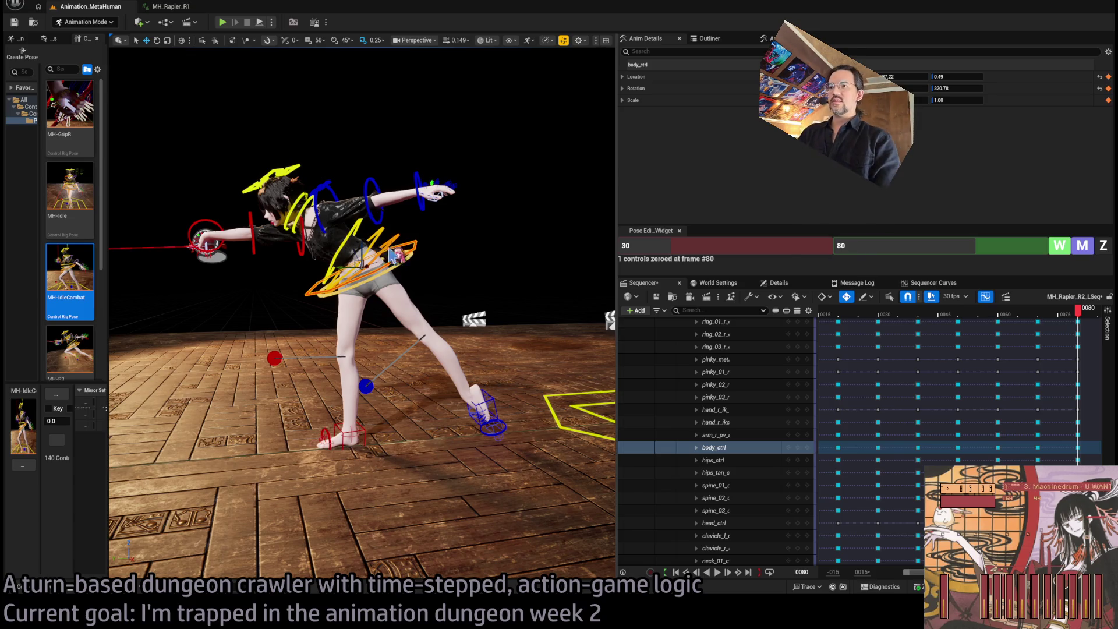
Zero the three spine controls plus the upper arm, forearm and hand controls at frame 80.
{"action": "scroll", "coordinate": [384, 250], "scroll_direction": "up", "scroll_amount": 5}
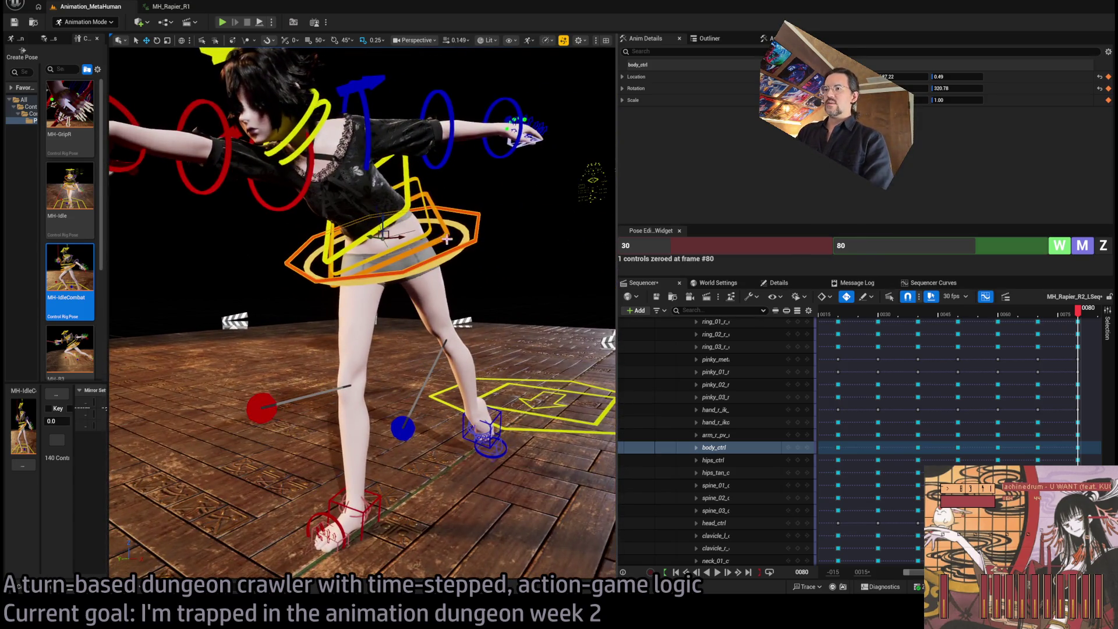
{"action": "left_click", "coordinate": [444, 239]}
{"action": "left_click", "coordinate": [435, 233], "text": "ctrl"}
{"action": "left_click", "coordinate": [434, 196], "text": "ctrl"}
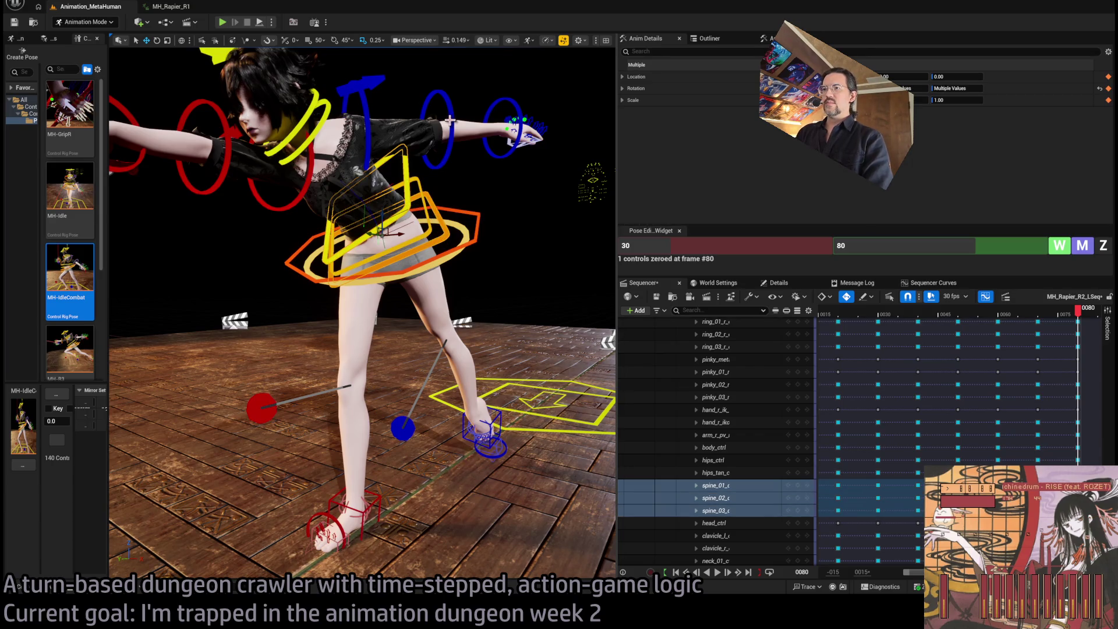
{"action": "left_click", "coordinate": [452, 126]}
{"action": "left_click", "coordinate": [516, 102], "text": "ctrl"}
{"action": "left_click", "coordinate": [366, 108]}
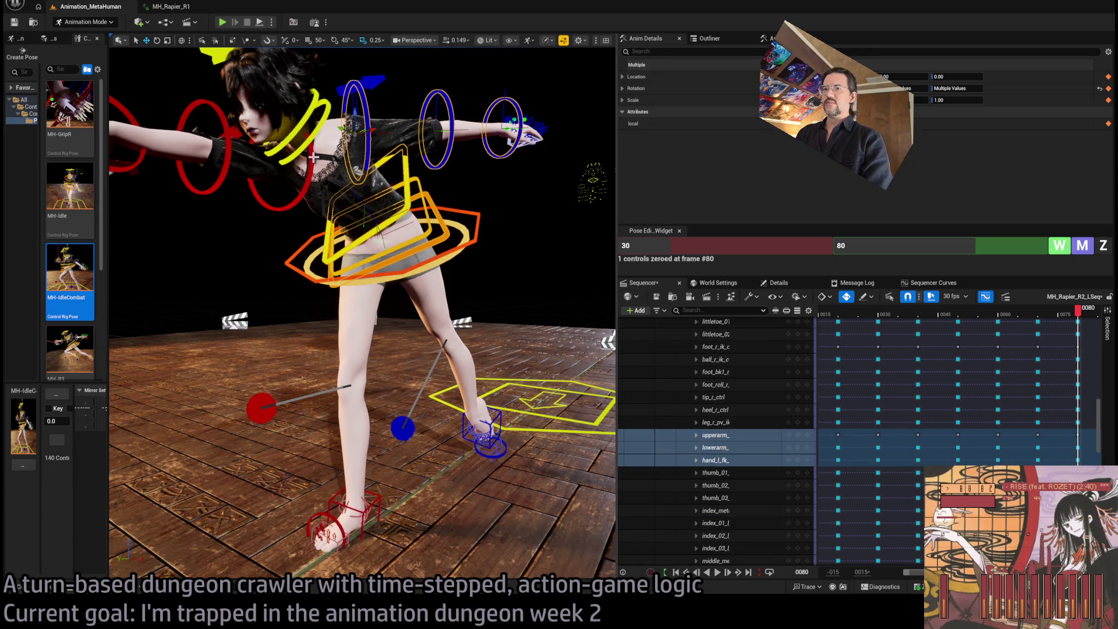
{"action": "left_click", "coordinate": [224, 119], "text": "ctrl"}
{"action": "left_click", "coordinate": [116, 104], "text": "ctrl"}
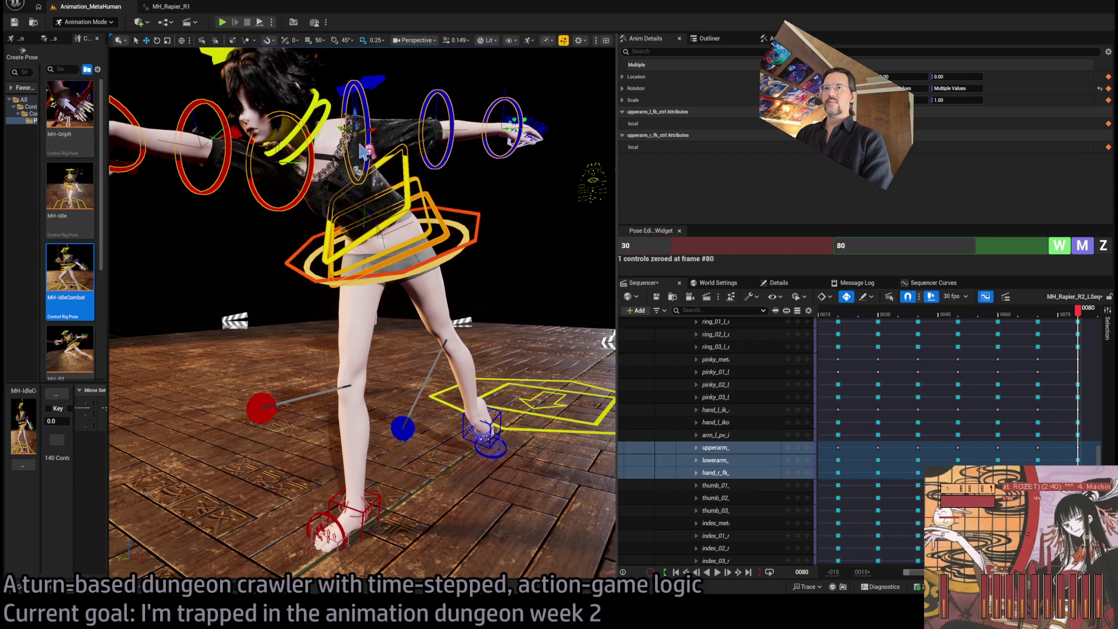
{"action": "left_click", "coordinate": [1102, 245]}
{"action": "mouse_move", "coordinate": [483, 308]}
{"action": "left_mouse_down"}
{"action": "mouse_move", "coordinate": [454, 302]}
{"action": "mouse_move", "coordinate": [498, 313]}
{"action": "left_mouse_up"}
{"action": "left_click", "coordinate": [483, 309]}
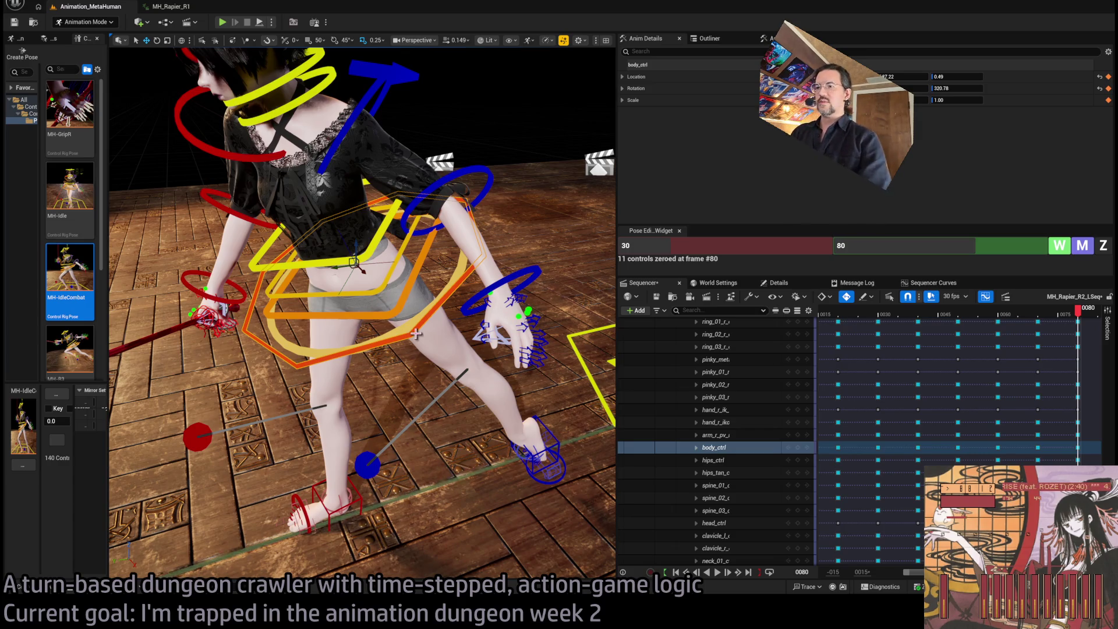
Rotate body_ctrl to turn the torso and adjust the lunge at frame 80.
{"action": "key", "text": "e"}
{"action": "left_click_drag", "start_coordinate": [367, 275], "coordinate": [384, 273]}
{"action": "scroll", "coordinate": [384, 272], "scroll_direction": "up", "scroll_amount": 5}
{"action": "key", "text": "f"}
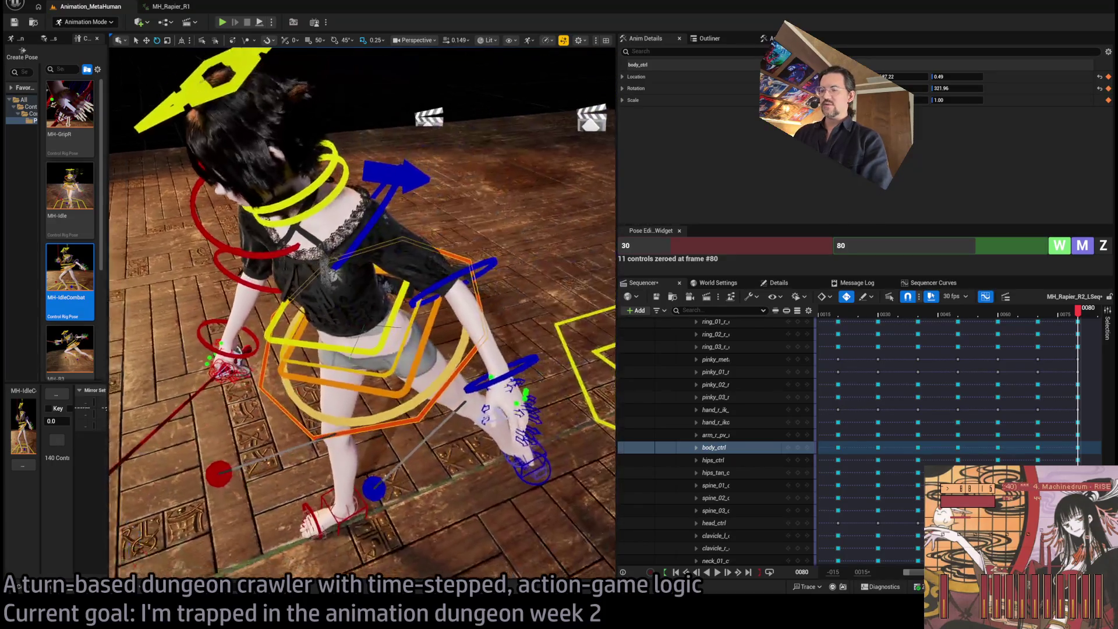
{"action": "left_click_drag", "start_coordinate": [384, 272], "coordinate": [437, 243]}
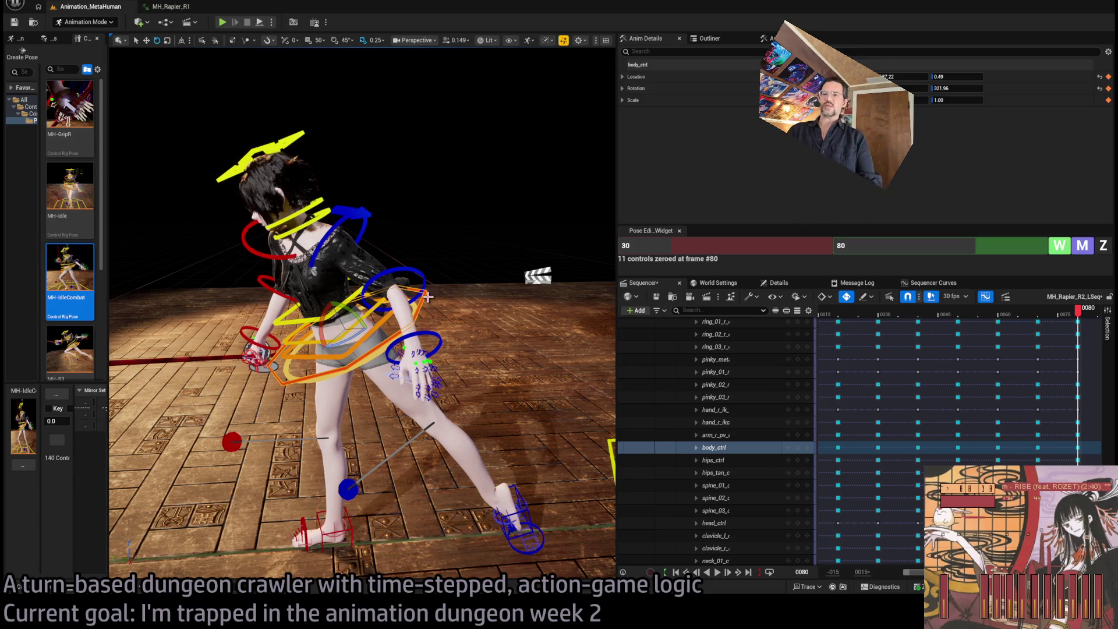
{"action": "mouse_move", "coordinate": [326, 313]}
{"action": "left_mouse_down"}
{"action": "mouse_move", "coordinate": [367, 341]}
{"action": "mouse_move", "coordinate": [345, 320]}
{"action": "mouse_move", "coordinate": [408, 326]}
{"action": "mouse_move", "coordinate": [361, 349]}
{"action": "left_mouse_up"}
{"action": "key", "text": "w"}
{"action": "key", "text": "e"}
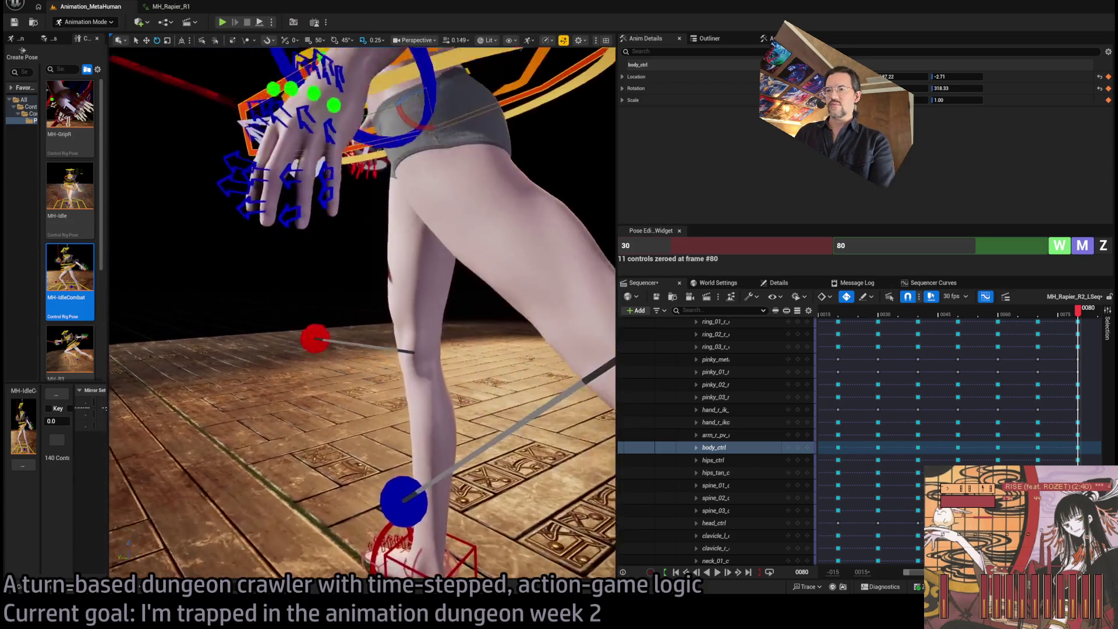
{"action": "key", "text": "f"}
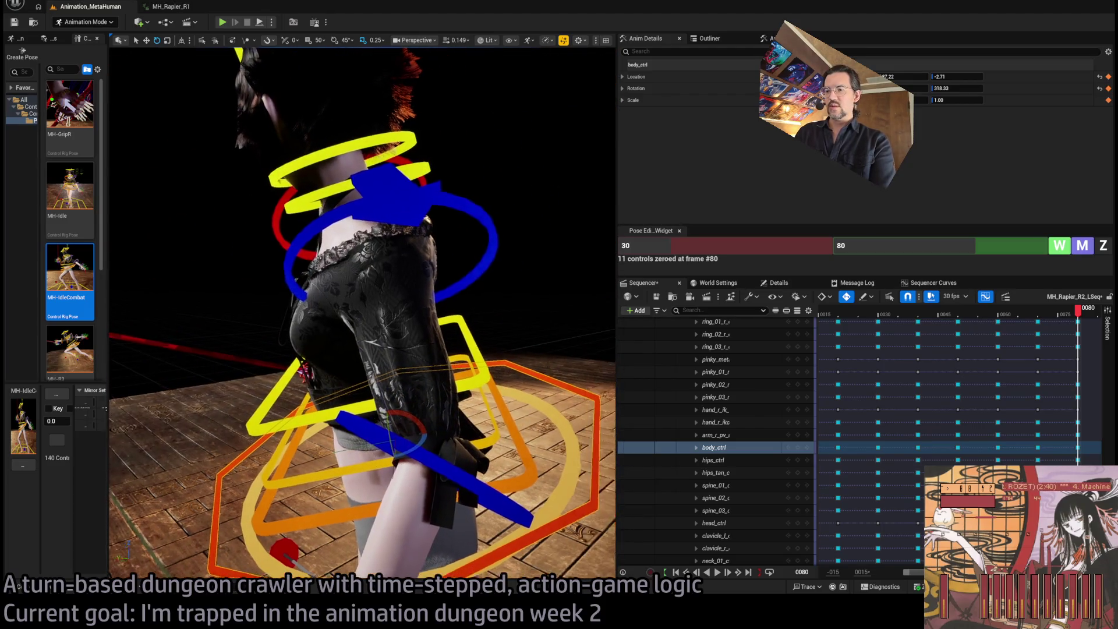
Select spine_01–03 and twist the spine about -4.84 degrees.
{"action": "left_click", "coordinate": [341, 264]}
{"action": "left_click", "coordinate": [341, 263], "text": "ctrl"}
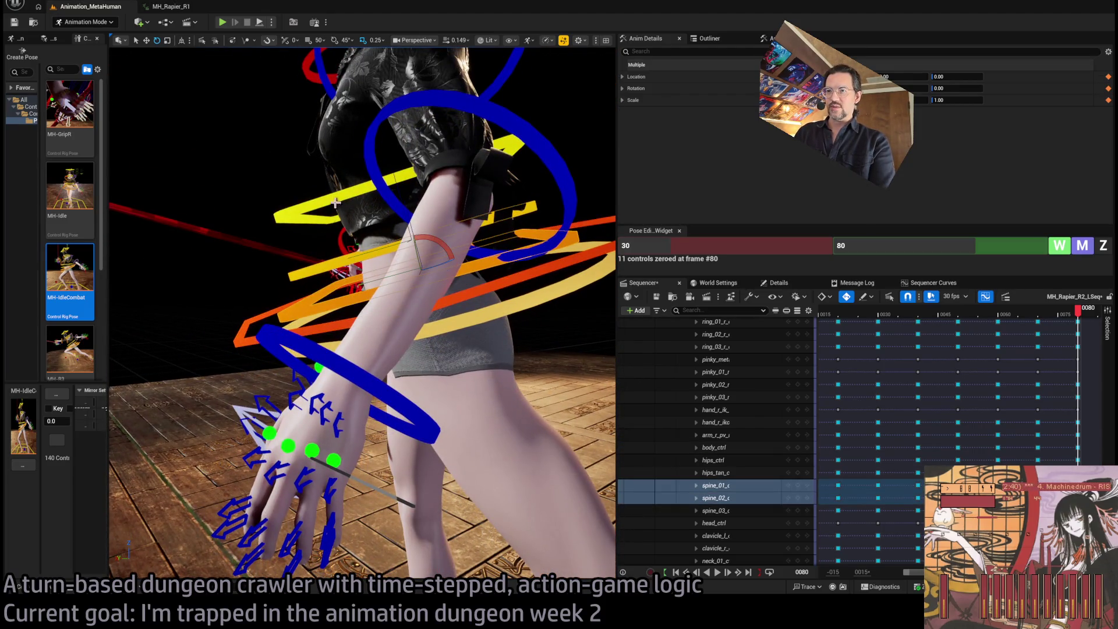
{"action": "left_click", "coordinate": [338, 204], "text": "ctrl"}
{"action": "key", "text": "f"}
{"action": "left_click_drag", "start_coordinate": [435, 367], "coordinate": [406, 374]}
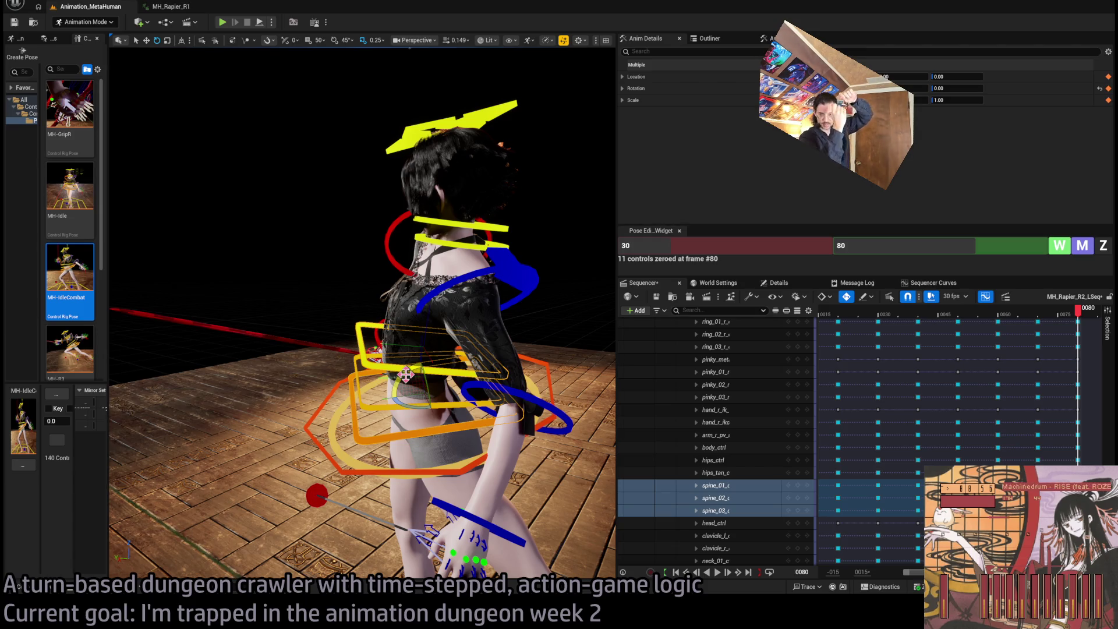
Rotate the right foot IK control and turn the left foot about 65 degrees.
{"action": "left_click_drag", "start_coordinate": [452, 442], "coordinate": [451, 501]}
{"action": "left_click", "coordinate": [465, 463]}
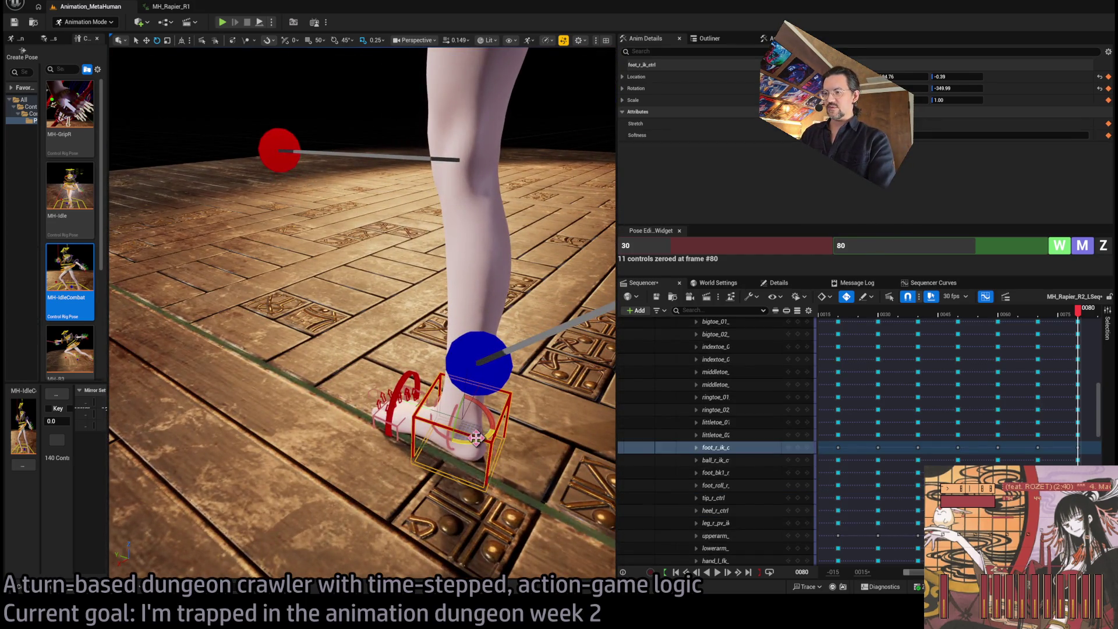
{"action": "mouse_move", "coordinate": [476, 438]}
{"action": "left_mouse_down"}
{"action": "mouse_move", "coordinate": [470, 449]}
{"action": "mouse_move", "coordinate": [478, 425]}
{"action": "mouse_move", "coordinate": [457, 425]}
{"action": "left_mouse_up"}
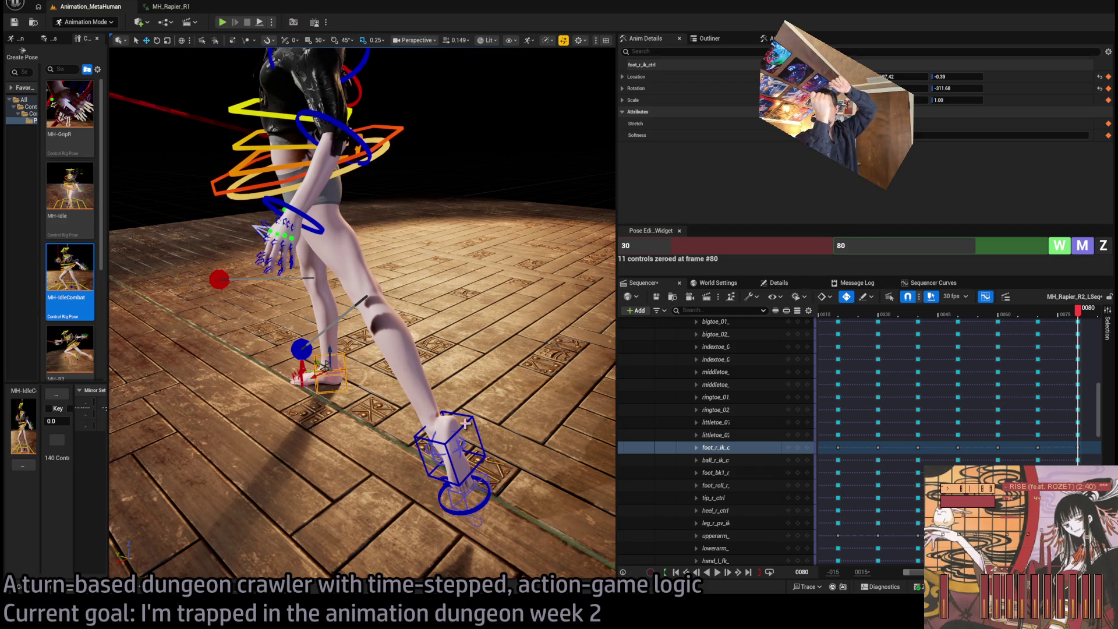
{"action": "left_click", "coordinate": [468, 452]}
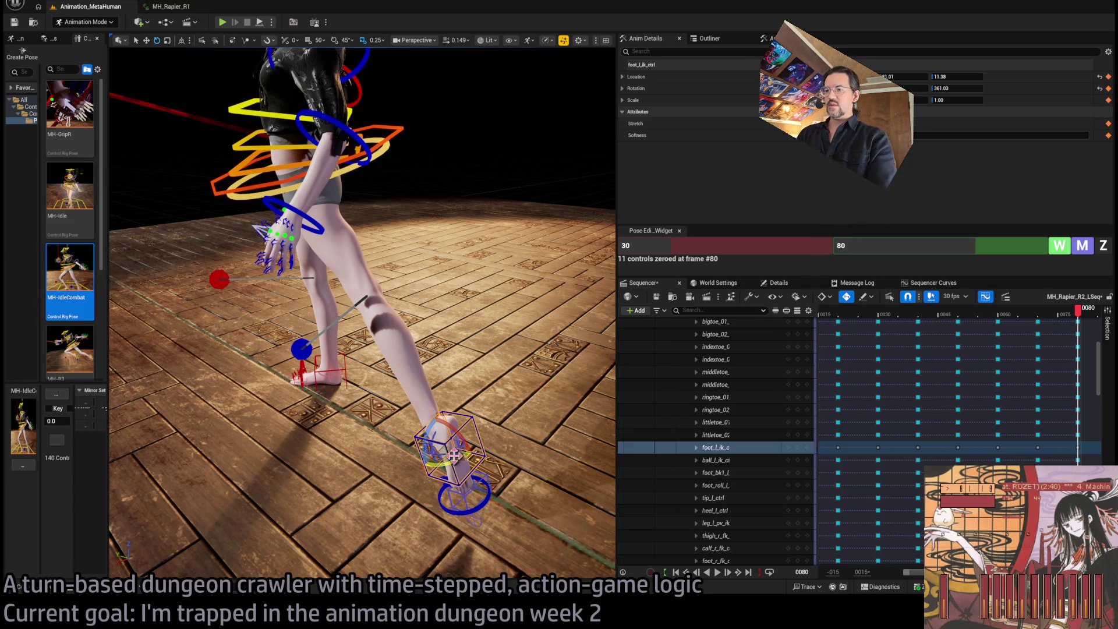
{"action": "mouse_move", "coordinate": [453, 464]}
{"action": "left_mouse_down"}
{"action": "mouse_move", "coordinate": [463, 465]}
{"action": "mouse_move", "coordinate": [315, 362]}
{"action": "mouse_move", "coordinate": [239, 401]}
{"action": "left_mouse_up"}
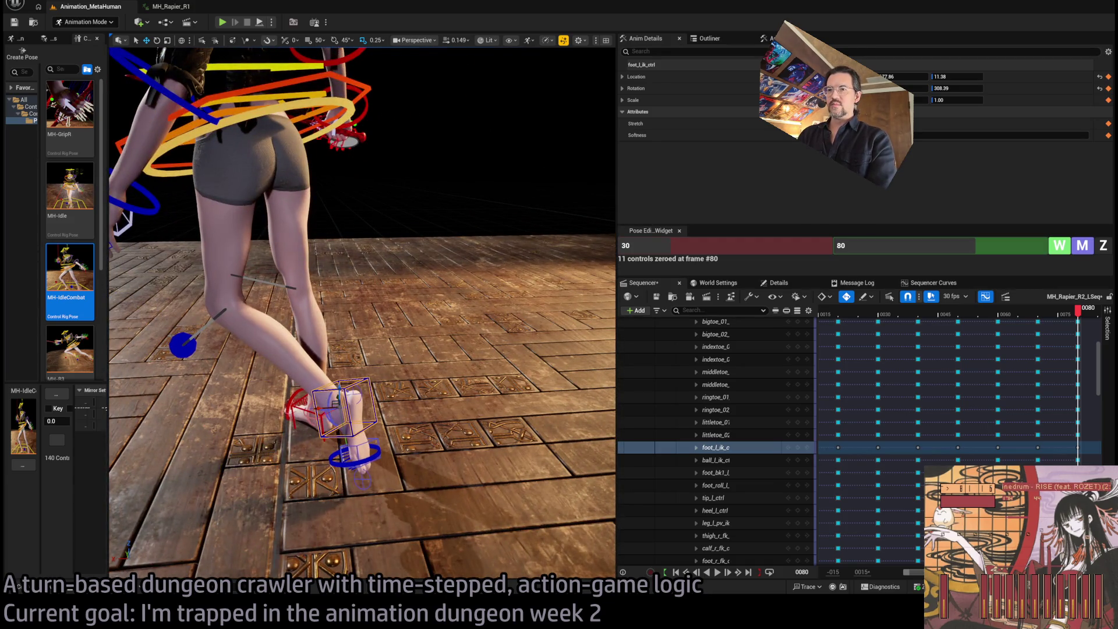
Lift and nudge the left foot higher, then shift the hips slightly with body_ctrl.
{"action": "scroll", "coordinate": [220, 415], "scroll_direction": "up", "scroll_amount": 5}
{"action": "mouse_move", "coordinate": [349, 442]}
{"action": "left_mouse_down"}
{"action": "mouse_move", "coordinate": [399, 450]}
{"action": "mouse_move", "coordinate": [378, 445]}
{"action": "mouse_move", "coordinate": [327, 477]}
{"action": "mouse_move", "coordinate": [361, 454]}
{"action": "left_mouse_up"}
{"action": "scroll", "coordinate": [349, 349], "scroll_direction": "down", "scroll_amount": 3}
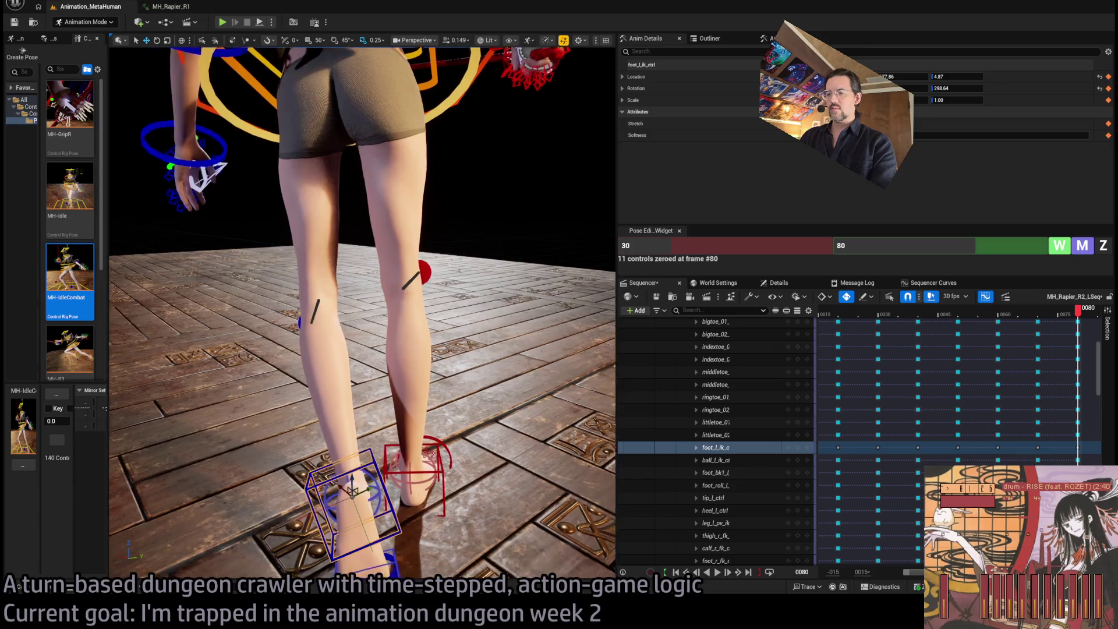
{"action": "left_click_drag", "start_coordinate": [349, 401], "coordinate": [271, 393]}
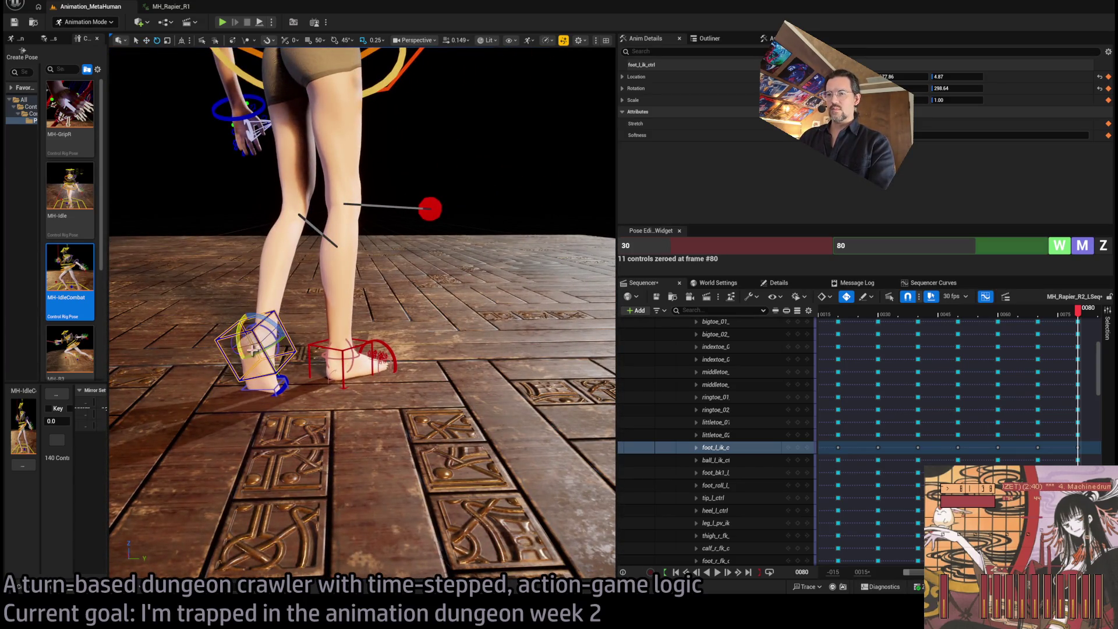
{"action": "mouse_move", "coordinate": [260, 330]}
{"action": "left_mouse_down"}
{"action": "mouse_move", "coordinate": [263, 313]}
{"action": "mouse_move", "coordinate": [319, 330]}
{"action": "left_mouse_up"}
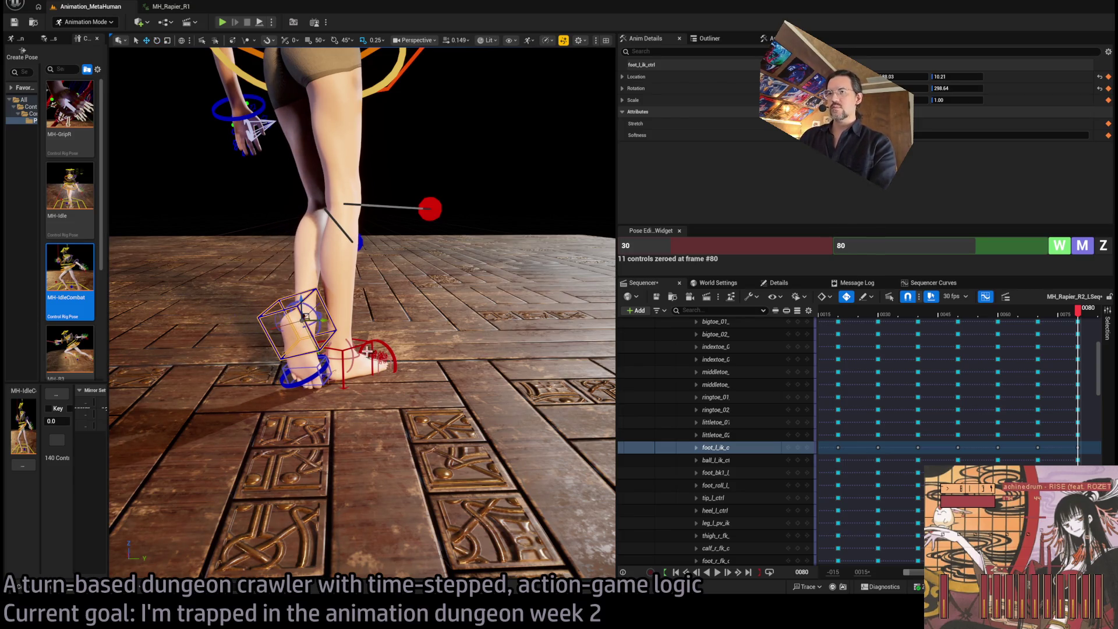
{"action": "mouse_move", "coordinate": [349, 408]}
{"action": "left_mouse_down"}
{"action": "mouse_move", "coordinate": [233, 372]}
{"action": "mouse_move", "coordinate": [396, 301]}
{"action": "left_mouse_up"}
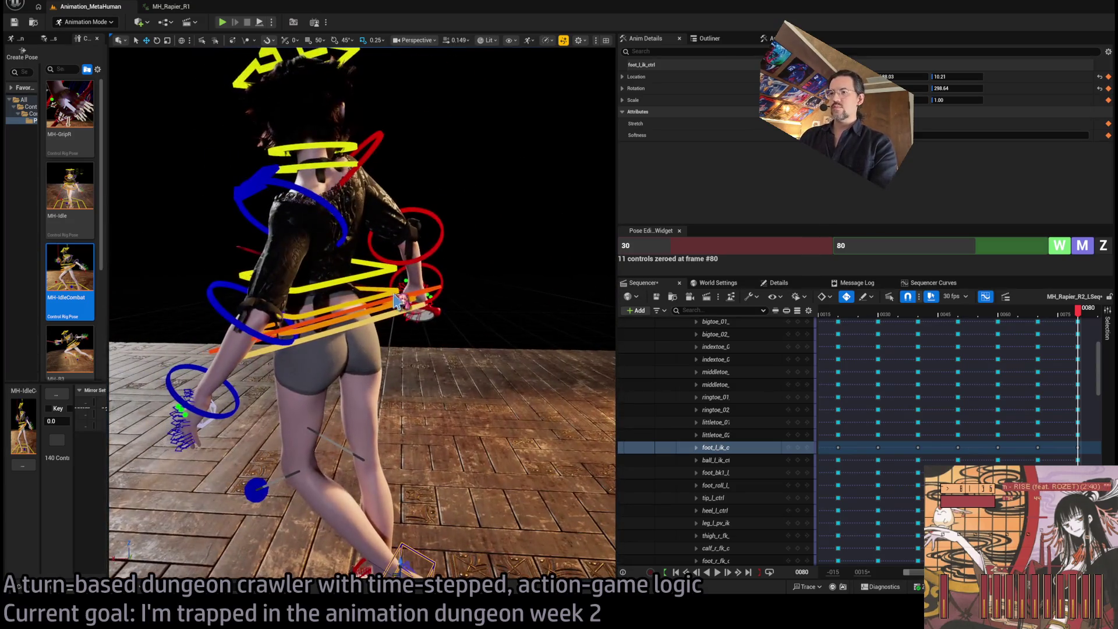
{"action": "left_click", "coordinate": [371, 330]}
{"action": "mouse_move", "coordinate": [320, 313]}
{"action": "left_mouse_down"}
{"action": "mouse_move", "coordinate": [371, 317]}
{"action": "mouse_move", "coordinate": [420, 407]}
{"action": "mouse_move", "coordinate": [407, 332]}
{"action": "mouse_move", "coordinate": [471, 69]}
{"action": "mouse_move", "coordinate": [145, 49]}
{"action": "mouse_move", "coordinate": [448, 327]}
{"action": "left_mouse_up"}
Reset the head control to its zero pose at frame 80.
{"action": "left_click", "coordinate": [427, 416]}
{"action": "left_click", "coordinate": [475, 241]}
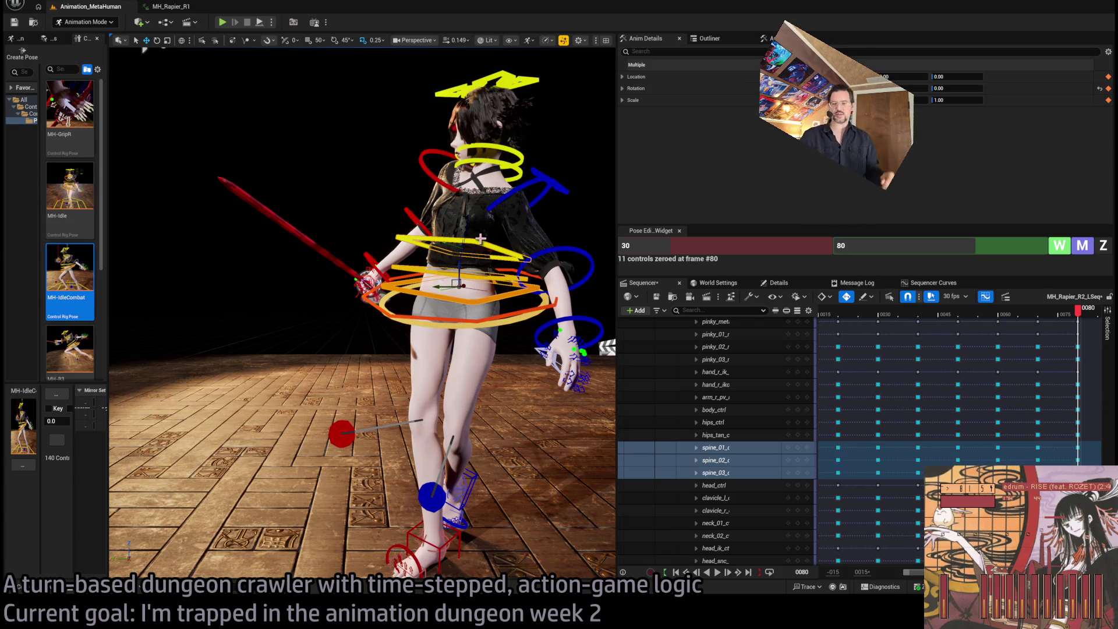
{"action": "mouse_move", "coordinate": [480, 238]}
{"action": "left_mouse_down"}
{"action": "mouse_move", "coordinate": [494, 245]}
{"action": "mouse_move", "coordinate": [472, 229]}
{"action": "mouse_move", "coordinate": [571, 146]}
{"action": "left_mouse_up"}
{"action": "key", "text": "e"}
{"action": "mouse_move", "coordinate": [471, 150]}
{"action": "left_mouse_down"}
{"action": "mouse_move", "coordinate": [489, 149]}
{"action": "mouse_move", "coordinate": [471, 150]}
{"action": "left_mouse_up"}
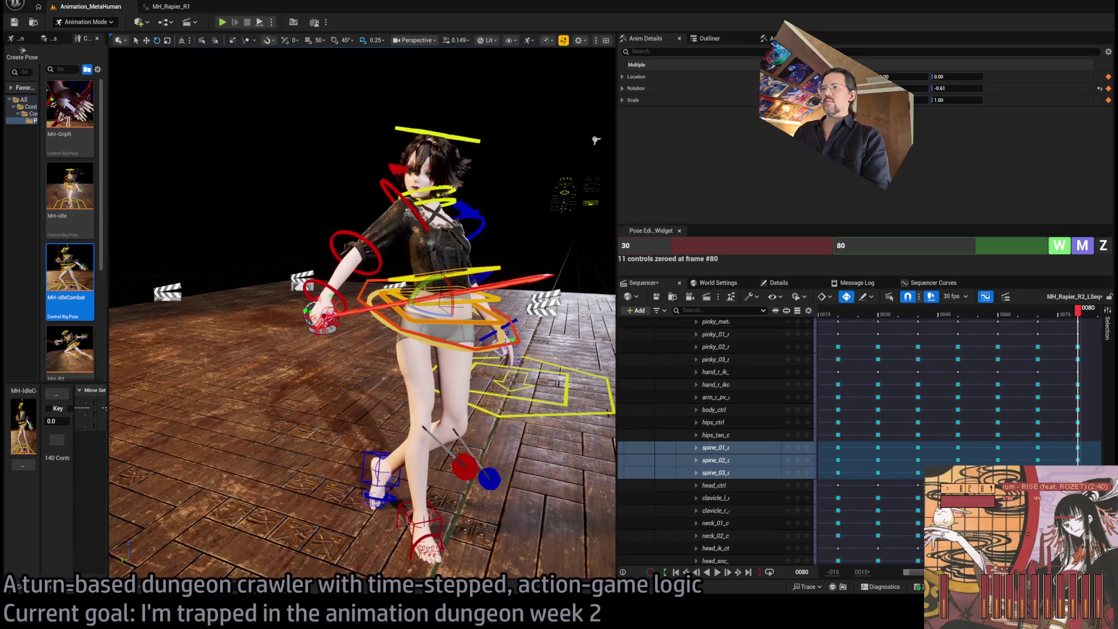
{"action": "left_click", "coordinate": [715, 485]}
{"action": "left_click", "coordinate": [1102, 245]}
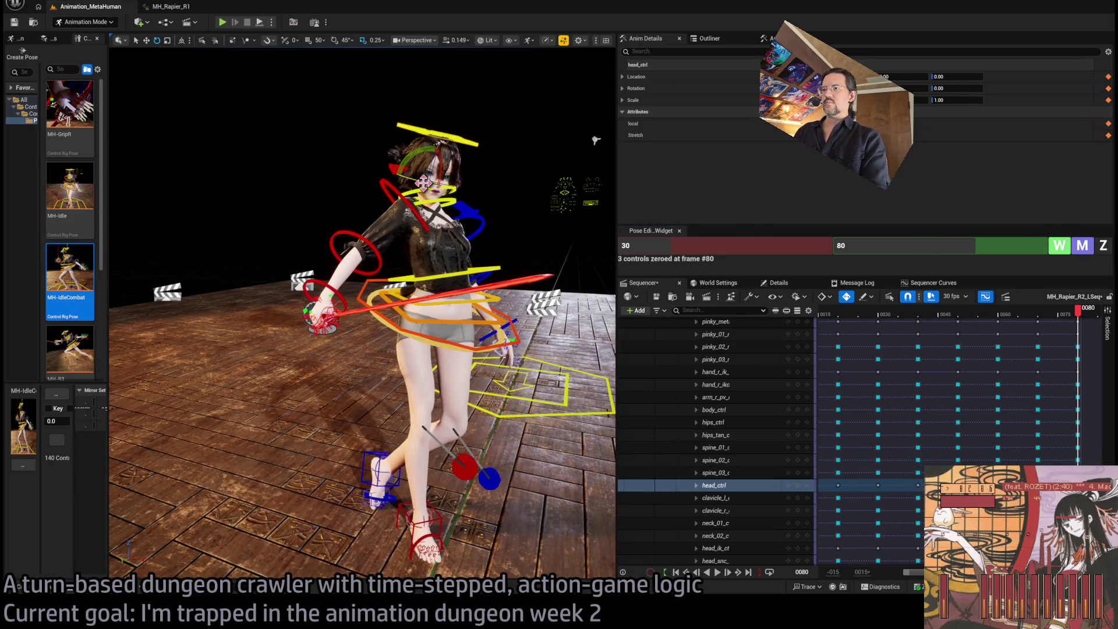
Select the neck controls, then tilt the head control slightly to 11.68 rotation.
{"action": "left_click", "coordinate": [424, 216]}
{"action": "left_click", "coordinate": [428, 204], "text": "ctrl"}
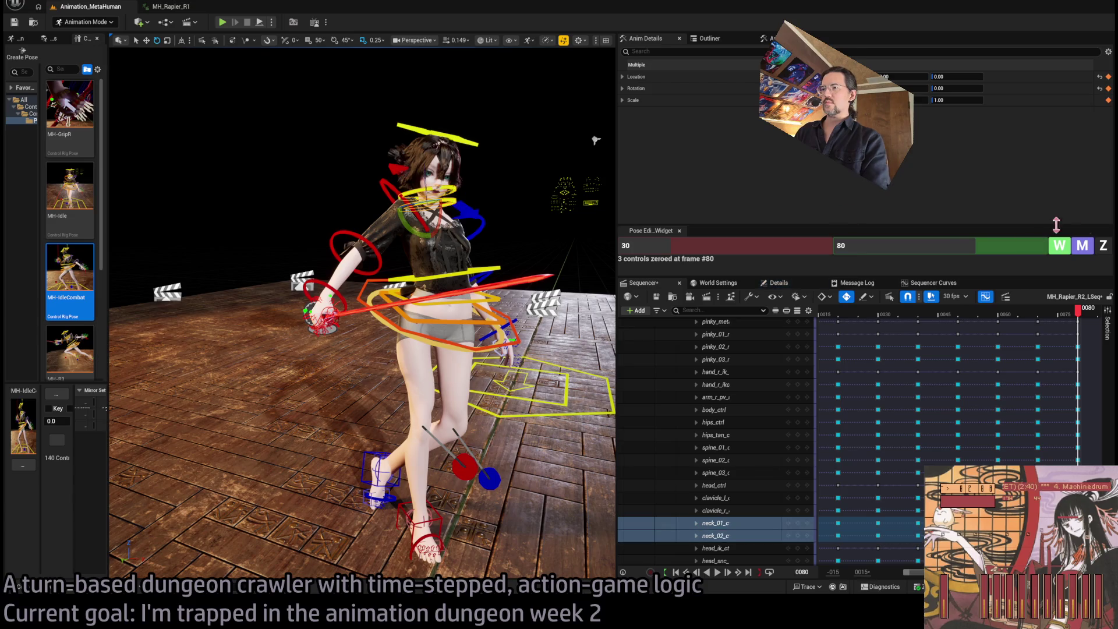
{"action": "left_click", "coordinate": [453, 136]}
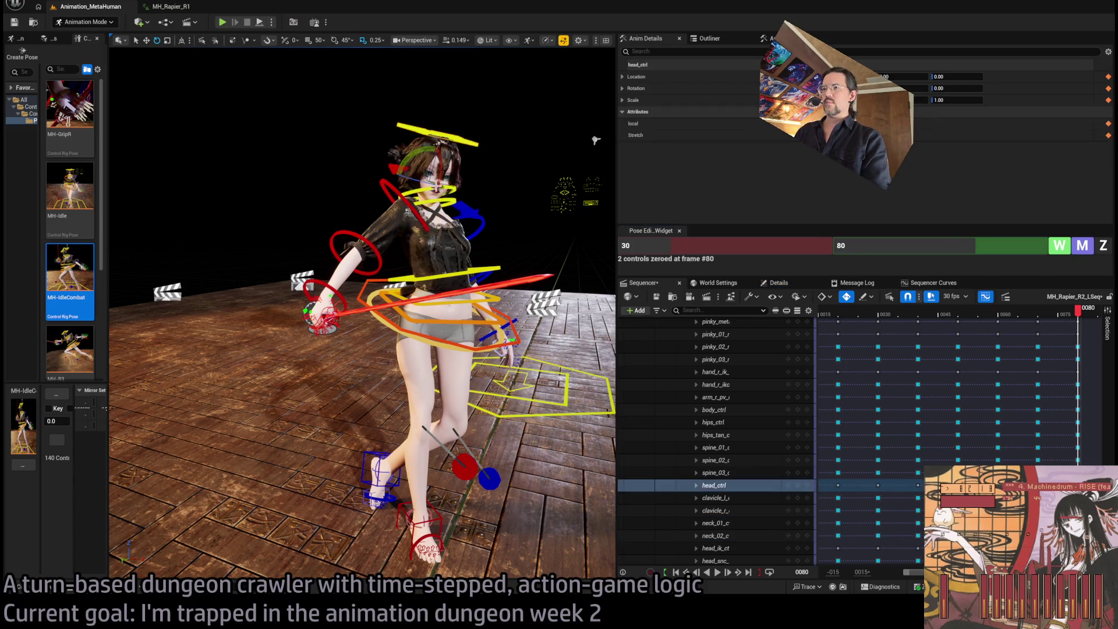
{"action": "mouse_move", "coordinate": [443, 175]}
{"action": "left_mouse_down"}
{"action": "mouse_move", "coordinate": [463, 182]}
{"action": "mouse_move", "coordinate": [407, 184]}
{"action": "left_mouse_up"}
{"action": "left_click", "coordinate": [542, 285]}
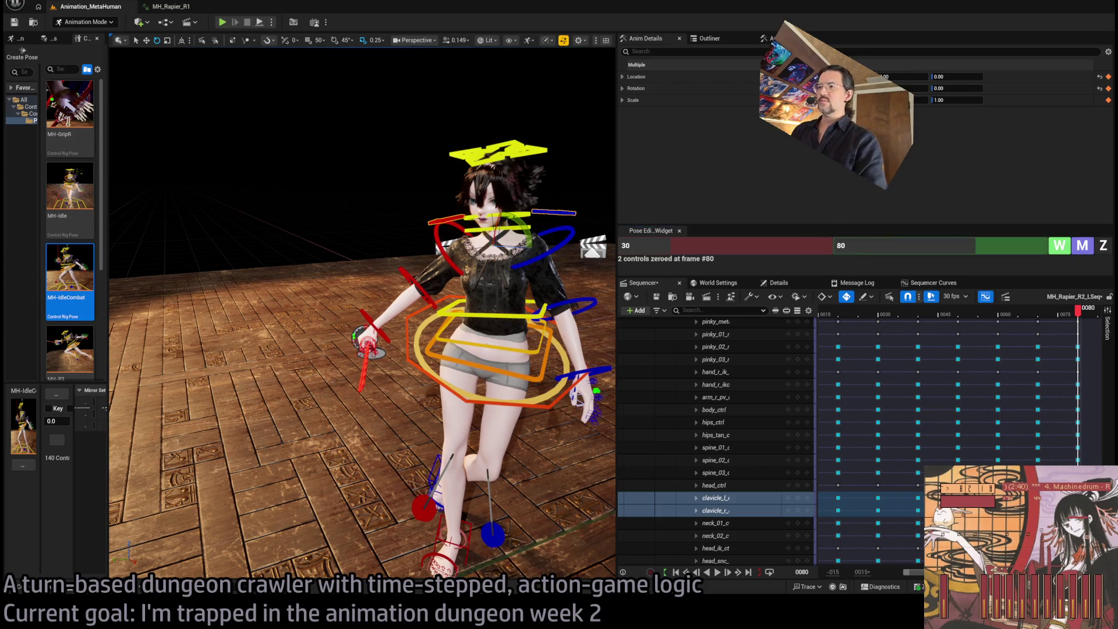
{"action": "left_click_drag", "start_coordinate": [541, 285], "coordinate": [529, 252]}
{"action": "left_click", "coordinate": [529, 238]}
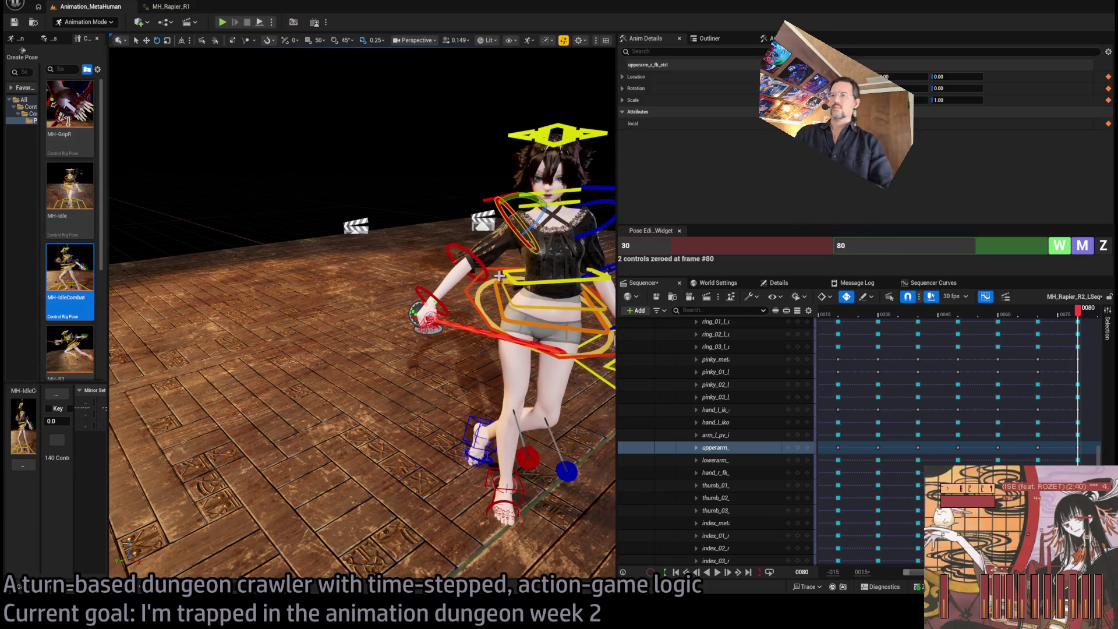
Swing the right upper arm and forearm across the chest and rotate the hand clockwise.
{"action": "left_click_drag", "start_coordinate": [529, 227], "coordinate": [526, 215]}
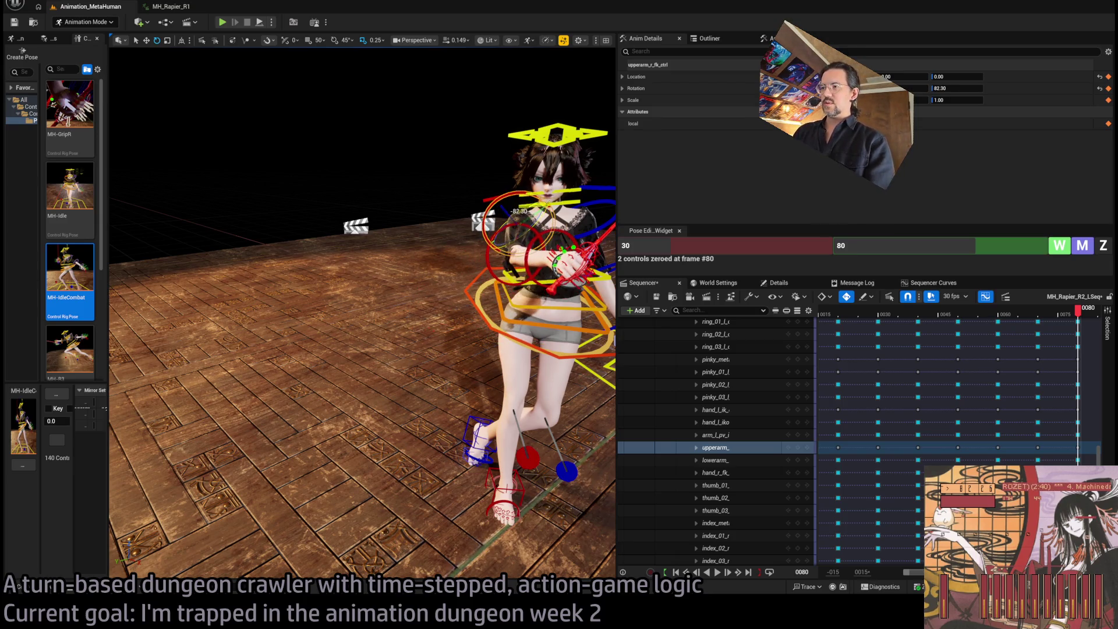
{"action": "left_click", "coordinate": [573, 252]}
{"action": "left_click_drag", "start_coordinate": [518, 260], "coordinate": [547, 267]}
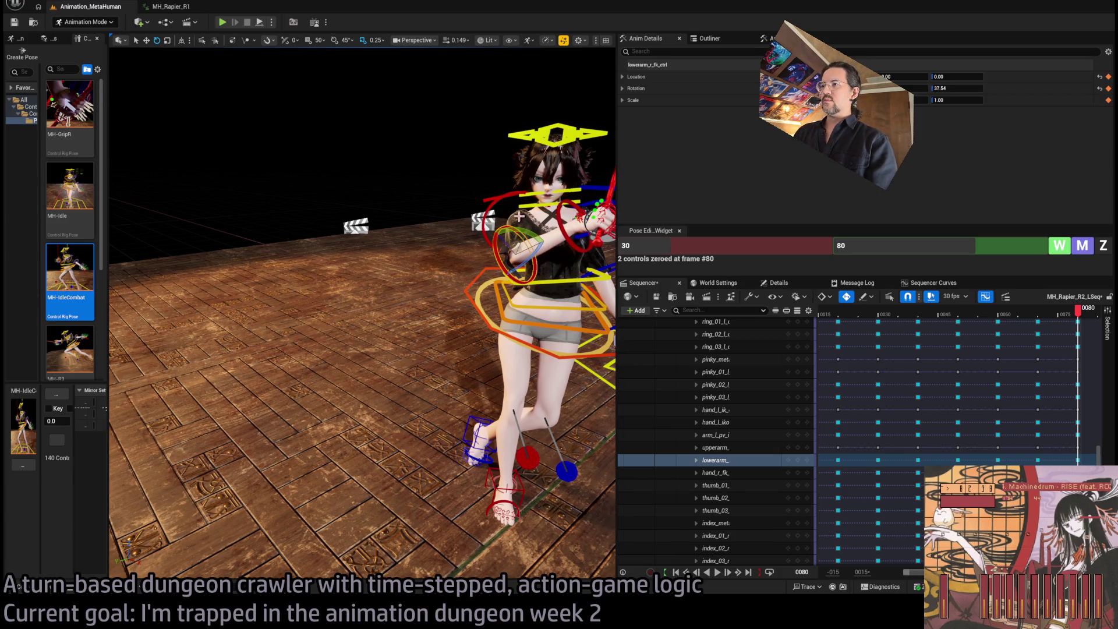
{"action": "left_click", "coordinate": [498, 216]}
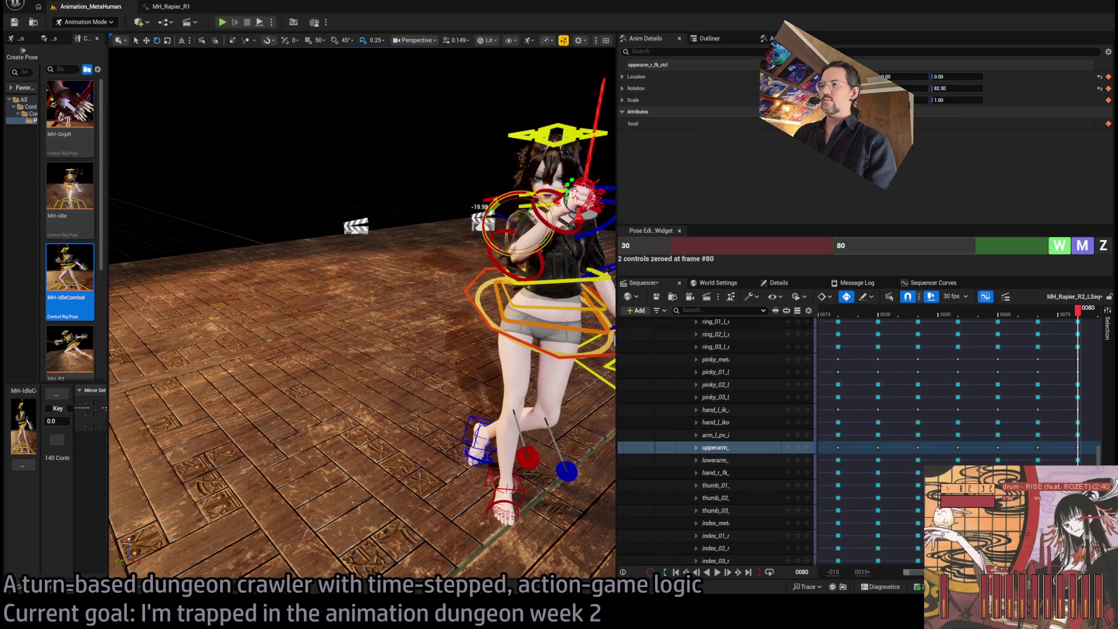
{"action": "left_click", "coordinate": [538, 208]}
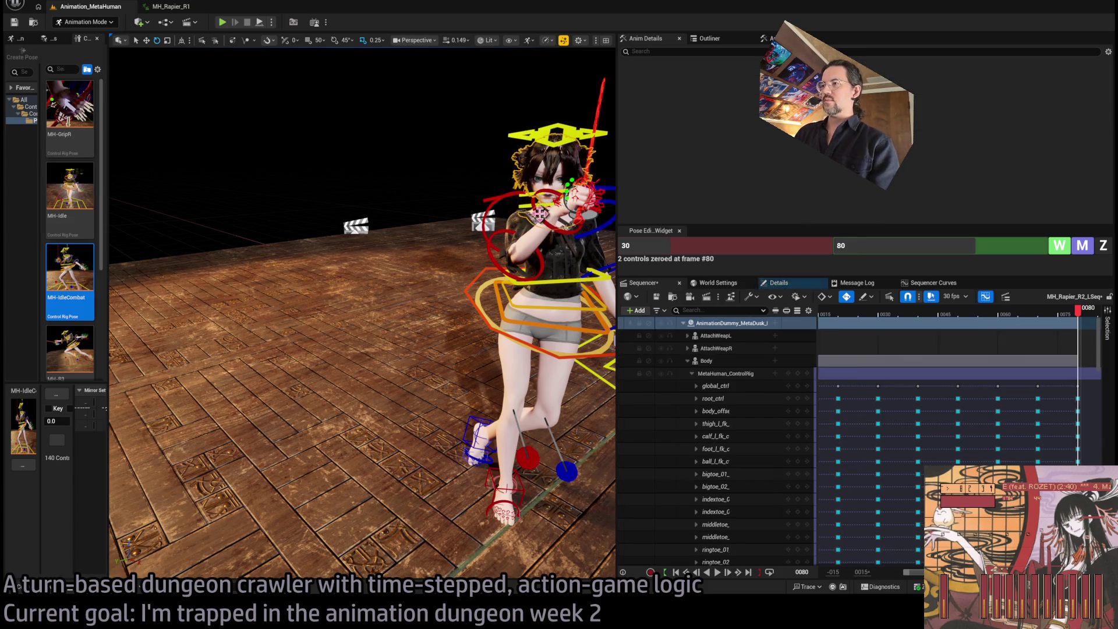
{"action": "mouse_move", "coordinate": [539, 213]}
{"action": "left_mouse_down"}
{"action": "mouse_move", "coordinate": [568, 218]}
{"action": "mouse_move", "coordinate": [579, 201]}
{"action": "left_mouse_up"}
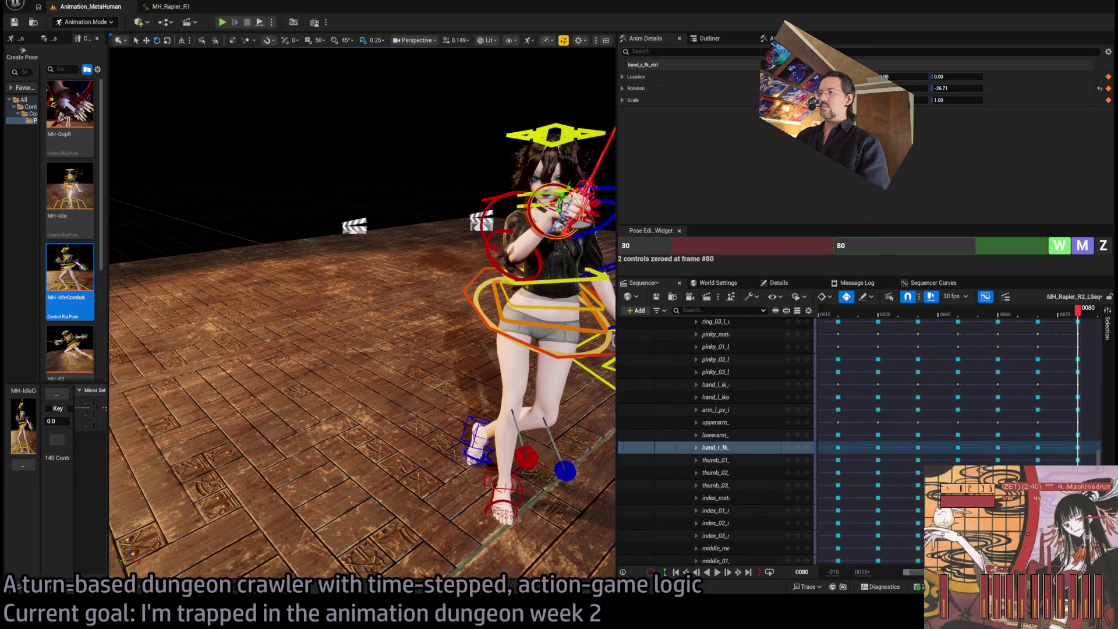
Rotate the right hand to tilt the rapier upright.
{"action": "key", "text": "f"}
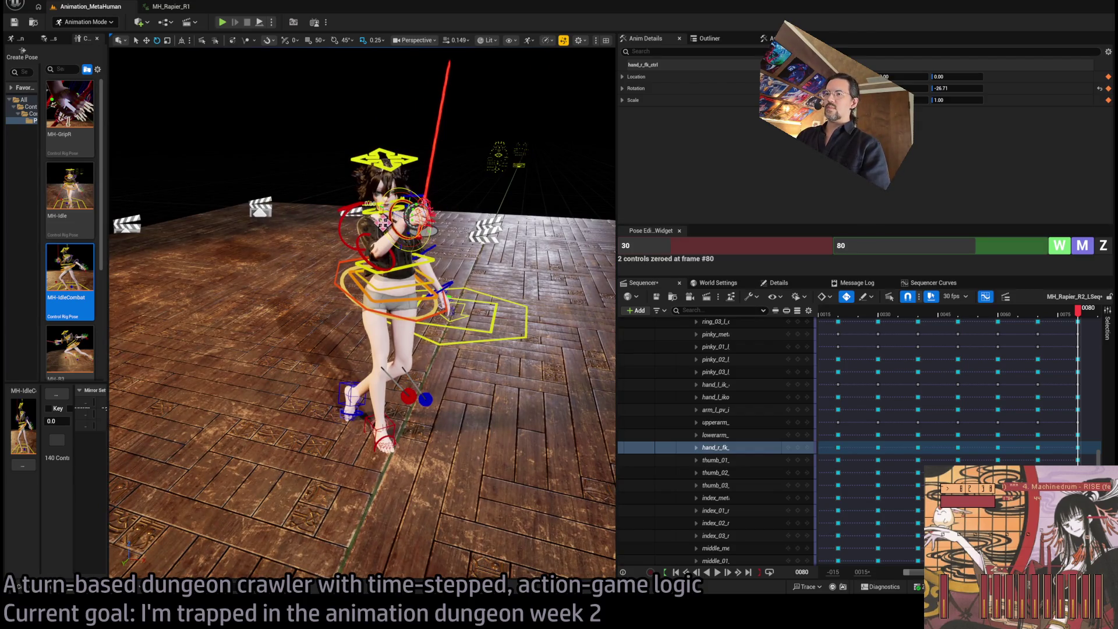
{"action": "left_click_drag", "start_coordinate": [410, 215], "coordinate": [372, 221]}
{"action": "key", "text": "f"}
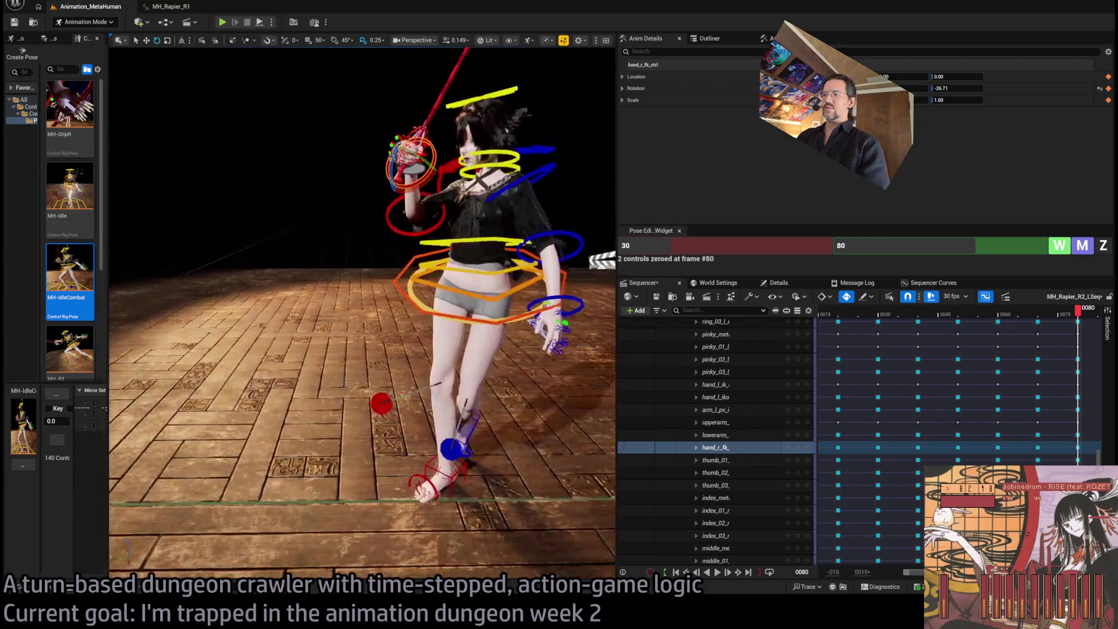
{"action": "mouse_move", "coordinate": [408, 262]}
{"action": "left_mouse_down"}
{"action": "mouse_move", "coordinate": [419, 251]}
{"action": "mouse_move", "coordinate": [361, 241]}
{"action": "mouse_move", "coordinate": [360, 349]}
{"action": "mouse_move", "coordinate": [394, 139]}
{"action": "left_mouse_up"}
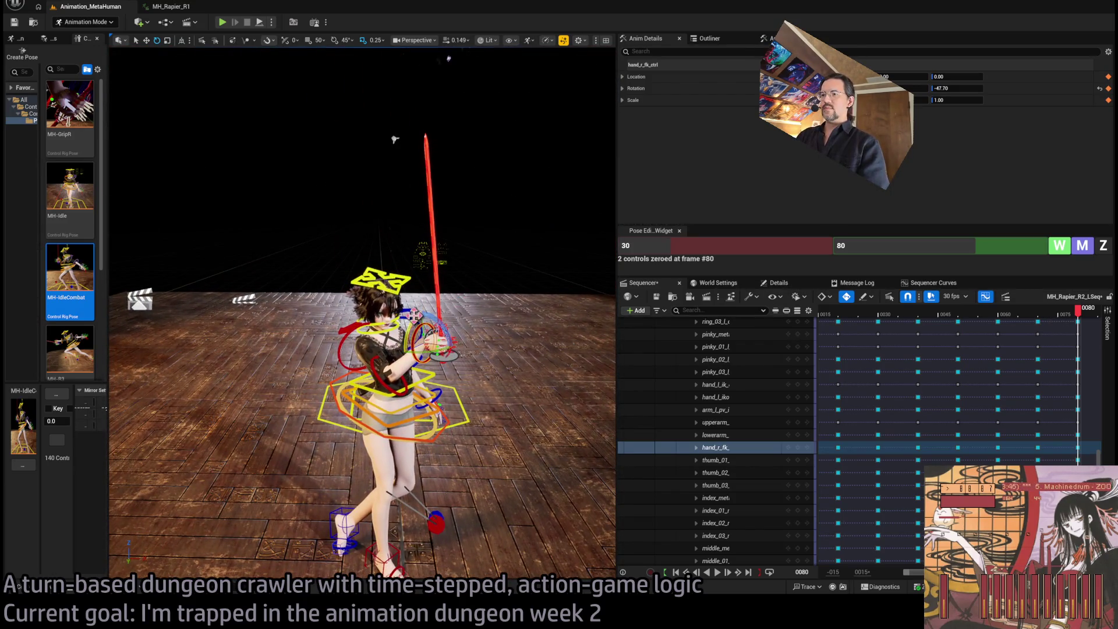
{"action": "left_click_drag", "start_coordinate": [428, 335], "coordinate": [432, 334]}
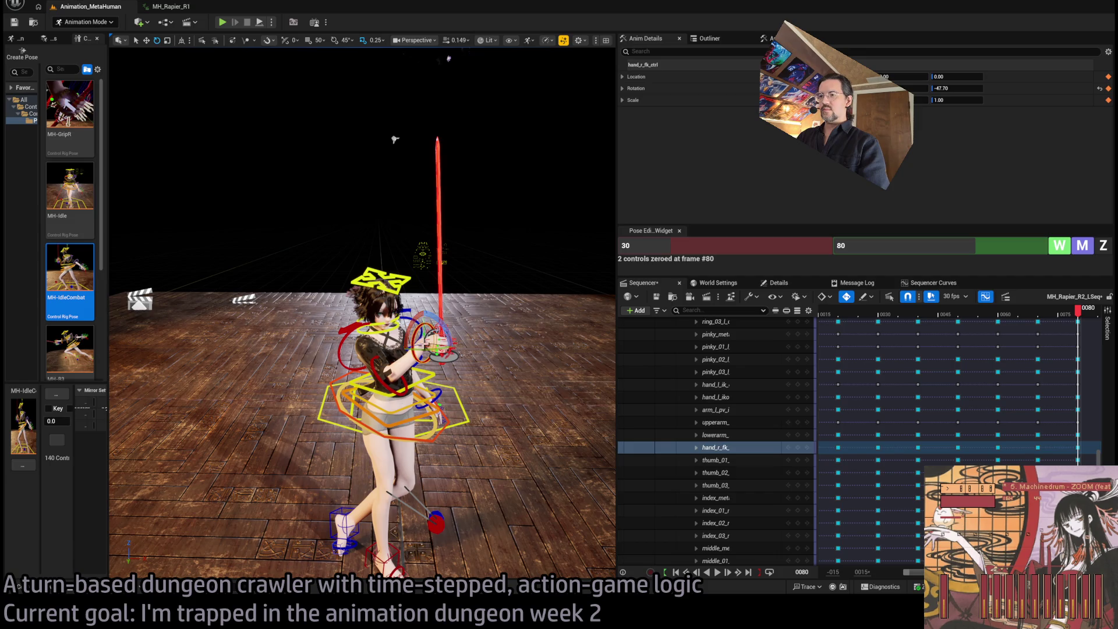
{"action": "left_click", "coordinate": [376, 361]}
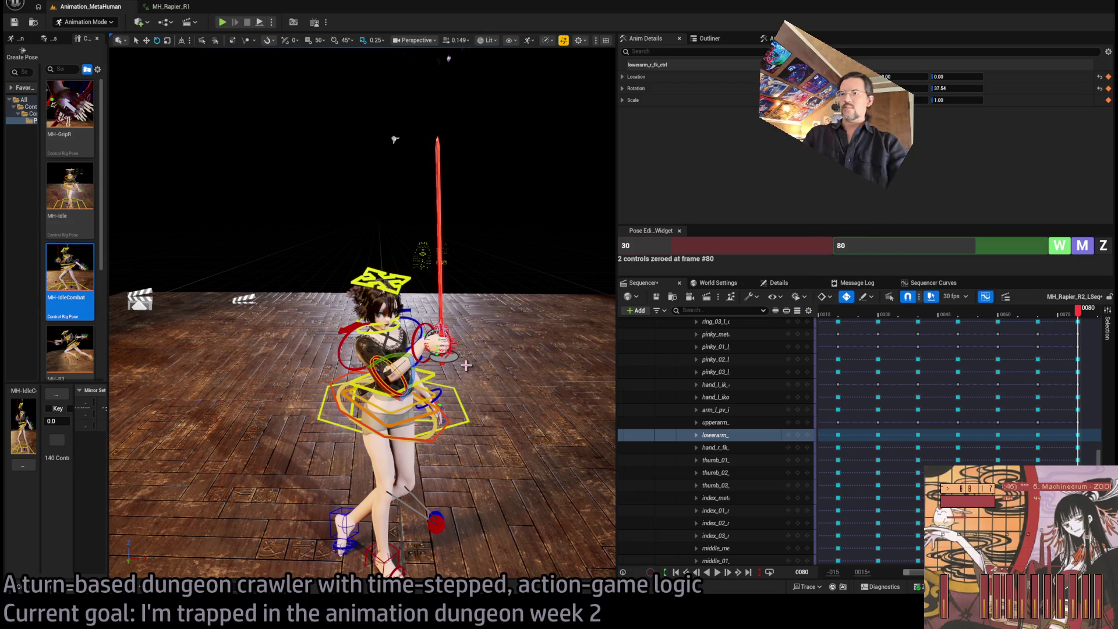
{"action": "left_click_drag", "start_coordinate": [466, 365], "coordinate": [351, 365]}
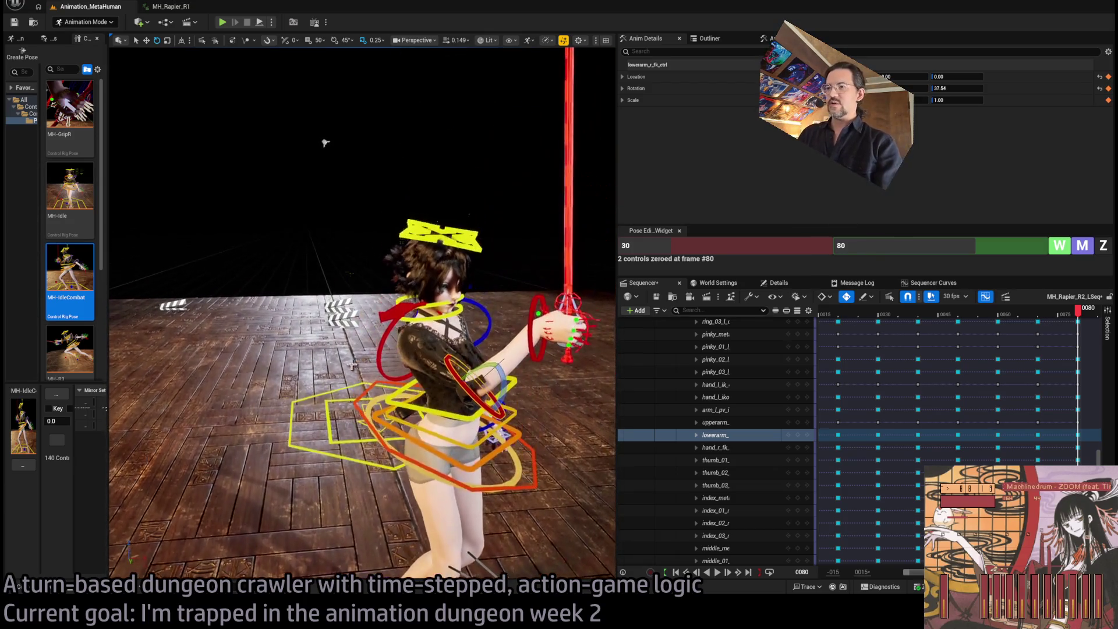
Lift the right clavicle and rotate the hand to bring the sword closer to vertical.
{"action": "left_click", "coordinate": [399, 314]}
{"action": "mouse_move", "coordinate": [437, 342]}
{"action": "left_mouse_down"}
{"action": "mouse_move", "coordinate": [466, 380]}
{"action": "mouse_move", "coordinate": [530, 343]}
{"action": "mouse_move", "coordinate": [537, 311]}
{"action": "left_mouse_up"}
{"action": "left_click", "coordinate": [489, 378]}
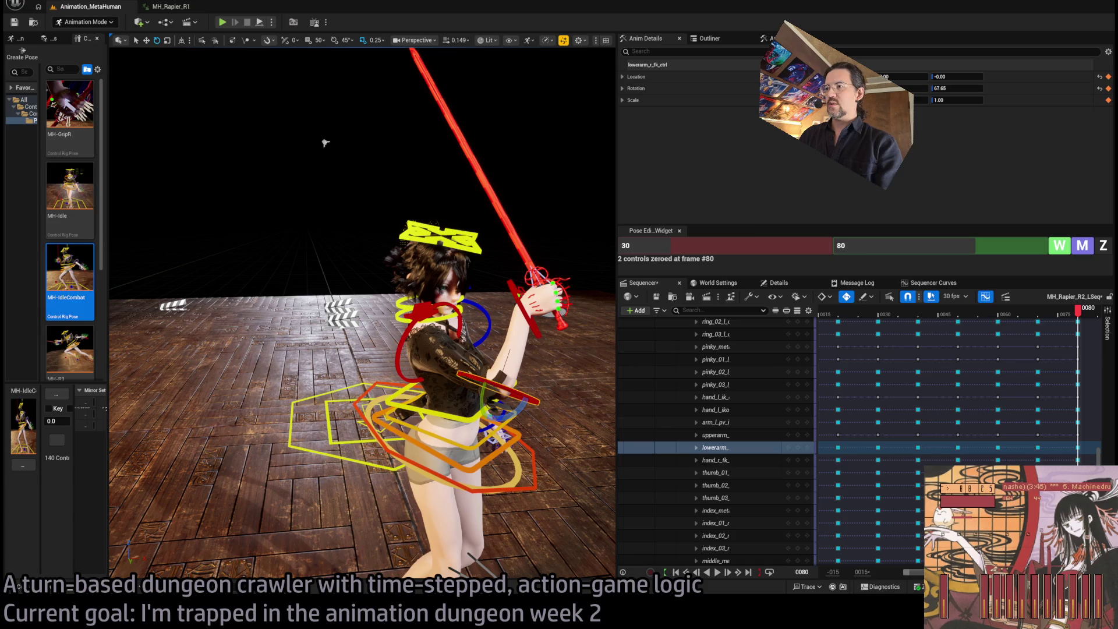
{"action": "left_click", "coordinate": [537, 314]}
{"action": "scroll", "coordinate": [536, 314], "scroll_direction": "up", "scroll_amount": 10}
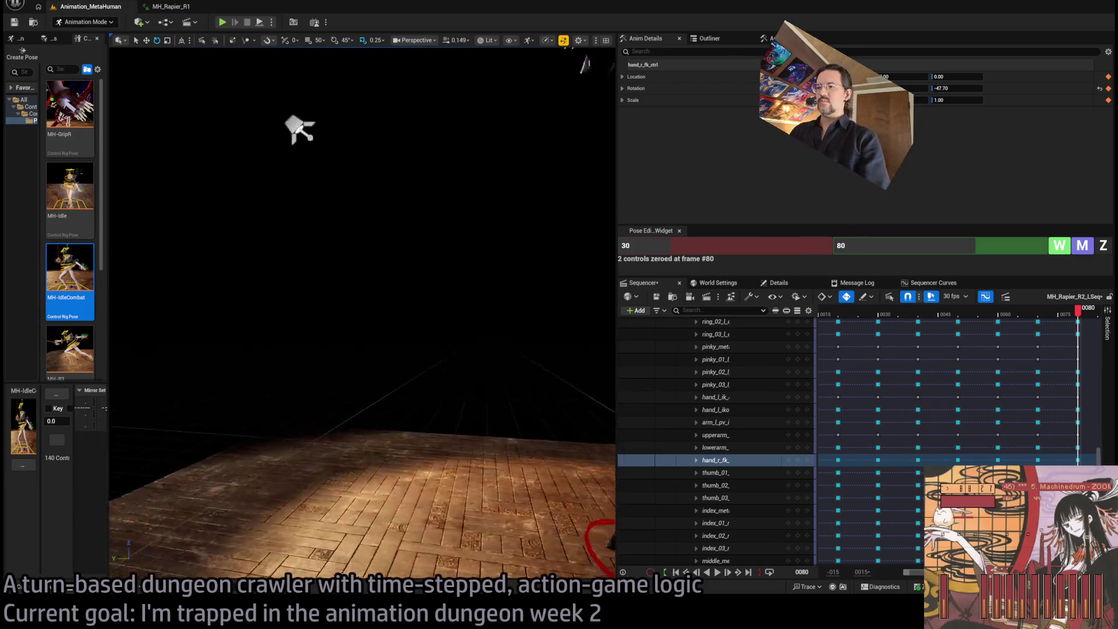
{"action": "key", "text": "f"}
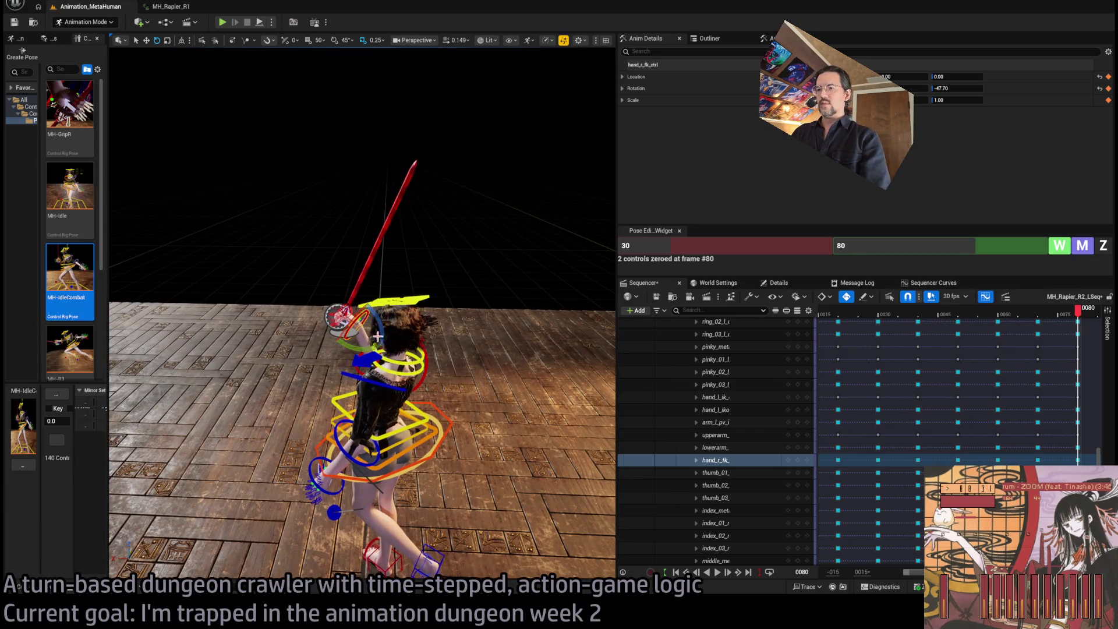
{"action": "left_click_drag", "start_coordinate": [379, 326], "coordinate": [384, 349]}
Nudge the head control's rotation to 36.03, toward the raised rapier.
{"action": "mouse_move", "coordinate": [351, 309]}
{"action": "left_mouse_down"}
{"action": "mouse_move", "coordinate": [384, 262]}
{"action": "mouse_move", "coordinate": [369, 291]}
{"action": "mouse_move", "coordinate": [402, 338]}
{"action": "mouse_move", "coordinate": [392, 441]}
{"action": "mouse_move", "coordinate": [419, 416]}
{"action": "left_mouse_up"}
{"action": "left_click", "coordinate": [408, 291]}
{"action": "left_click_drag", "start_coordinate": [384, 303], "coordinate": [406, 307]}
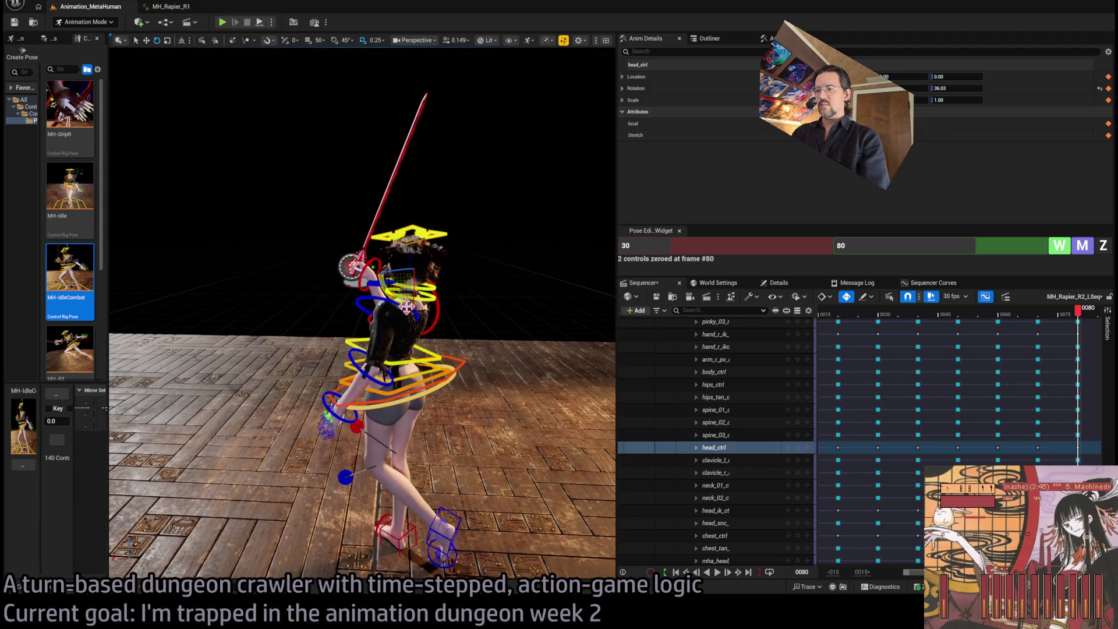
Rotate the left shoulder down and adjust the left upper arm.
{"action": "left_click", "coordinate": [372, 285]}
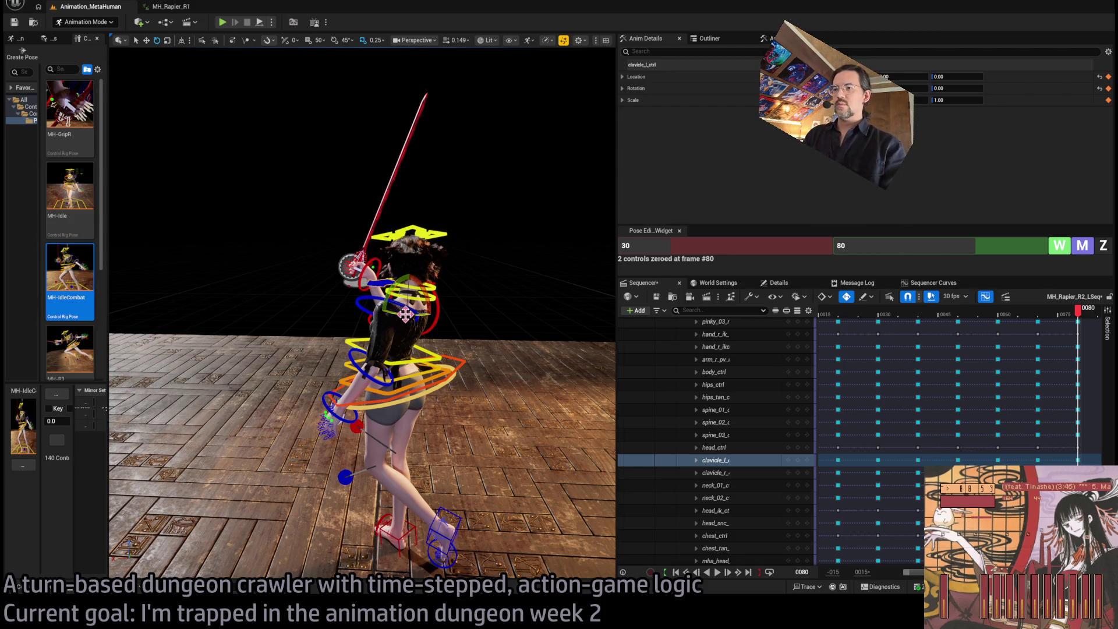
{"action": "mouse_move", "coordinate": [405, 314]}
{"action": "left_mouse_down"}
{"action": "mouse_move", "coordinate": [386, 326]}
{"action": "mouse_move", "coordinate": [453, 394]}
{"action": "mouse_move", "coordinate": [457, 385]}
{"action": "mouse_move", "coordinate": [433, 419]}
{"action": "left_mouse_up"}
{"action": "left_click", "coordinate": [383, 307]}
{"action": "left_click", "coordinate": [452, 394]}
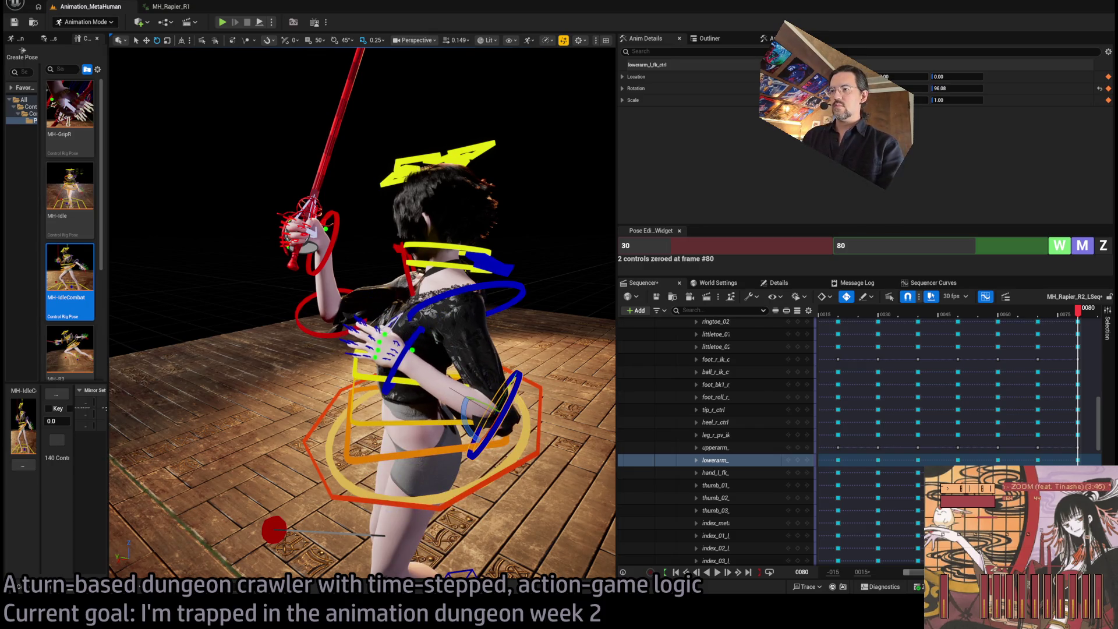
{"action": "left_click", "coordinate": [468, 337]}
{"action": "left_click_drag", "start_coordinate": [475, 312], "coordinate": [477, 338]}
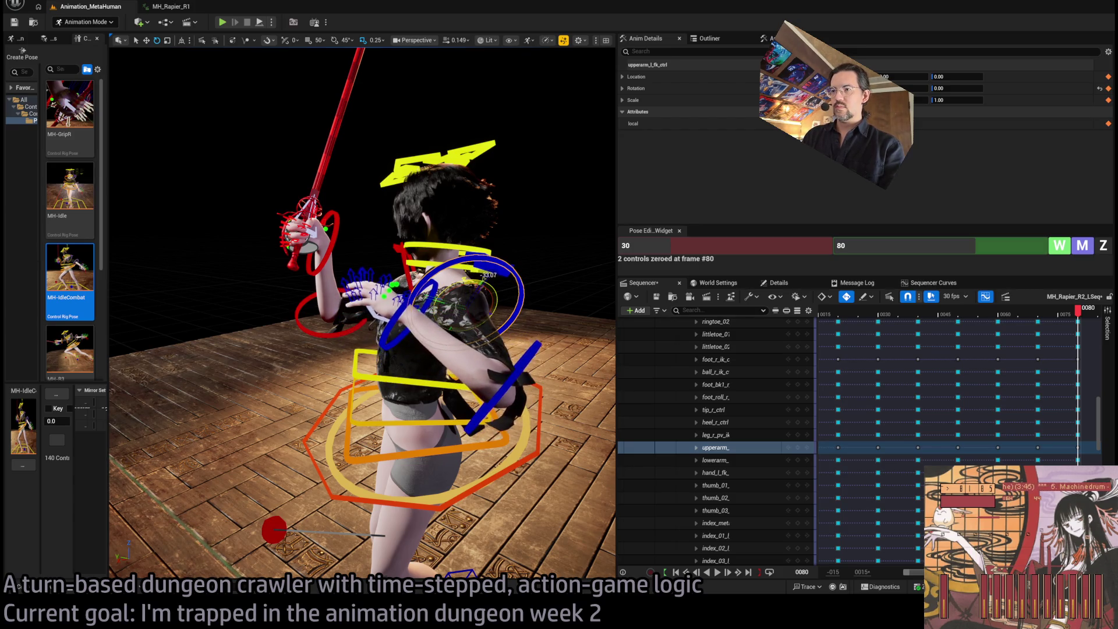
Translate body_ctrl to shift the whole fencer left, then zoom the timeline out.
{"action": "mouse_move", "coordinate": [452, 290]}
{"action": "left_mouse_down"}
{"action": "mouse_move", "coordinate": [611, 279]}
{"action": "mouse_move", "coordinate": [570, 283]}
{"action": "mouse_move", "coordinate": [406, 384]}
{"action": "left_mouse_up"}
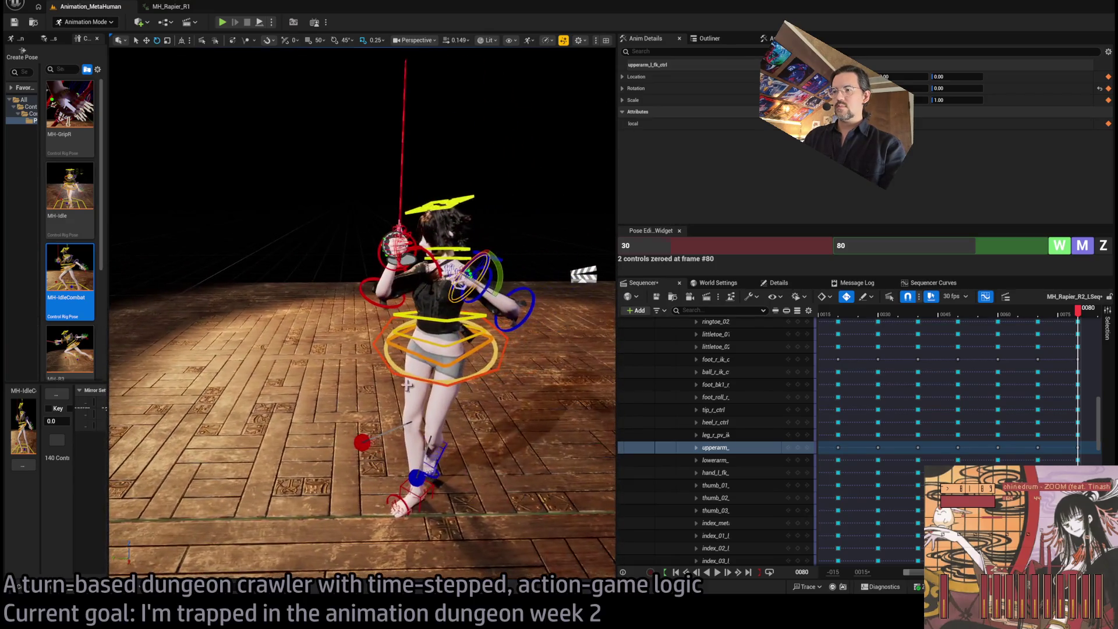
{"action": "left_click", "coordinate": [465, 345]}
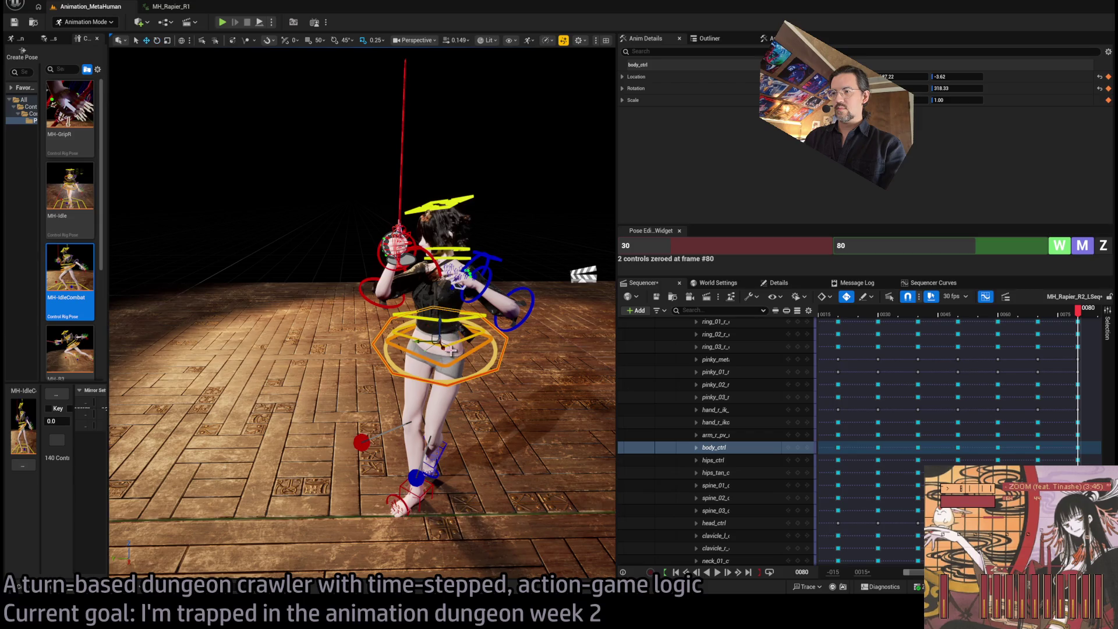
{"action": "left_click_drag", "start_coordinate": [442, 343], "coordinate": [404, 346]}
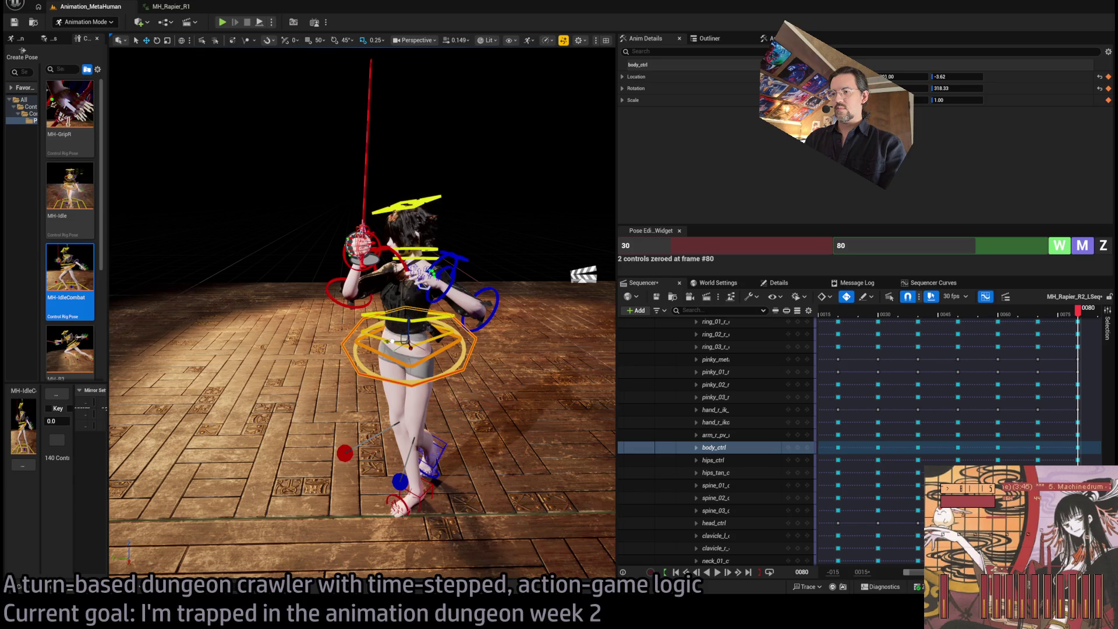
{"action": "mouse_move", "coordinate": [557, 88]}
{"action": "left_mouse_down"}
{"action": "mouse_move", "coordinate": [489, 91]}
{"action": "mouse_move", "coordinate": [557, 89]}
{"action": "mouse_move", "coordinate": [512, 96]}
{"action": "mouse_move", "coordinate": [569, 105]}
{"action": "left_mouse_up"}
{"action": "mouse_move", "coordinate": [361, 291]}
{"action": "left_mouse_down"}
{"action": "mouse_move", "coordinate": [314, 152]}
{"action": "mouse_move", "coordinate": [454, 432]}
{"action": "left_mouse_up"}
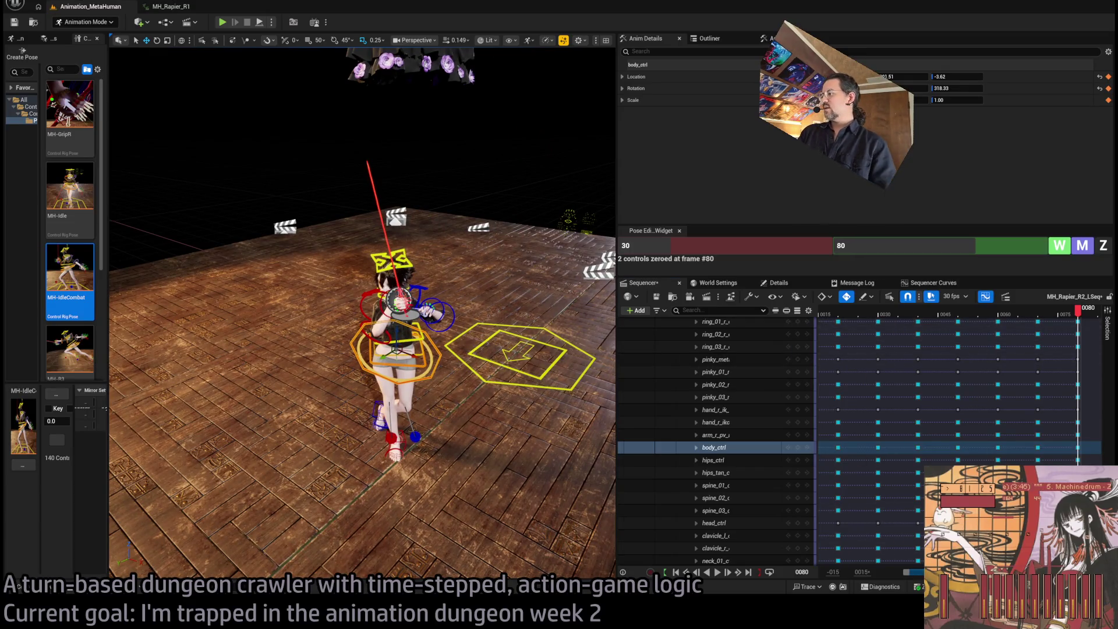
{"action": "scroll", "coordinate": [961, 436], "scroll_direction": "left", "scroll_amount": 3}
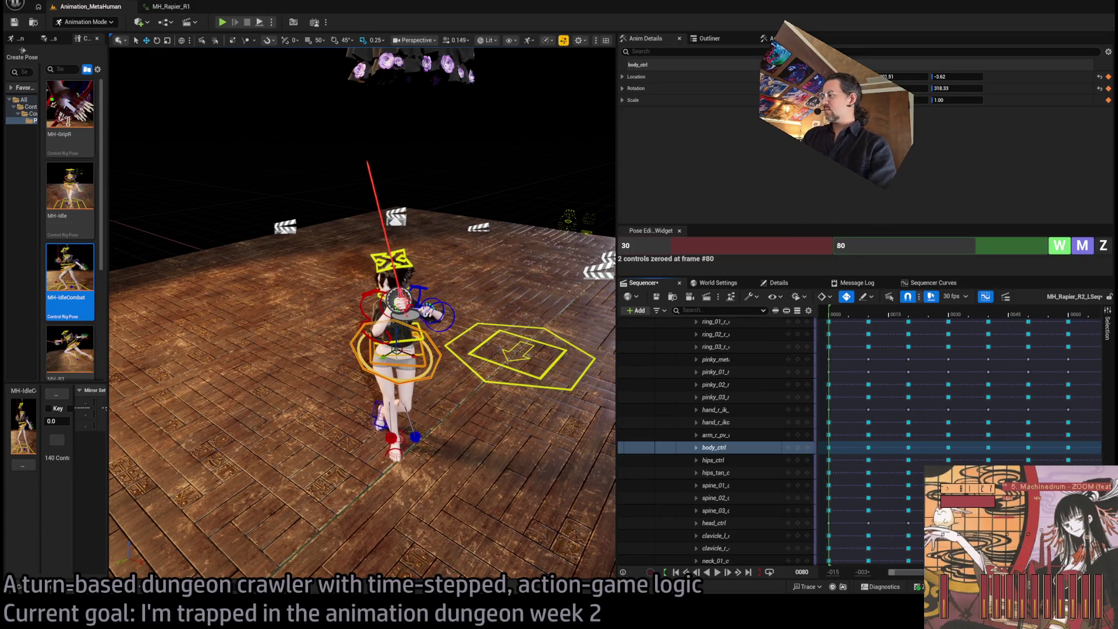
Move the playhead to frame 11 and close in on the fencer's upper body.
{"action": "scroll", "coordinate": [961, 437], "scroll_direction": "down", "scroll_amount": 2}
{"action": "left_click", "coordinate": [833, 314]}
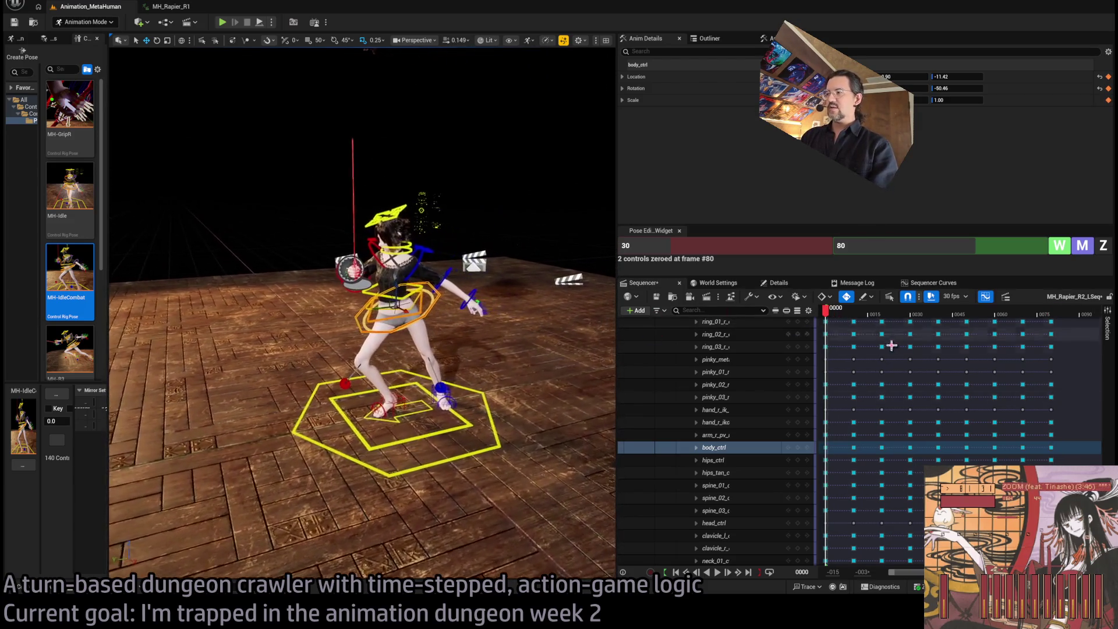
{"action": "left_click_drag", "start_coordinate": [827, 313], "coordinate": [867, 318]}
{"action": "mouse_move", "coordinate": [557, 91]}
{"action": "left_mouse_down"}
{"action": "mouse_move", "coordinate": [524, 93]}
{"action": "mouse_move", "coordinate": [558, 91]}
{"action": "mouse_move", "coordinate": [486, 402]}
{"action": "mouse_move", "coordinate": [234, 162]}
{"action": "left_mouse_up"}
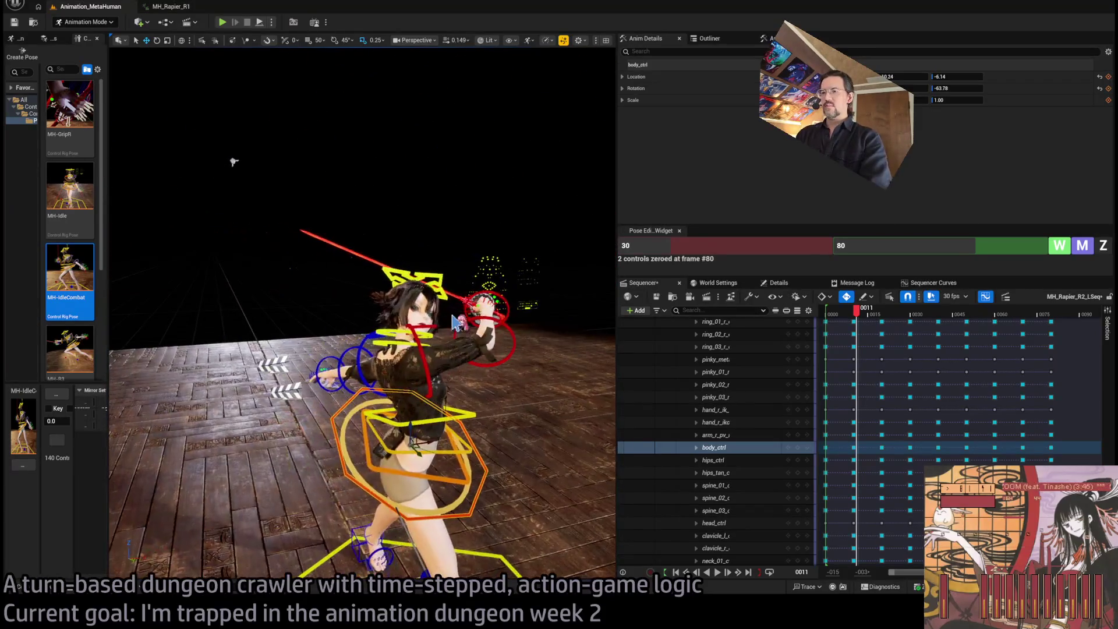
{"action": "left_click", "coordinate": [413, 275]}
{"action": "left_click_drag", "start_coordinate": [413, 275], "coordinate": [340, 141]}
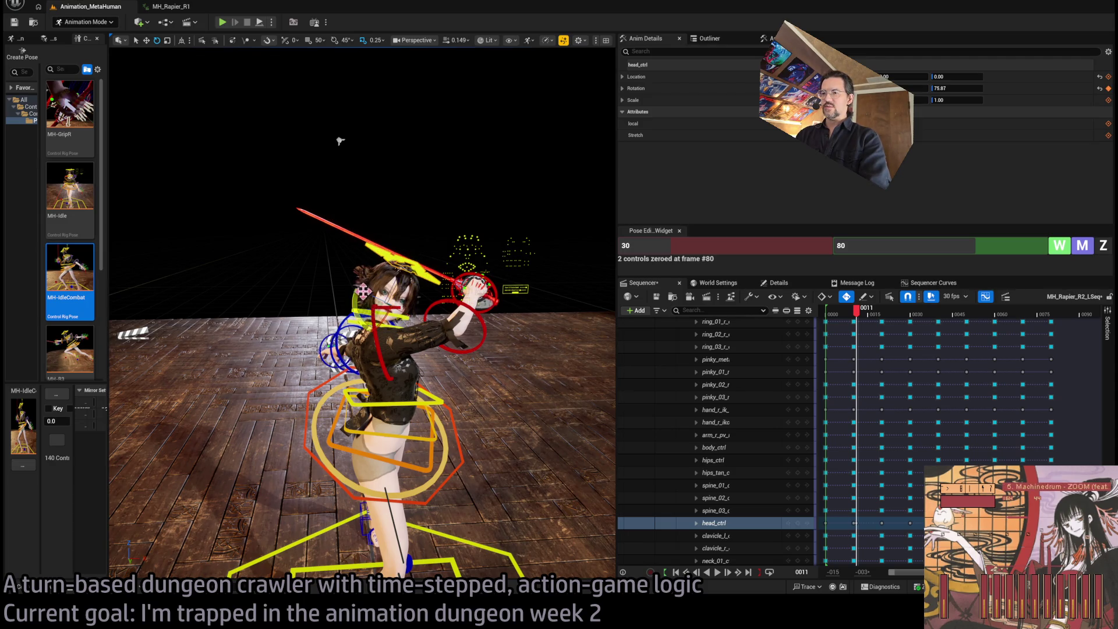
{"action": "mouse_move", "coordinate": [340, 141]}
{"action": "left_mouse_down"}
{"action": "mouse_move", "coordinate": [143, 86]}
{"action": "mouse_move", "coordinate": [404, 316]}
{"action": "left_mouse_up"}
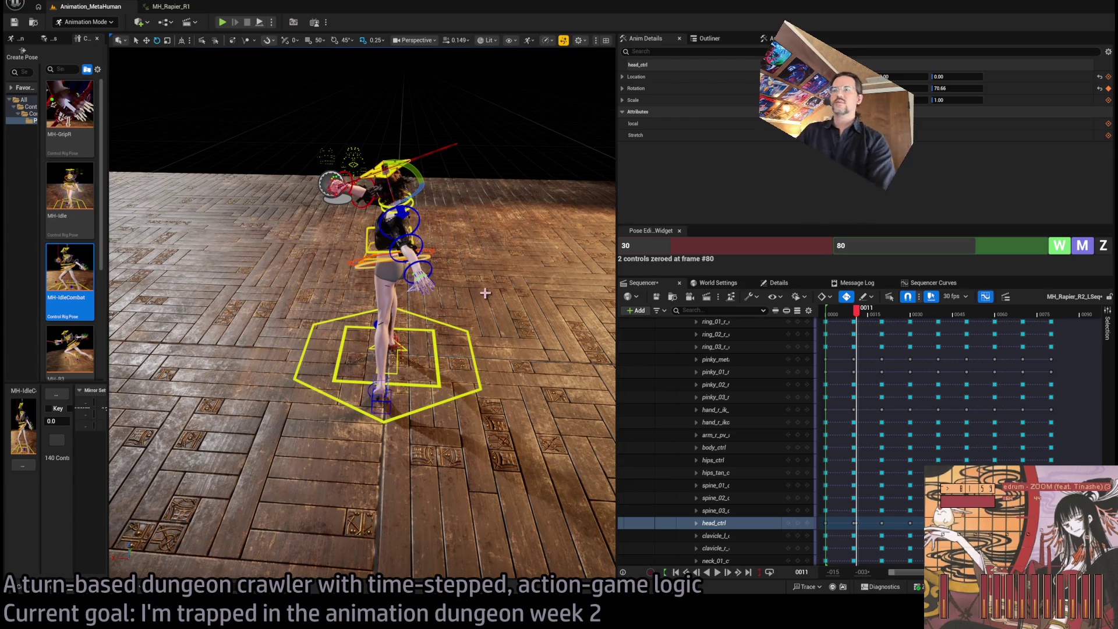
{"action": "mouse_move", "coordinate": [485, 293]}
{"action": "left_mouse_down"}
{"action": "mouse_move", "coordinate": [484, 262]}
{"action": "mouse_move", "coordinate": [436, 218]}
{"action": "left_mouse_up"}
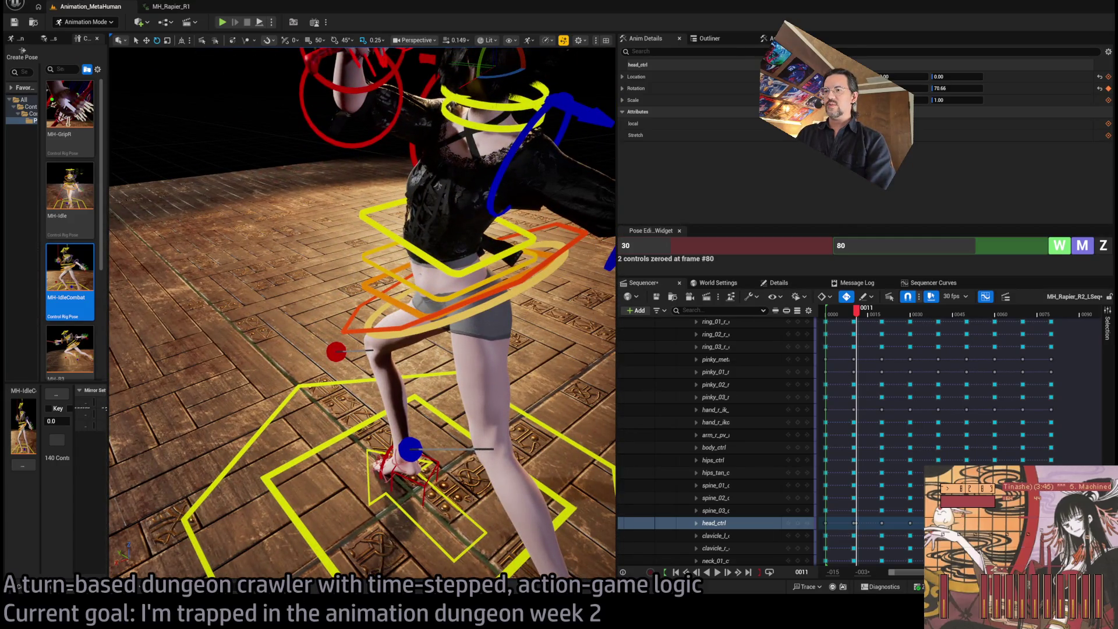
Select spine_01–03 and bend the spine further to -14.11 rotation.
{"action": "left_click", "coordinate": [443, 291]}
{"action": "left_click", "coordinate": [437, 256], "text": "ctrl"}
{"action": "left_click", "coordinate": [446, 284], "text": "ctrl"}
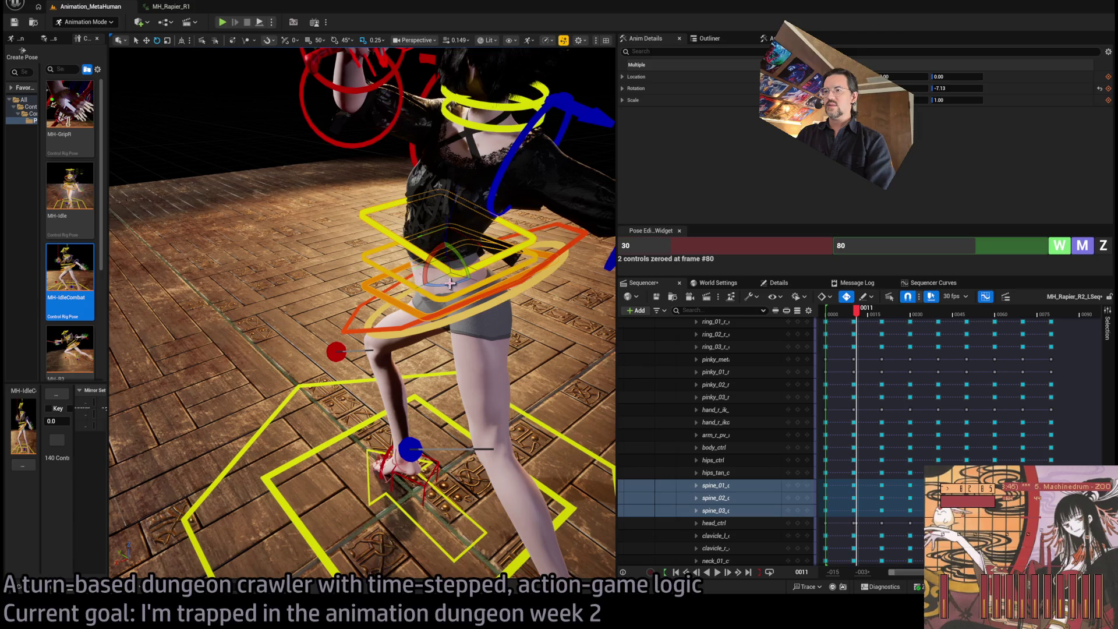
{"action": "left_click_drag", "start_coordinate": [449, 283], "coordinate": [468, 281]}
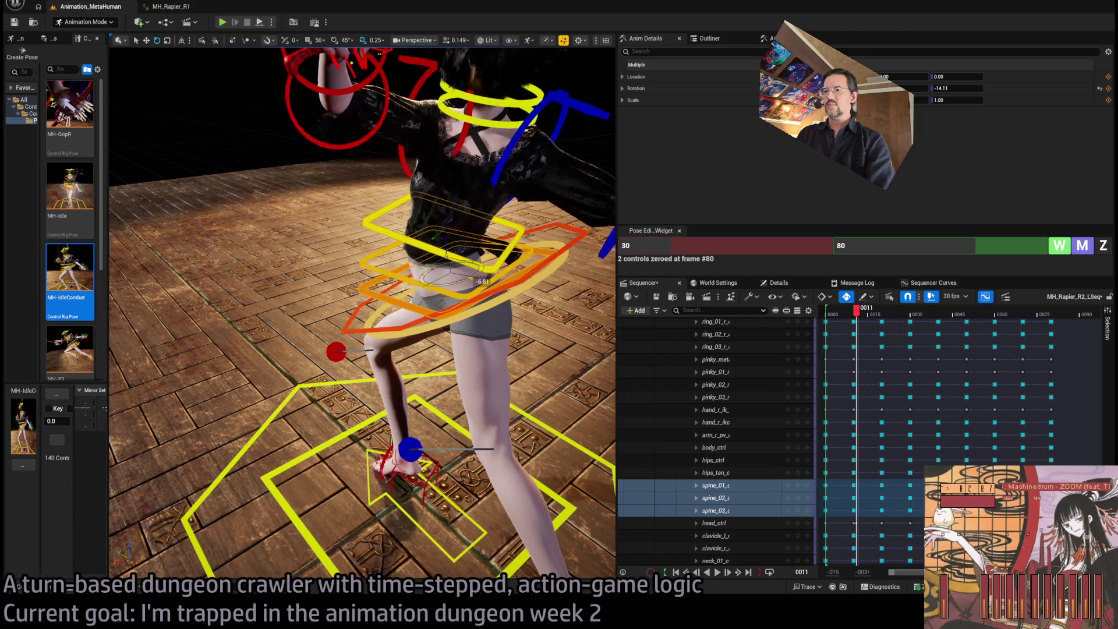
{"action": "key", "text": "f"}
Turn the head control to about 29.88 rotation, checking from an over-the-shoulder view.
{"action": "left_click", "coordinate": [367, 266]}
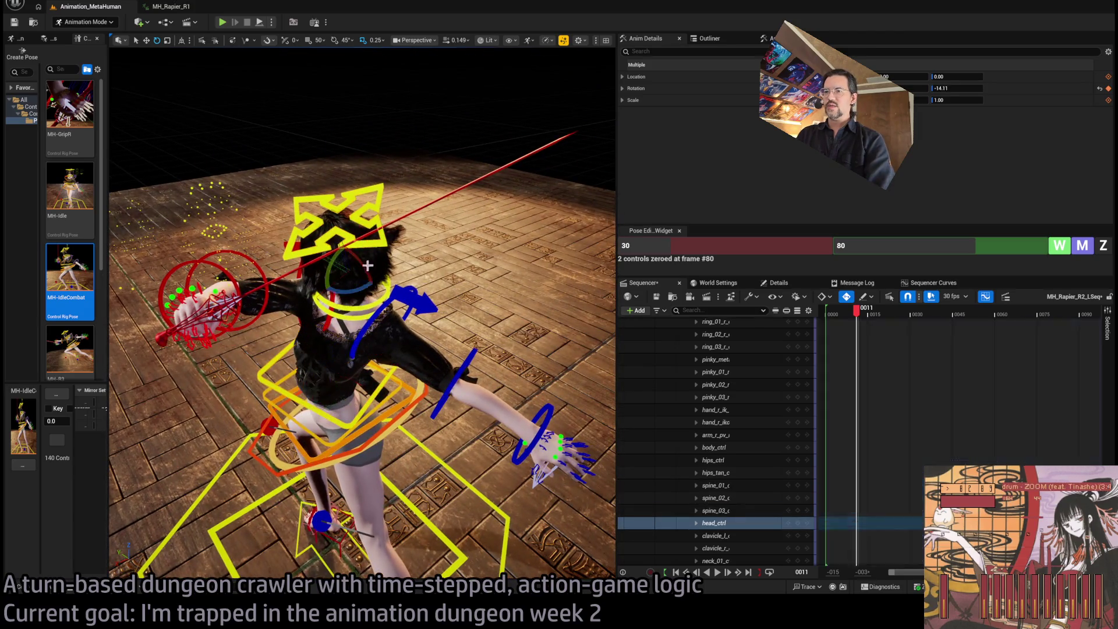
{"action": "left_click_drag", "start_coordinate": [367, 265], "coordinate": [399, 265]}
{"action": "key", "text": "f"}
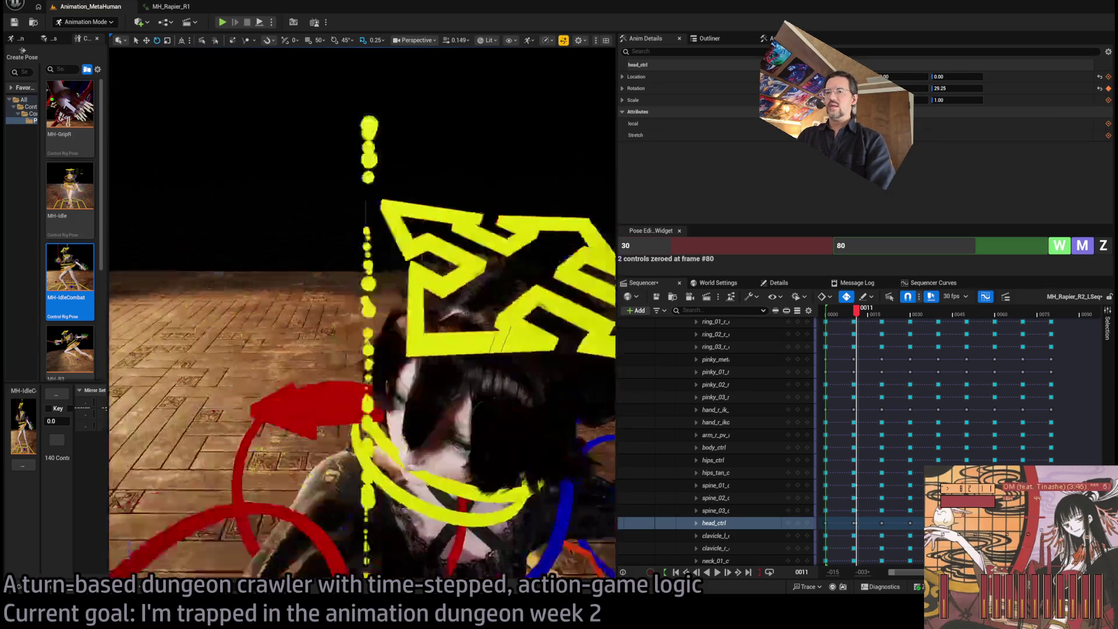
{"action": "left_click_drag", "start_coordinate": [385, 81], "coordinate": [396, 77]}
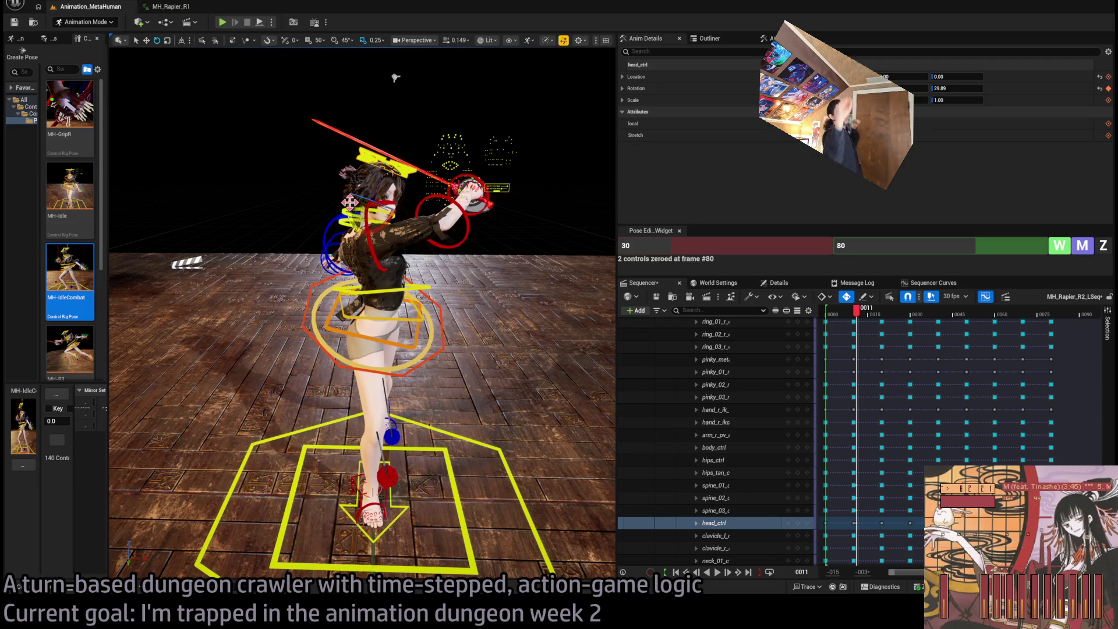
{"action": "left_click_drag", "start_coordinate": [395, 78], "coordinate": [426, 260]}
{"action": "mouse_move", "coordinate": [383, 353]}
{"action": "left_mouse_down"}
{"action": "mouse_move", "coordinate": [384, 329]}
{"action": "mouse_move", "coordinate": [268, 315]}
{"action": "left_mouse_up"}
{"action": "mouse_move", "coordinate": [422, 340]}
{"action": "left_mouse_down"}
{"action": "mouse_move", "coordinate": [361, 337]}
{"action": "mouse_move", "coordinate": [423, 340]}
{"action": "left_mouse_up"}
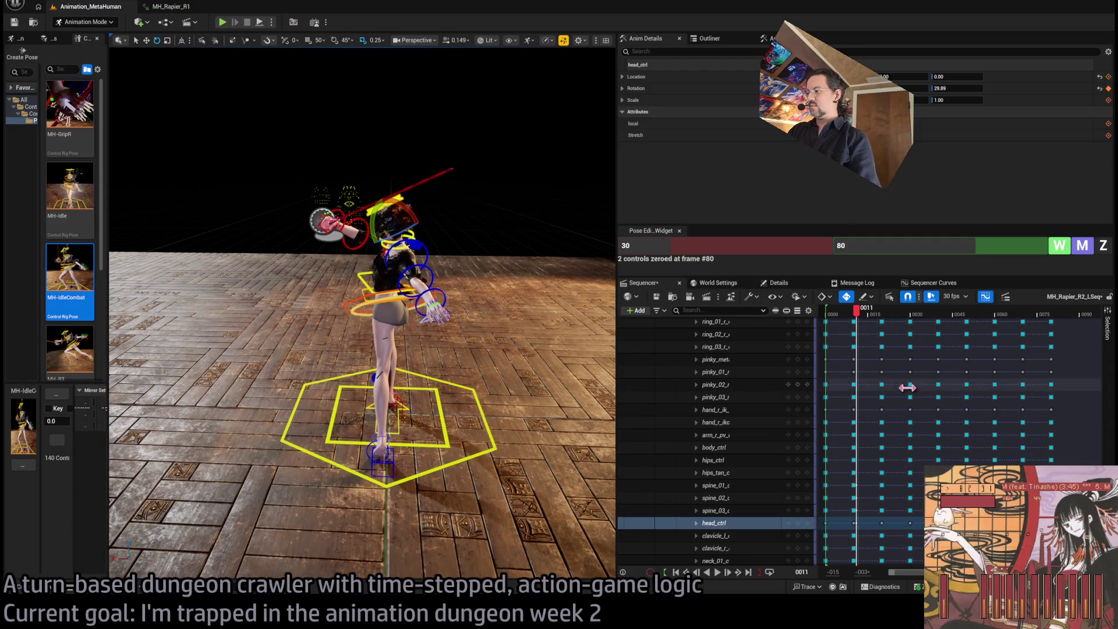
{"action": "scroll", "coordinate": [907, 387], "scroll_direction": "up", "scroll_amount": 10}
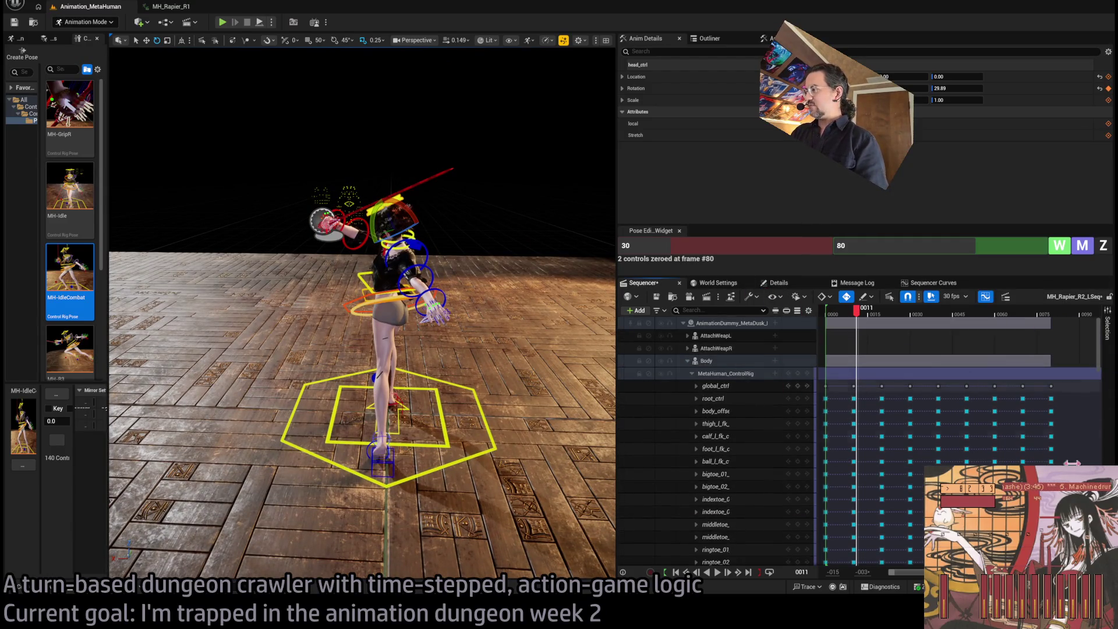
{"action": "scroll", "coordinate": [844, 396], "scroll_direction": "up", "scroll_amount": 5}
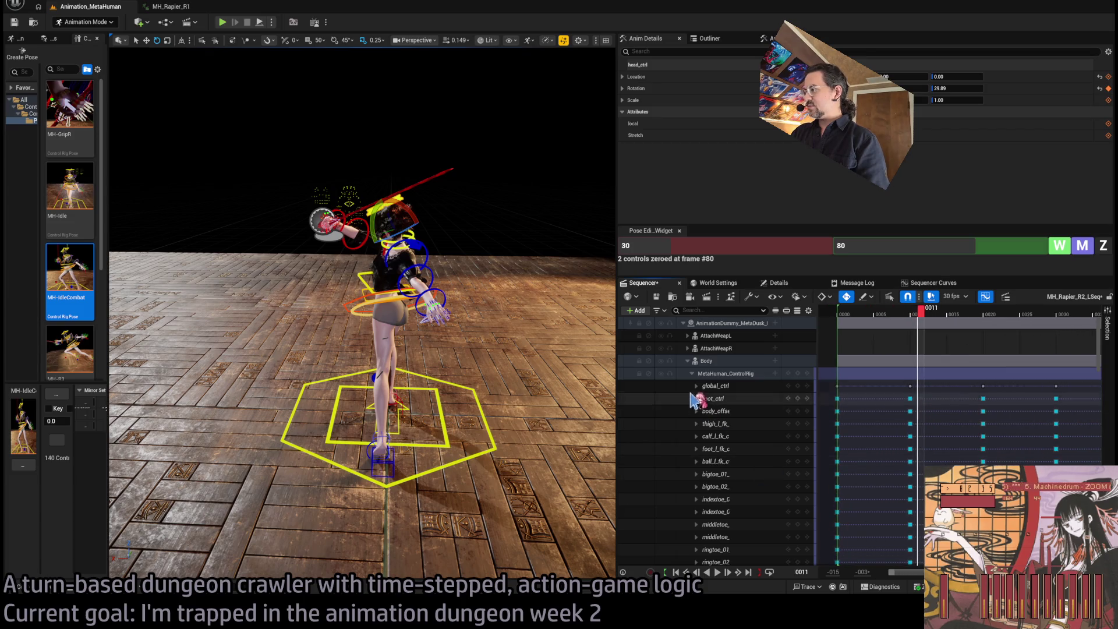
{"action": "left_click", "coordinate": [692, 373]}
{"action": "left_click", "coordinate": [691, 373]}
{"action": "key", "text": "Left"}
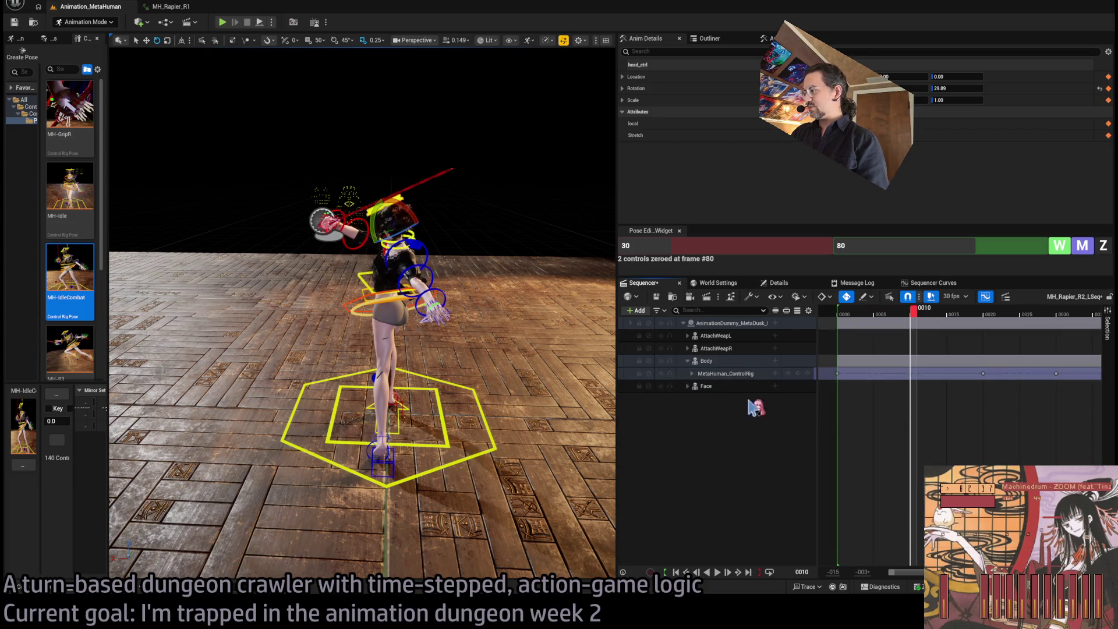
{"action": "mouse_move", "coordinate": [928, 312]}
{"action": "left_mouse_down"}
{"action": "mouse_move", "coordinate": [885, 314]}
{"action": "mouse_move", "coordinate": [996, 338]}
{"action": "left_mouse_up"}
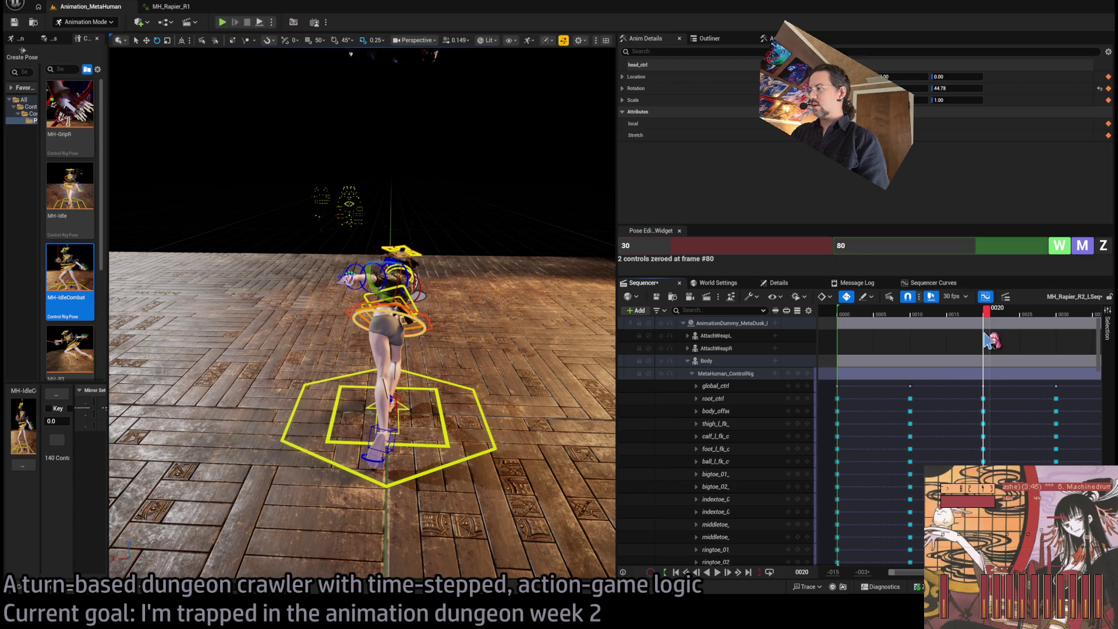
{"action": "left_click_drag", "start_coordinate": [451, 415], "coordinate": [375, 368]}
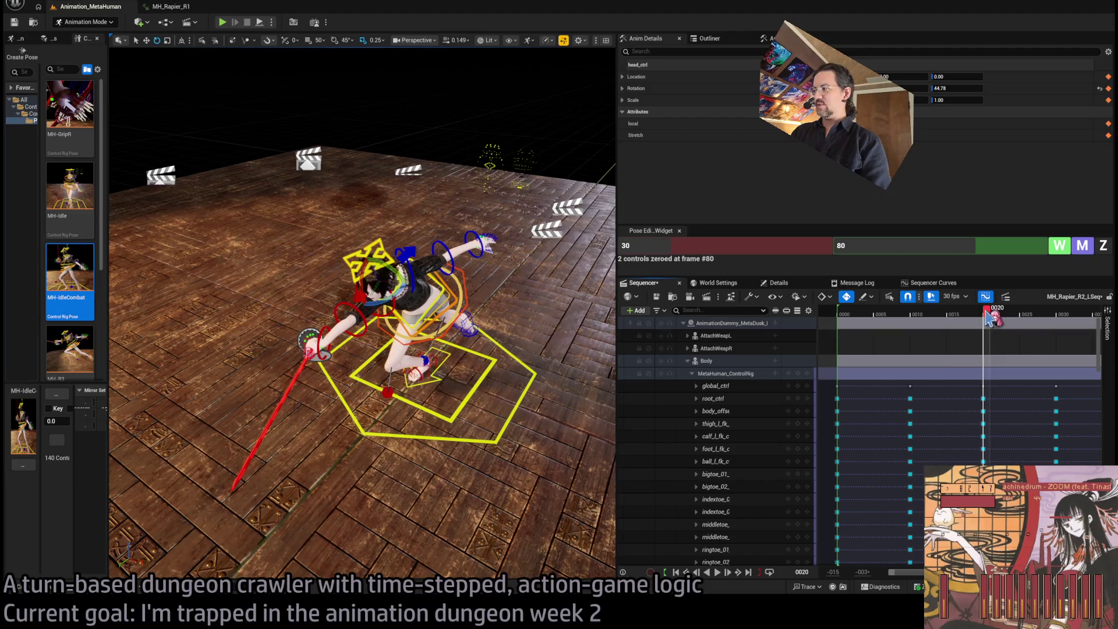
{"action": "left_click_drag", "start_coordinate": [1059, 322], "coordinate": [1080, 326]}
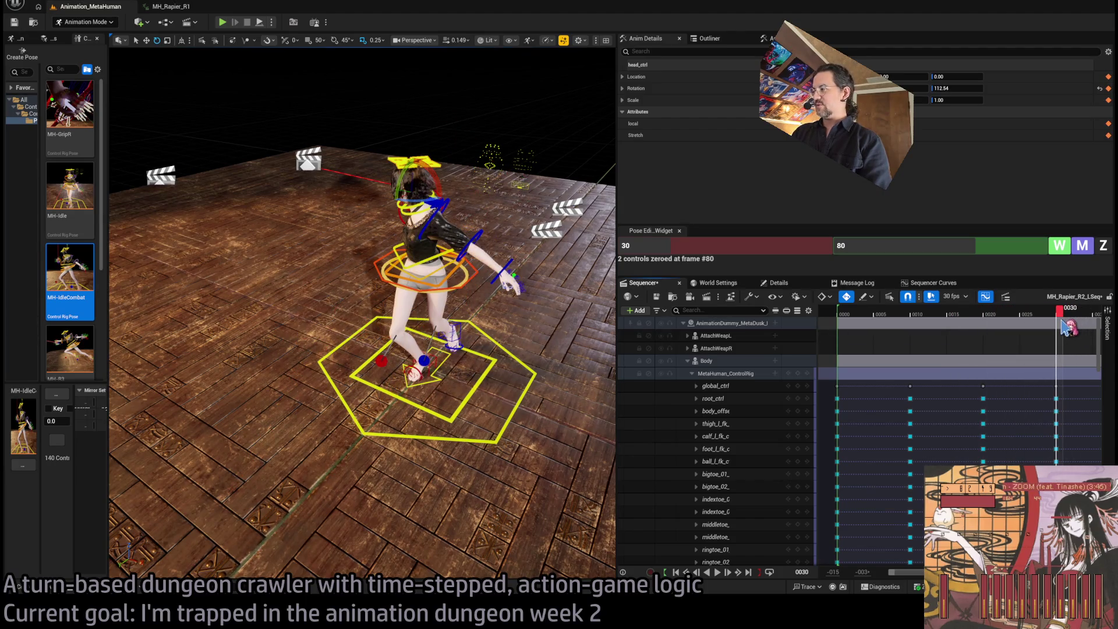
{"action": "scroll", "coordinate": [1059, 326], "scroll_direction": "down", "scroll_amount": 5}
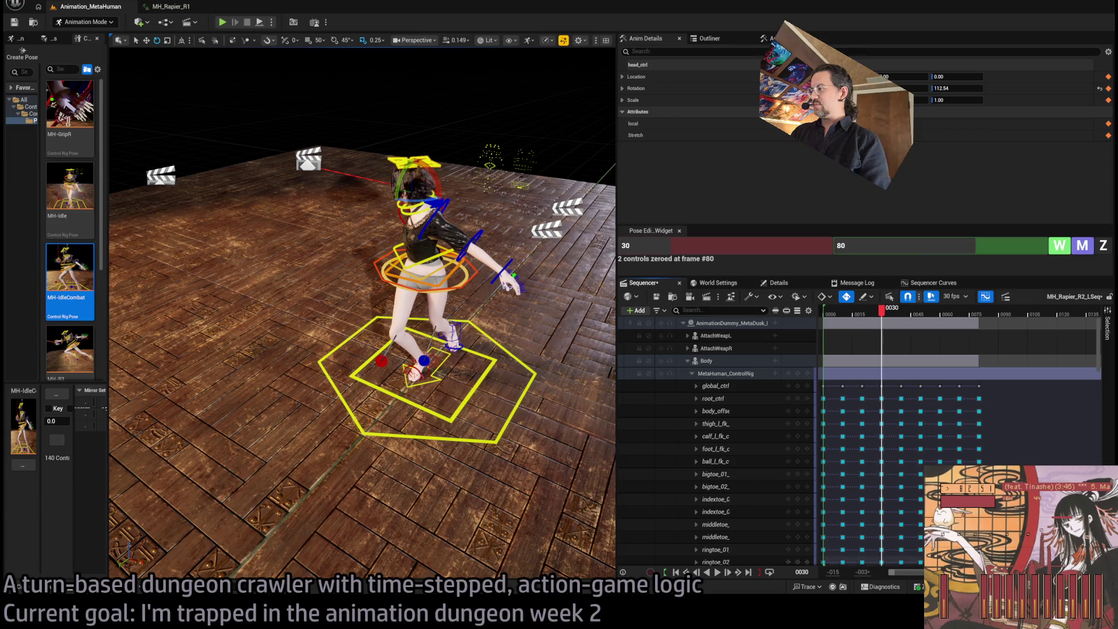
{"action": "mouse_move", "coordinate": [887, 322]}
{"action": "left_mouse_down"}
{"action": "mouse_move", "coordinate": [855, 322]}
{"action": "mouse_move", "coordinate": [940, 323]}
{"action": "mouse_move", "coordinate": [876, 335]}
{"action": "mouse_move", "coordinate": [856, 325]}
{"action": "left_mouse_up"}
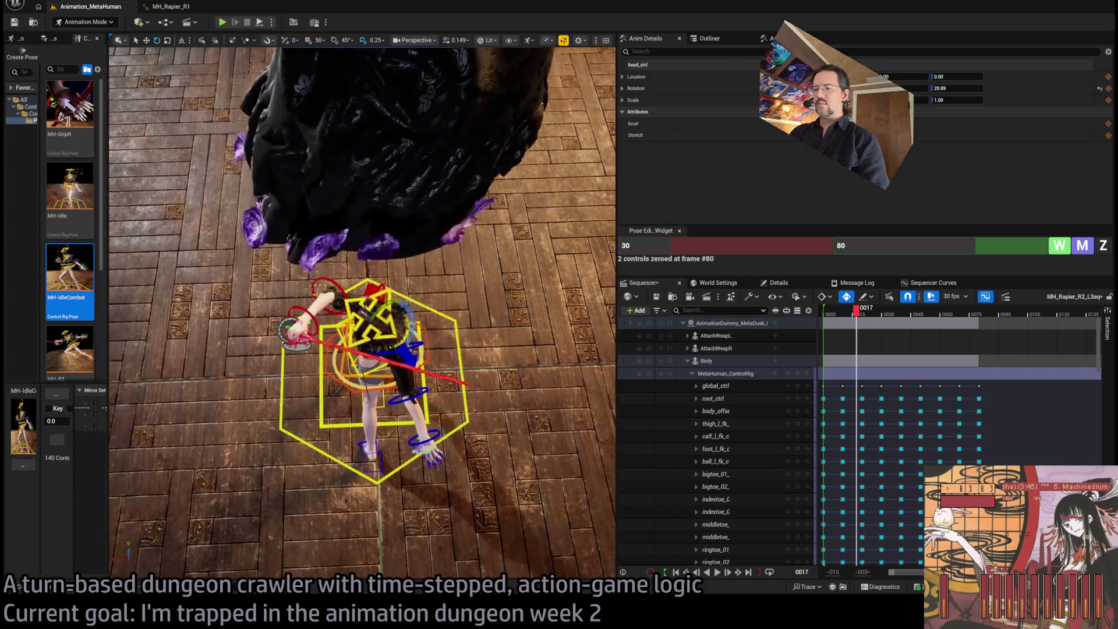
{"action": "mouse_move", "coordinate": [848, 319]}
{"action": "left_mouse_down"}
{"action": "mouse_move", "coordinate": [832, 320]}
{"action": "mouse_move", "coordinate": [897, 323]}
{"action": "mouse_move", "coordinate": [839, 324]}
{"action": "mouse_move", "coordinate": [897, 321]}
{"action": "mouse_move", "coordinate": [847, 326]}
{"action": "left_mouse_up"}
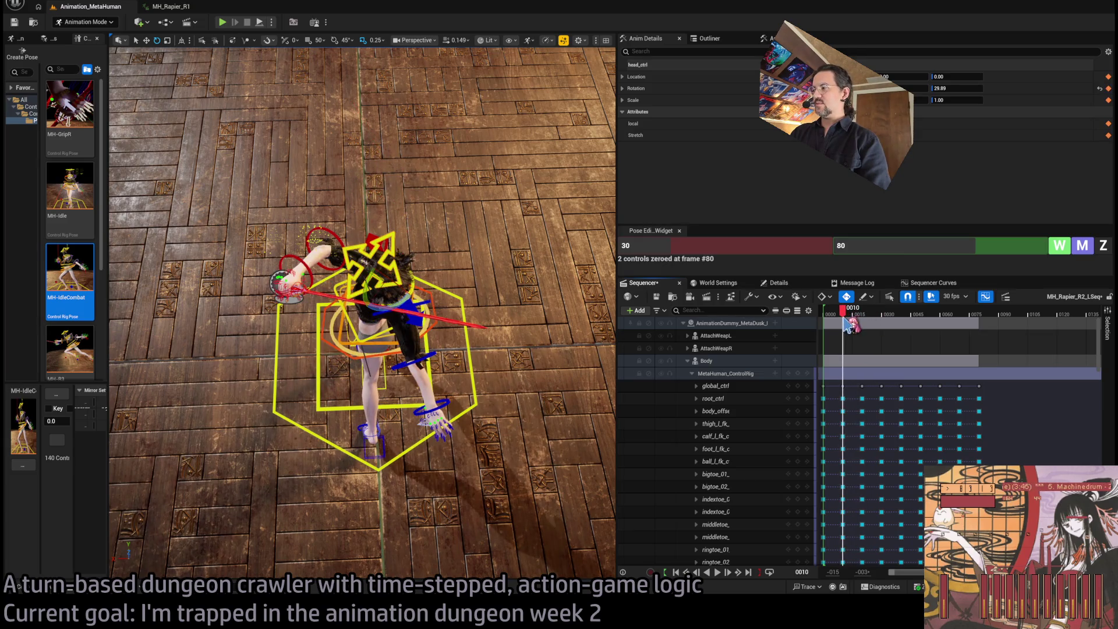
{"action": "mouse_move", "coordinate": [491, 308]}
{"action": "left_mouse_down"}
{"action": "mouse_move", "coordinate": [483, 292]}
{"action": "mouse_move", "coordinate": [539, 302]}
{"action": "left_mouse_up"}
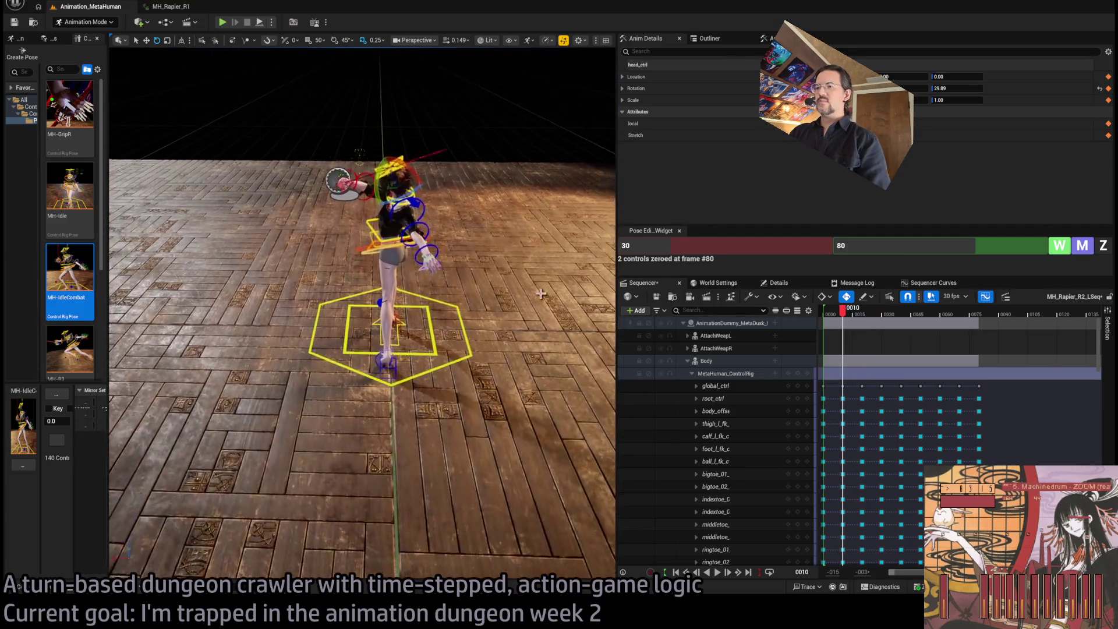
Scrub the lunge from frame 7 through frames 58–59 to 80, orbiting close around the fencer.
{"action": "mouse_move", "coordinate": [867, 319]}
{"action": "left_mouse_down"}
{"action": "mouse_move", "coordinate": [899, 321]}
{"action": "mouse_move", "coordinate": [843, 327]}
{"action": "left_mouse_up"}
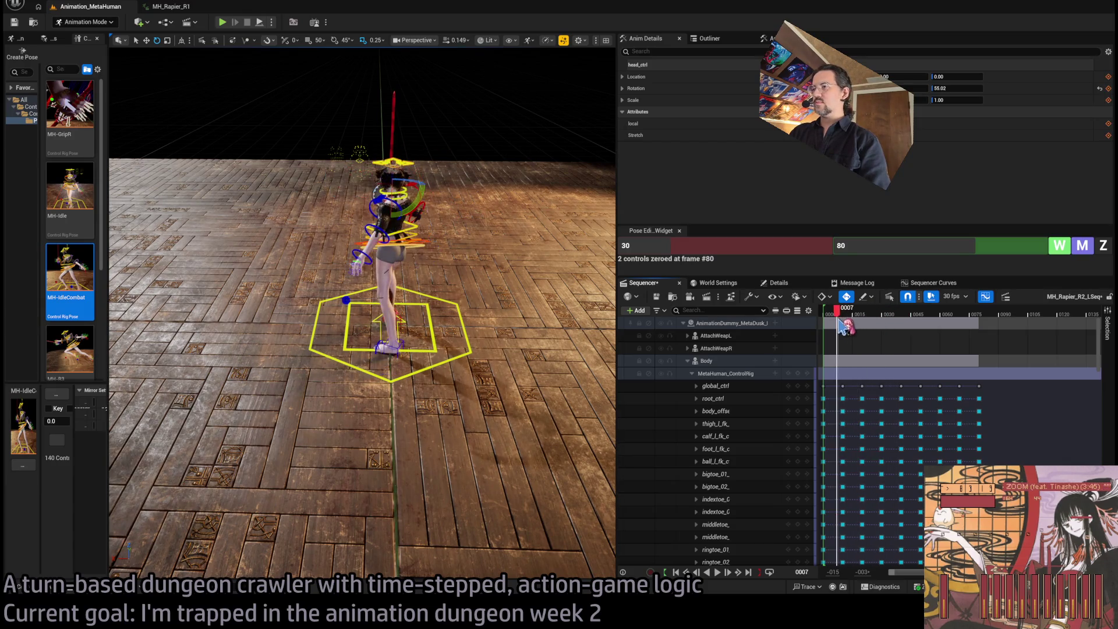
{"action": "left_click_drag", "start_coordinate": [386, 368], "coordinate": [117, 58]}
{"action": "left_click_drag", "start_coordinate": [838, 318], "coordinate": [926, 325]}
{"action": "mouse_move", "coordinate": [605, 331]}
{"action": "left_mouse_down"}
{"action": "mouse_move", "coordinate": [442, 291]}
{"action": "mouse_move", "coordinate": [396, 314]}
{"action": "left_mouse_up"}
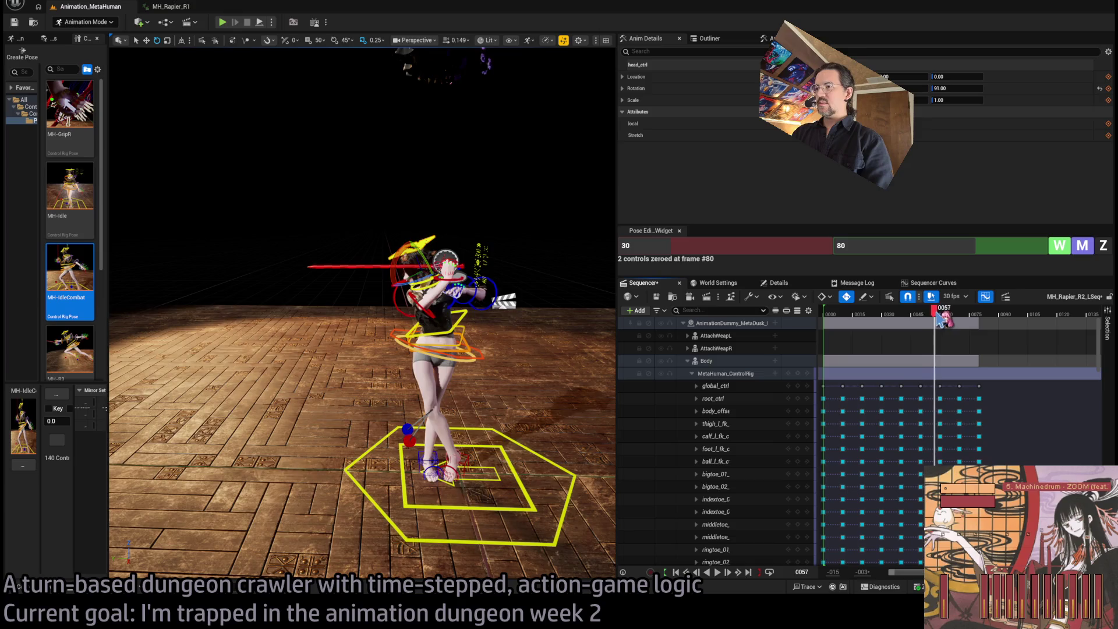
{"action": "left_click_drag", "start_coordinate": [939, 319], "coordinate": [948, 316]}
{"action": "left_click_drag", "start_coordinate": [361, 314], "coordinate": [390, 269]}
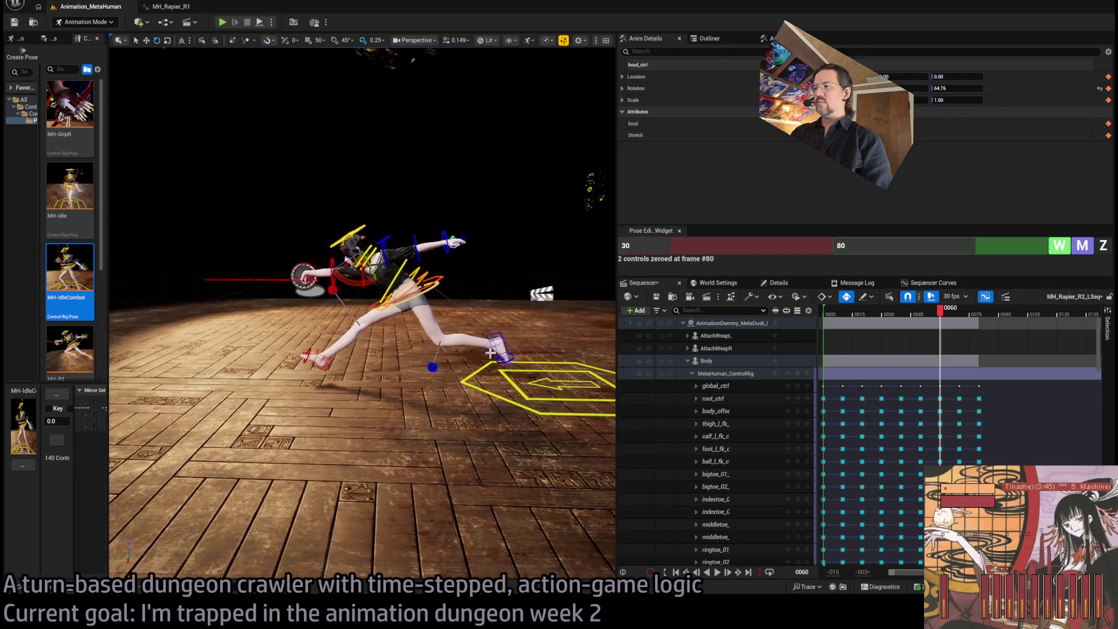
{"action": "left_click", "coordinate": [937, 317]}
{"action": "mouse_move", "coordinate": [935, 314]}
{"action": "left_mouse_down"}
{"action": "mouse_move", "coordinate": [969, 312]}
{"action": "mouse_move", "coordinate": [938, 314]}
{"action": "mouse_move", "coordinate": [986, 327]}
{"action": "left_mouse_up"}
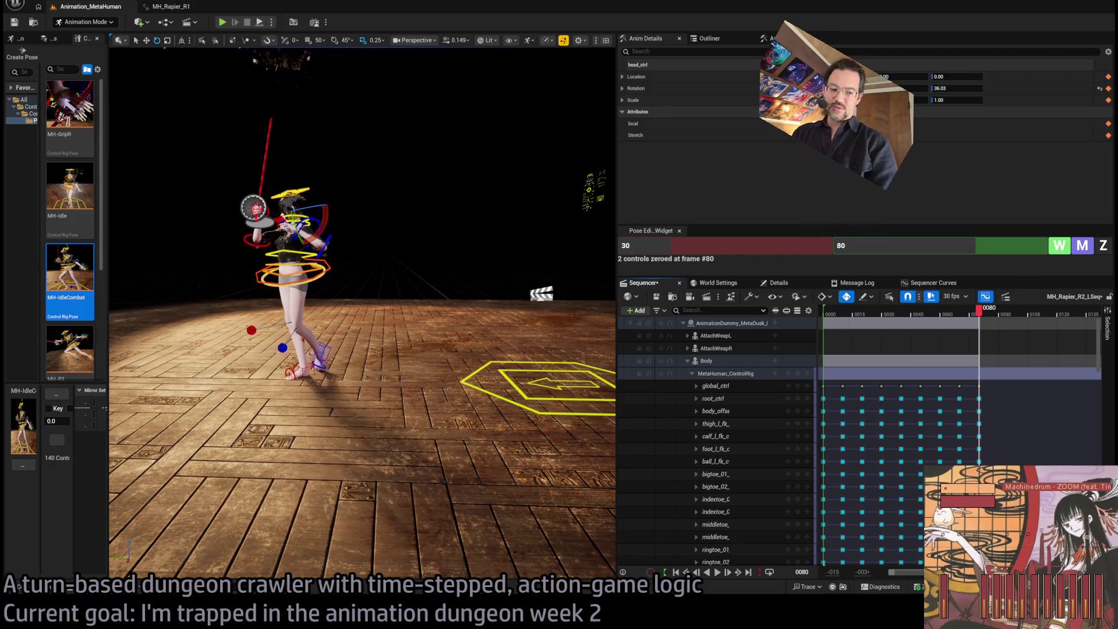
{"action": "left_click_drag", "start_coordinate": [436, 295], "coordinate": [427, 295]}
{"action": "key", "text": "alt+Tab"}
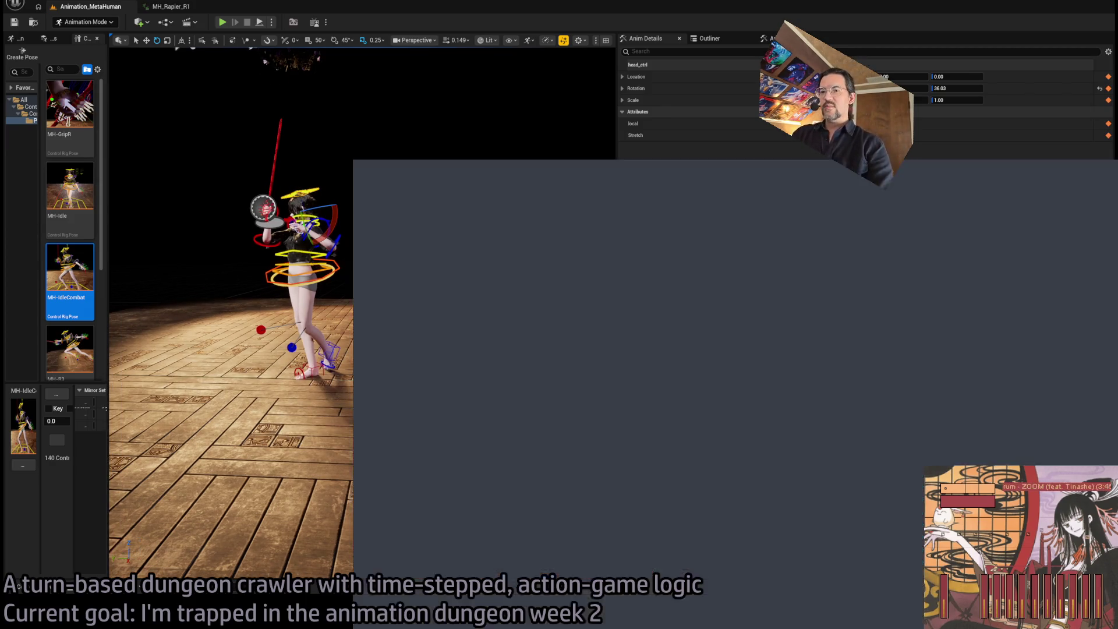
Scrub the rapier lunge back from frame 80, then bring Twitch's Following page forward.
{"action": "key", "text": "alt+Tab"}
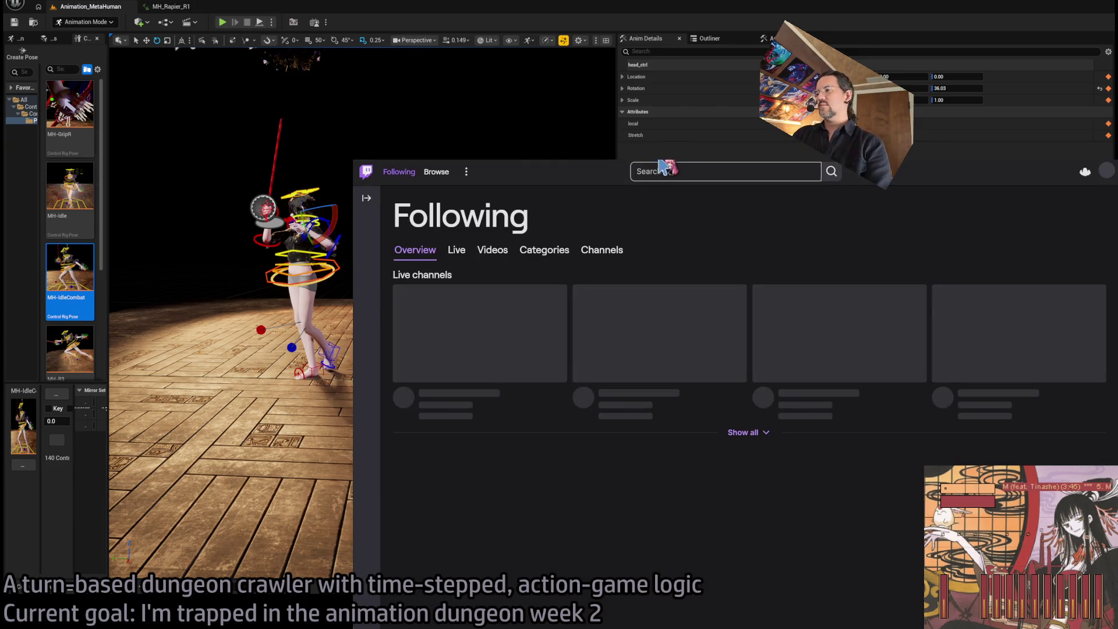
{"action": "key", "text": "alt+Tab"}
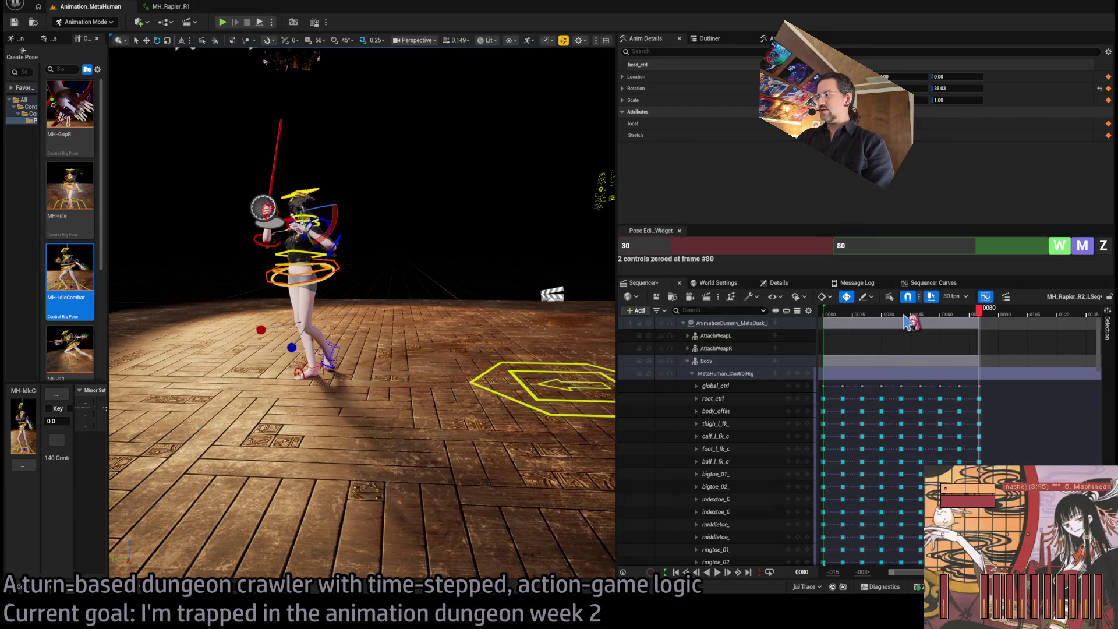
{"action": "mouse_move", "coordinate": [908, 322]}
{"action": "left_mouse_down"}
{"action": "mouse_move", "coordinate": [829, 322]}
{"action": "mouse_move", "coordinate": [959, 310]}
{"action": "mouse_move", "coordinate": [809, 331]}
{"action": "mouse_move", "coordinate": [892, 312]}
{"action": "mouse_move", "coordinate": [988, 317]}
{"action": "mouse_move", "coordinate": [953, 314]}
{"action": "left_mouse_up"}
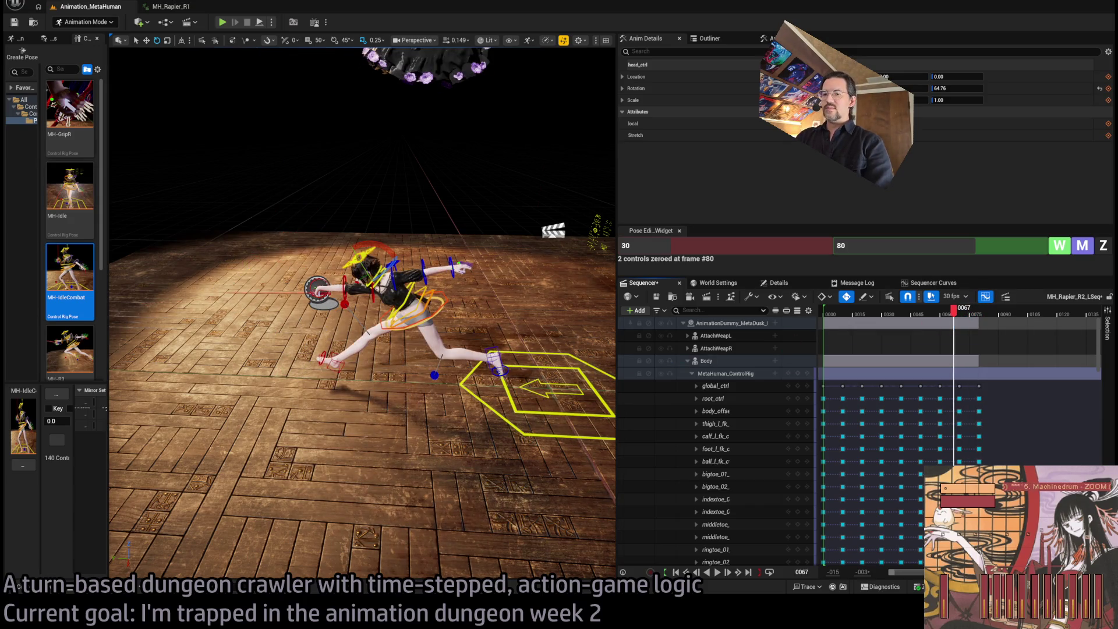
{"action": "key", "text": "alt+Tab"}
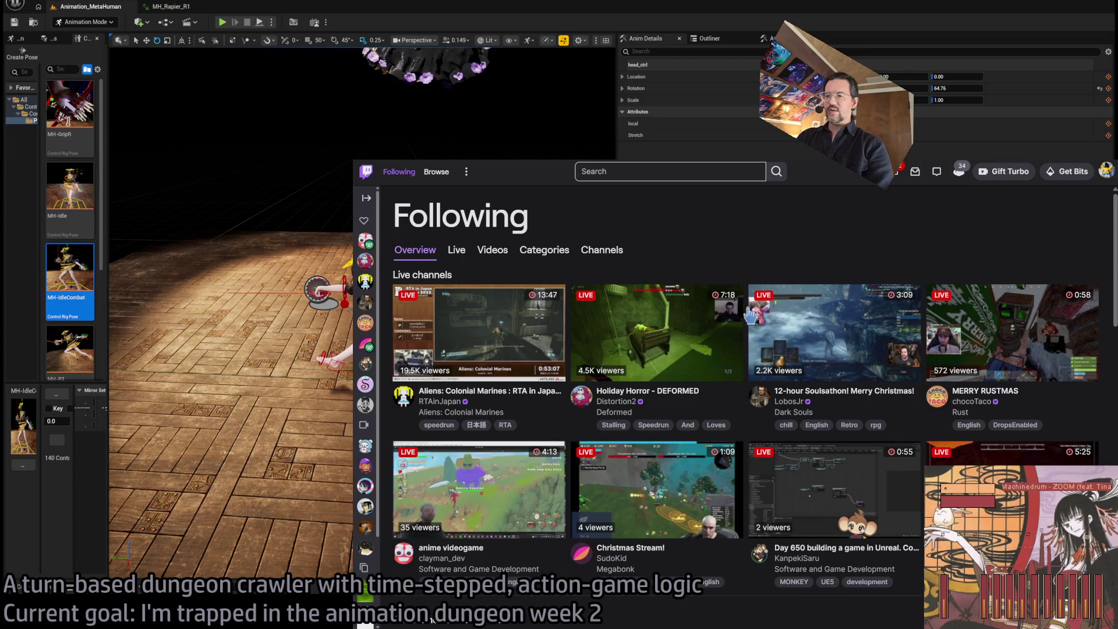